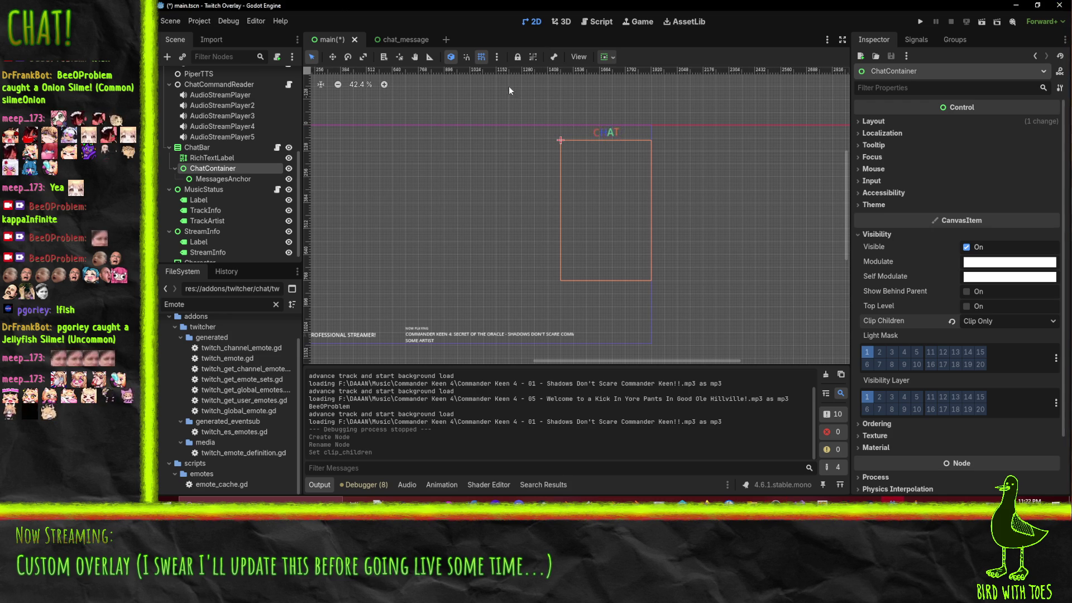
Apply the Bottom Left anchor preset to the MessagesAnchor node
click(211, 178)
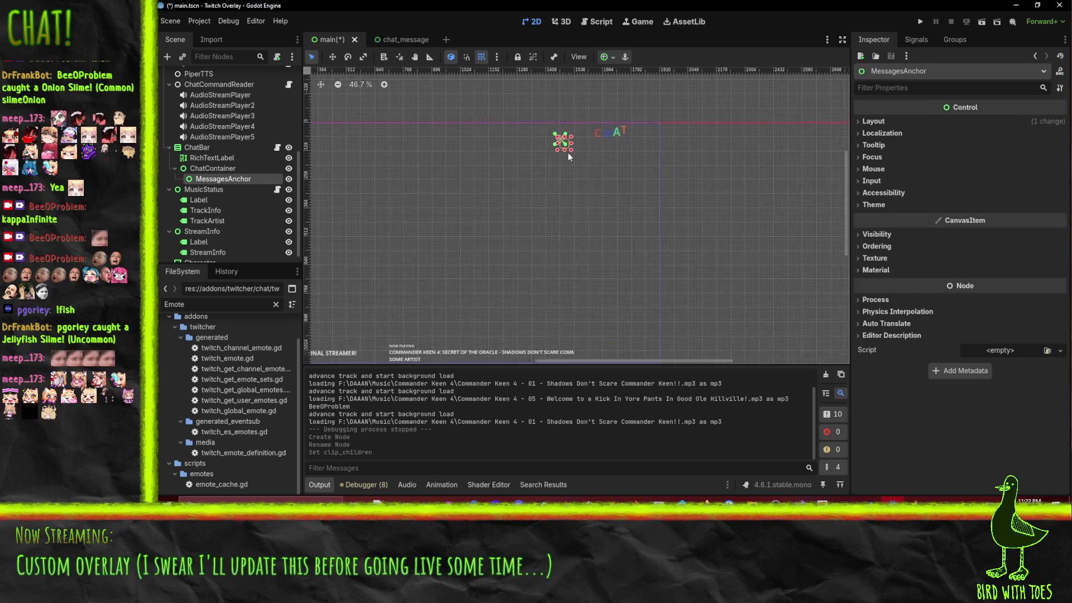
scroll(557, 146, up, 4)
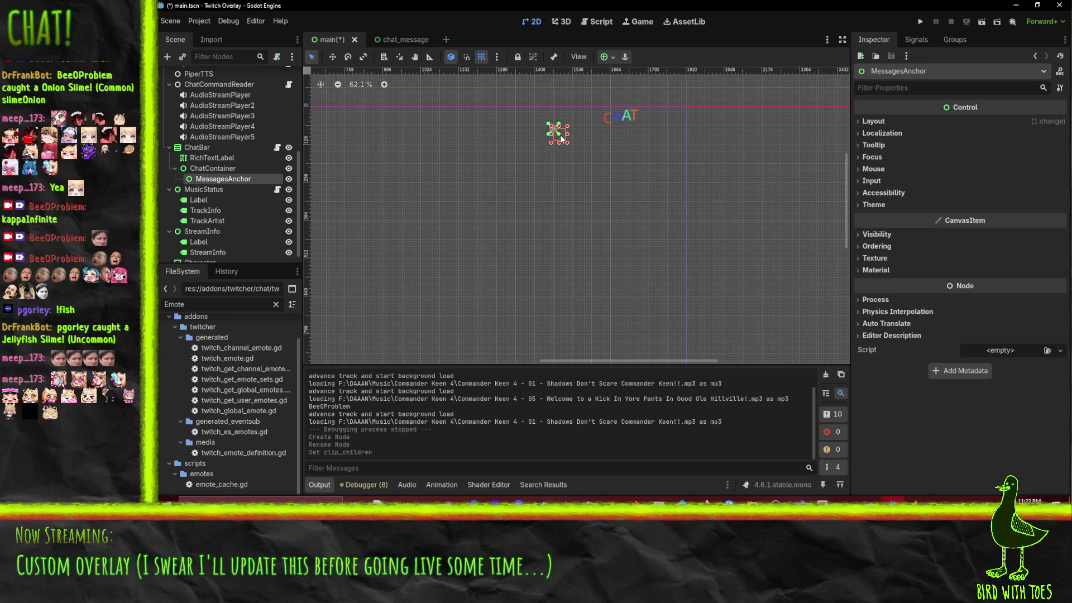
click(611, 57)
click(610, 127)
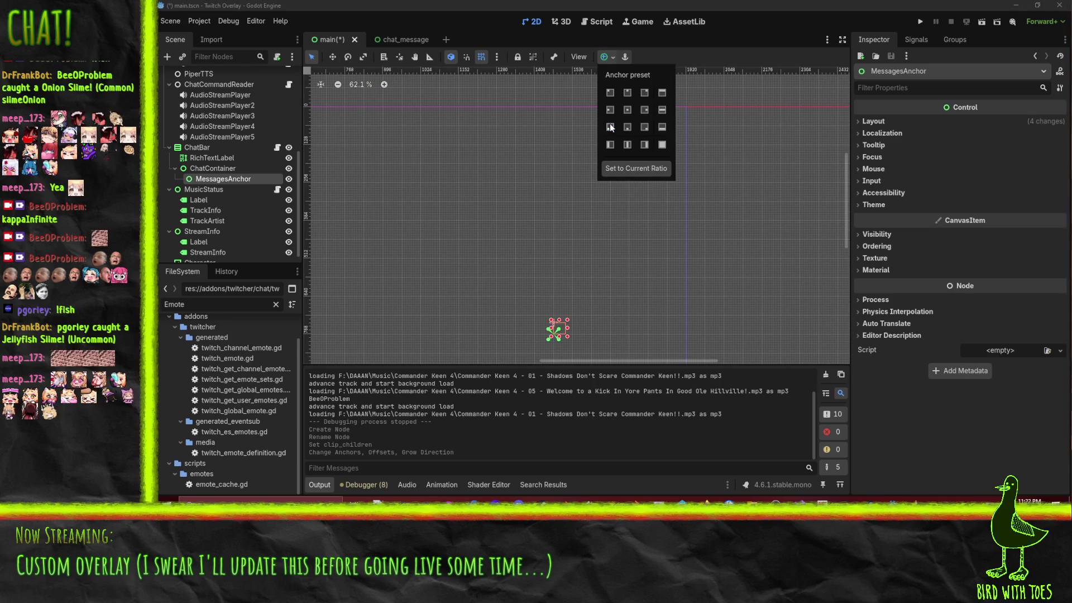
click(798, 273)
Move MessagesAnchor to (8, 694) and widen it to 448 × 56
scroll(800, 276, down, 5)
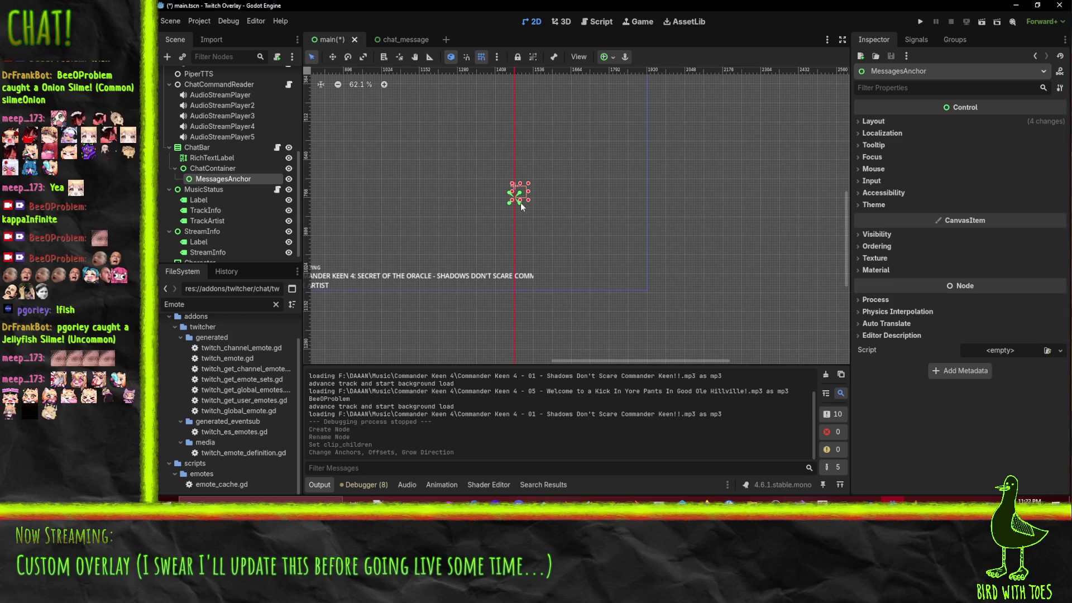
mouse_move(522, 190)
mouse_down()
mouse_move(542, 176)
mouse_move(523, 203)
mouse_up()
scroll(558, 226, up, 4)
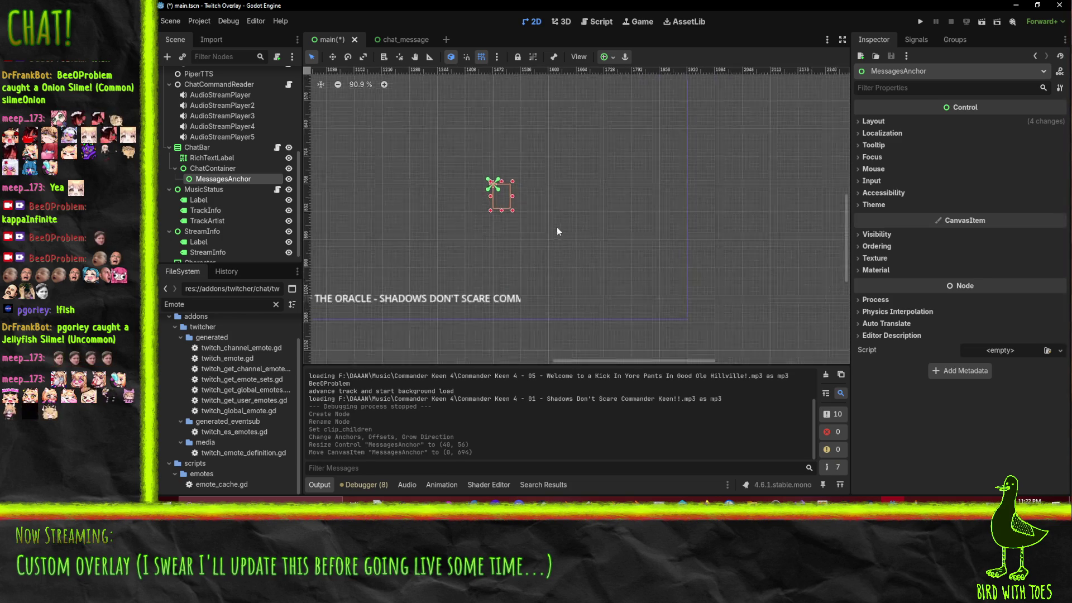
scroll(509, 207, down, 6)
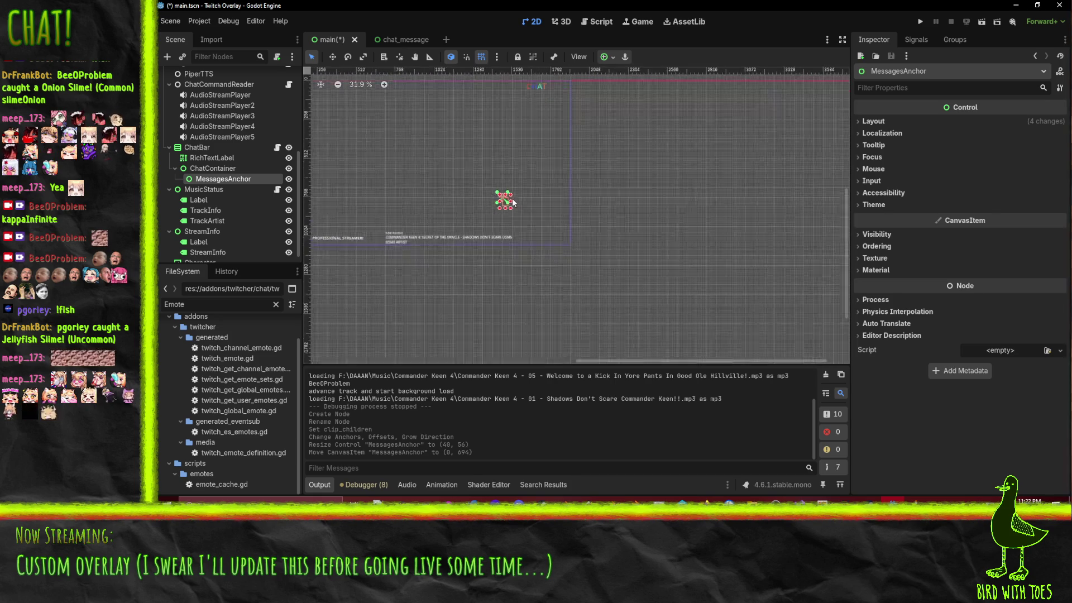
drag(509, 206, 599, 207)
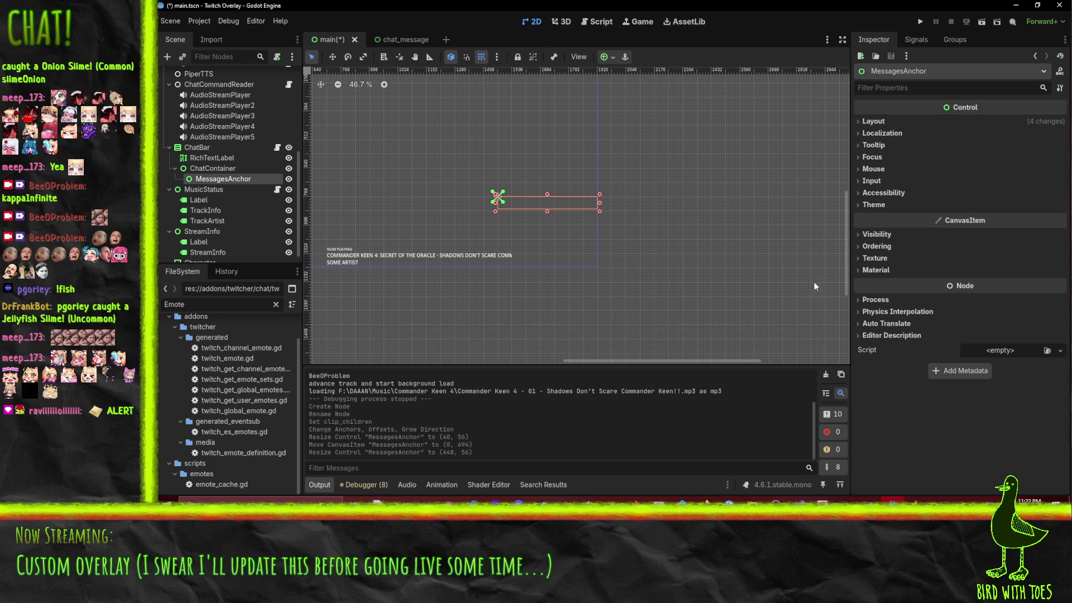
scroll(734, 206, up, 2)
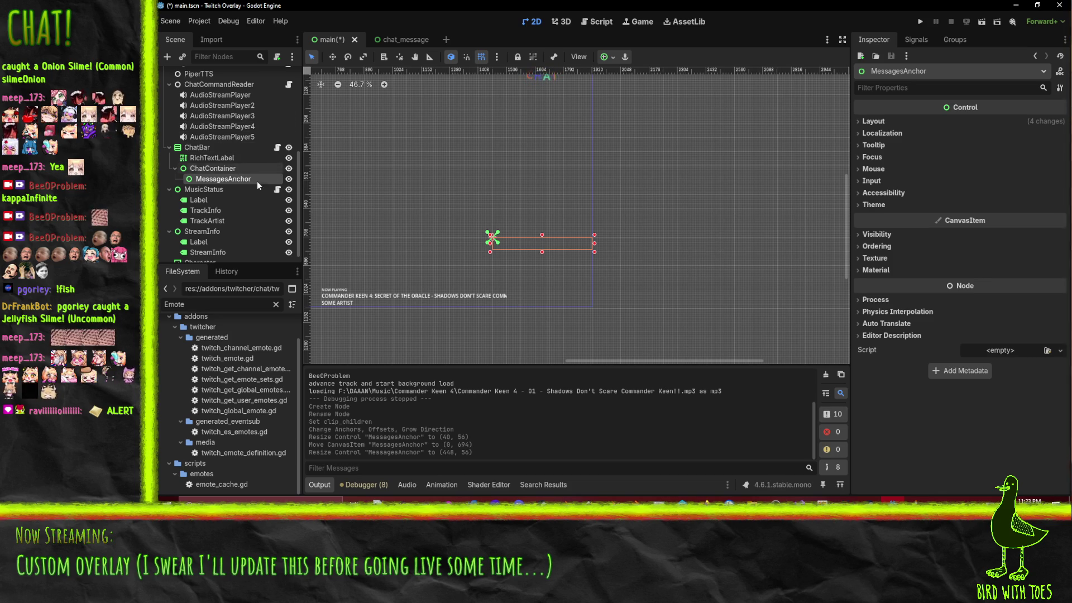
Open ChatBar's chat_bar.gd script and check where chat_enhancer is used
click(278, 148)
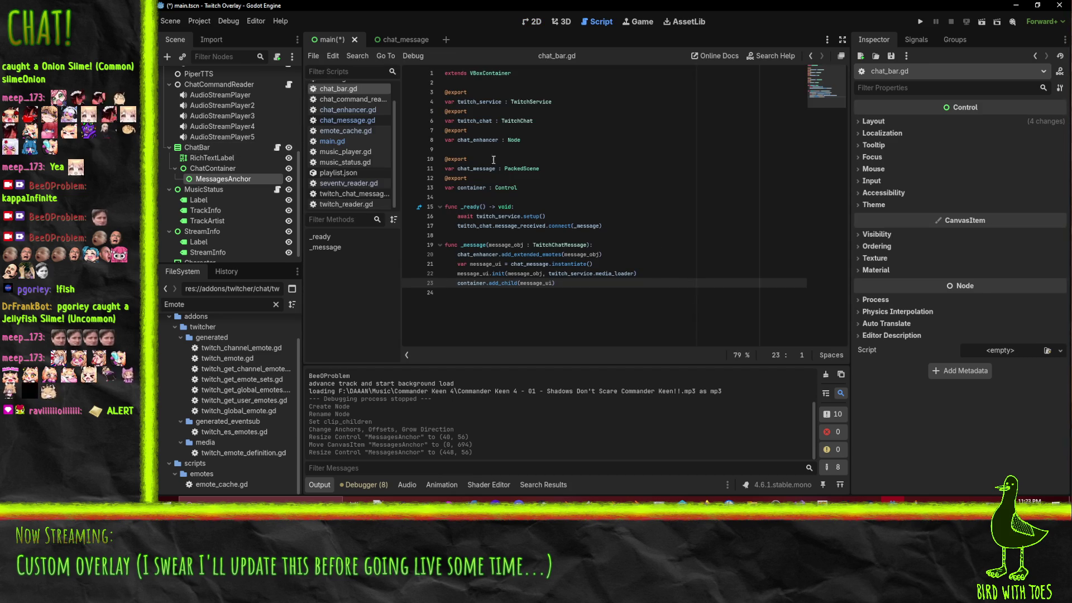
click(476, 141)
double_click(487, 140)
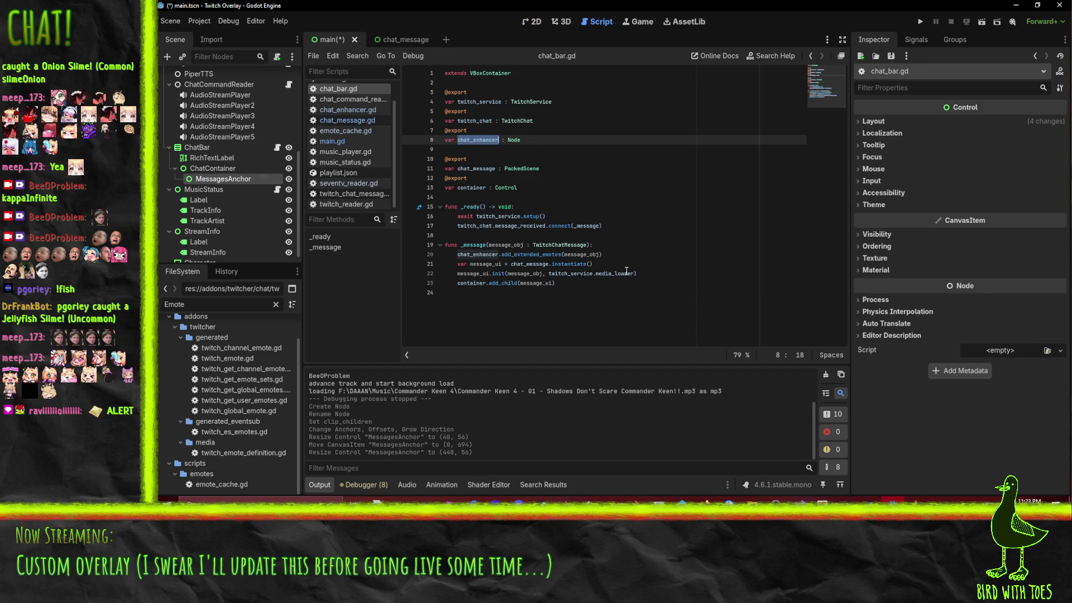
click(576, 283)
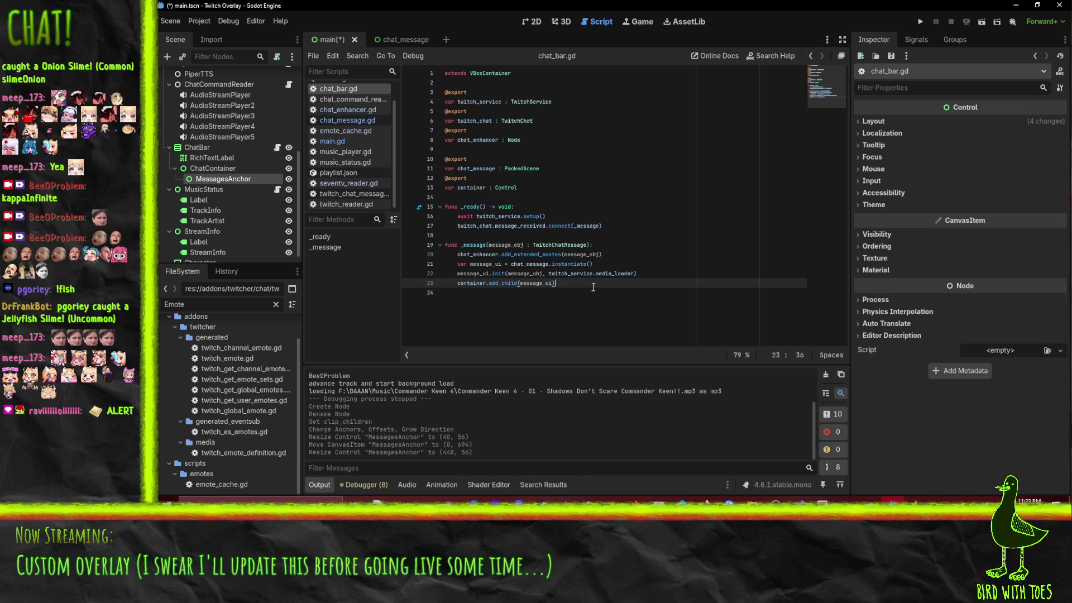
double_click(474, 254)
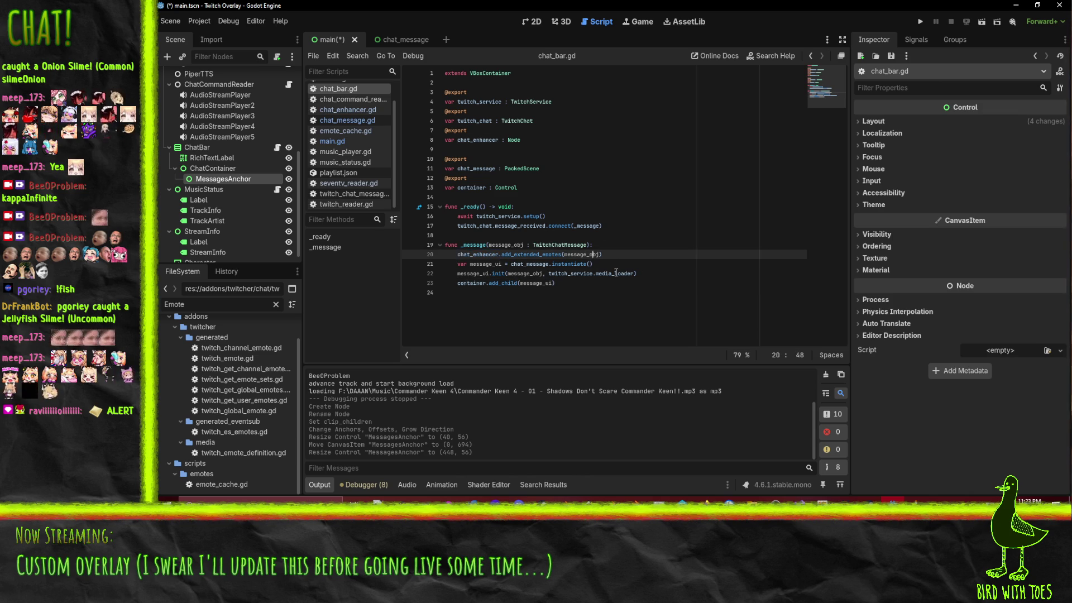
click(564, 282)
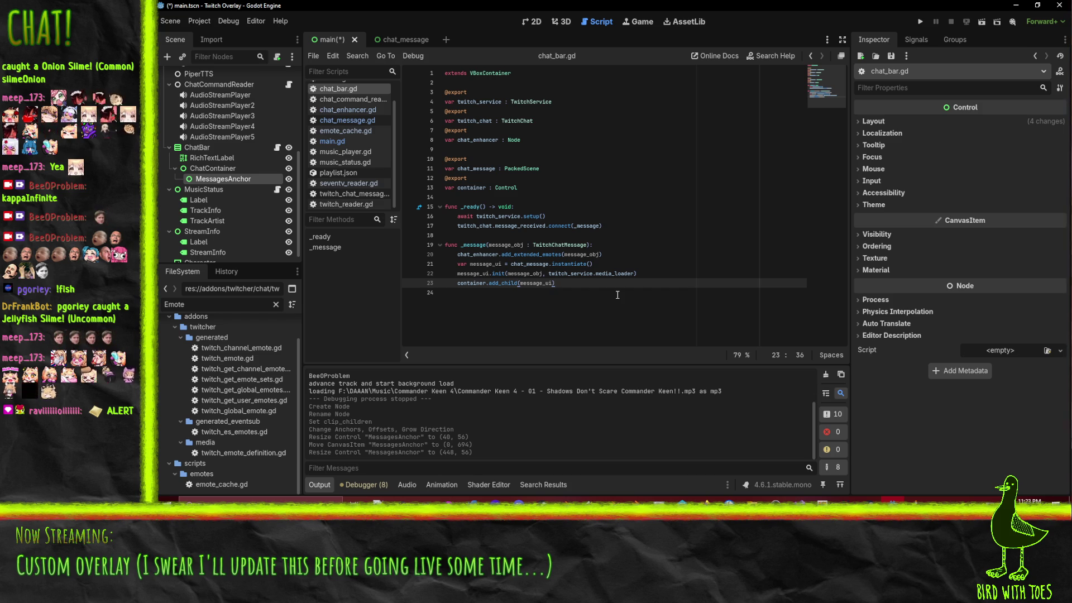
Add 'container.position -= Vector2(0, message_ui.size.y)' after add_child and save chat_bar.gd
key(Return)
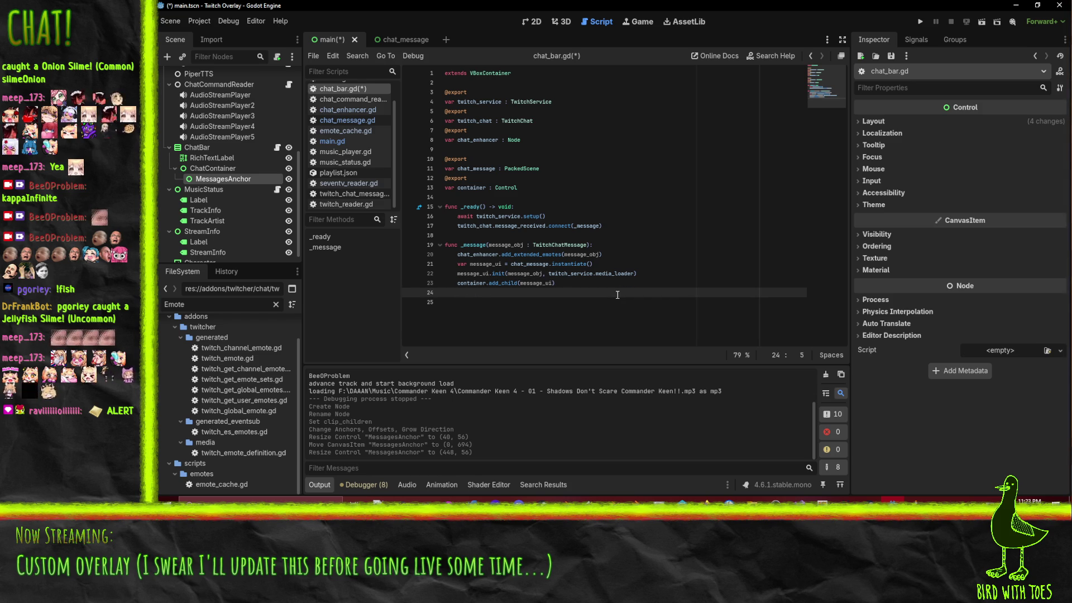
text(.po)
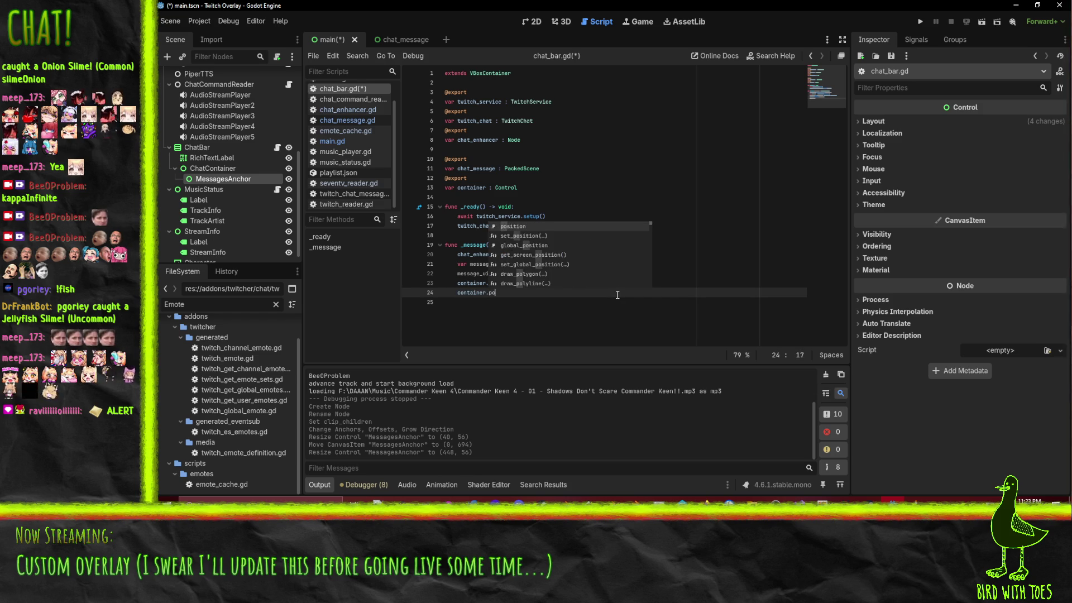
text(sition)
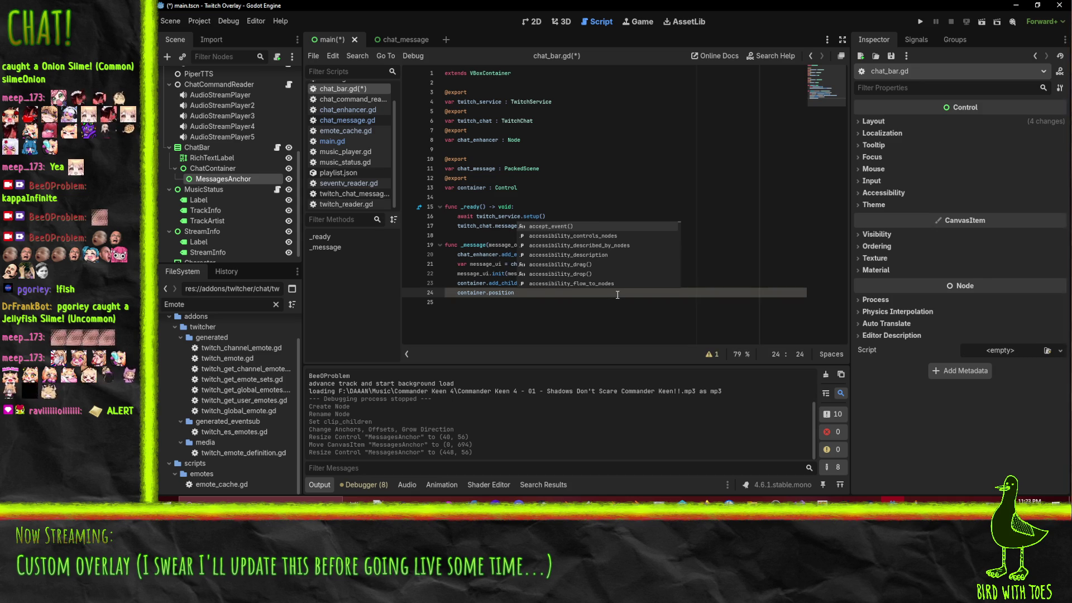
text(-=)
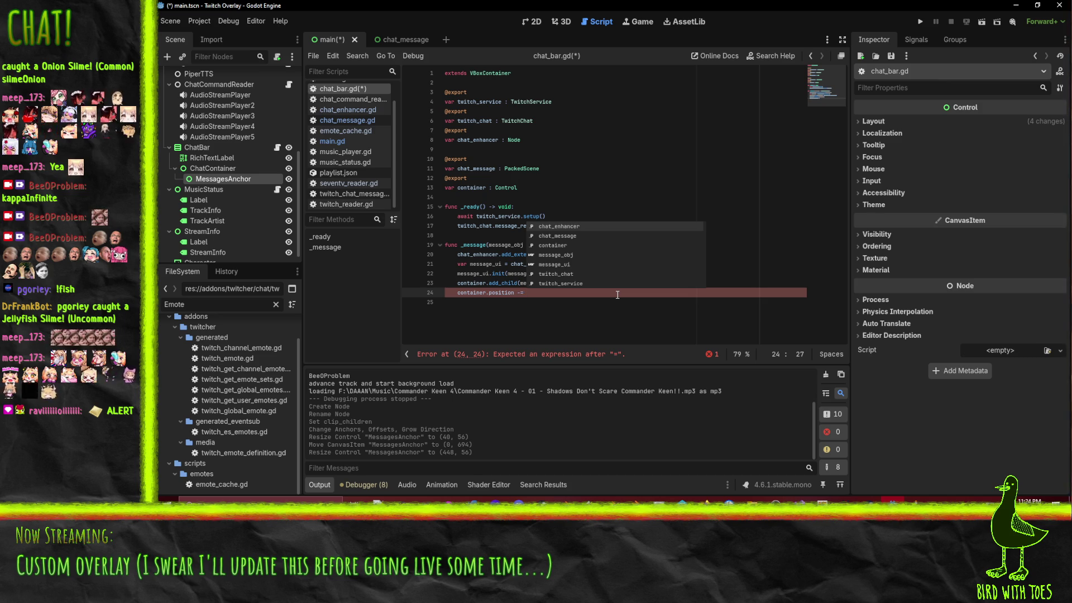
text(Vector2)
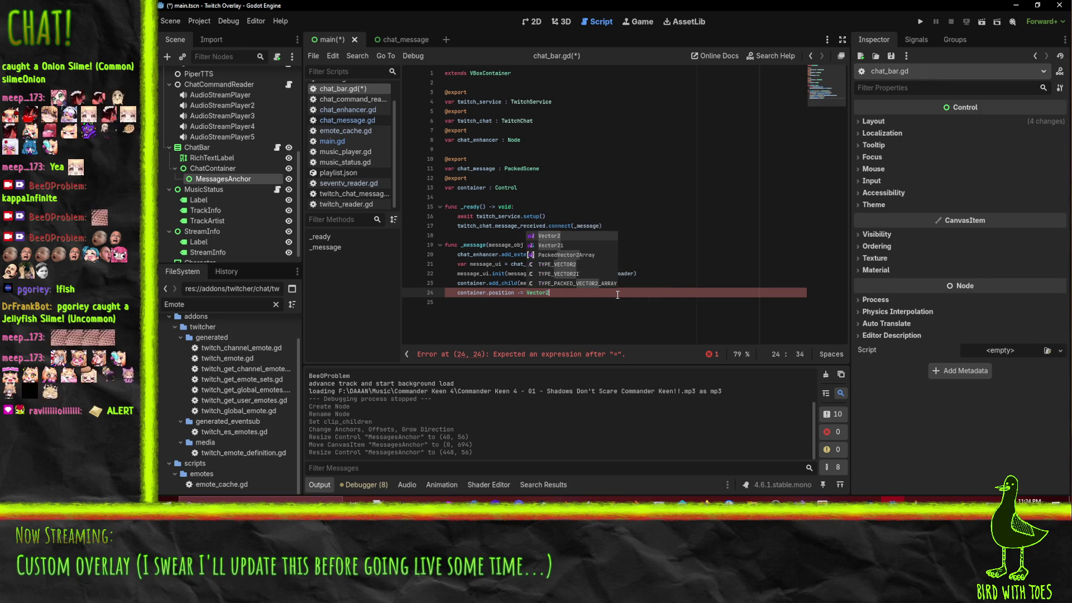
text((0, message_ui.height)
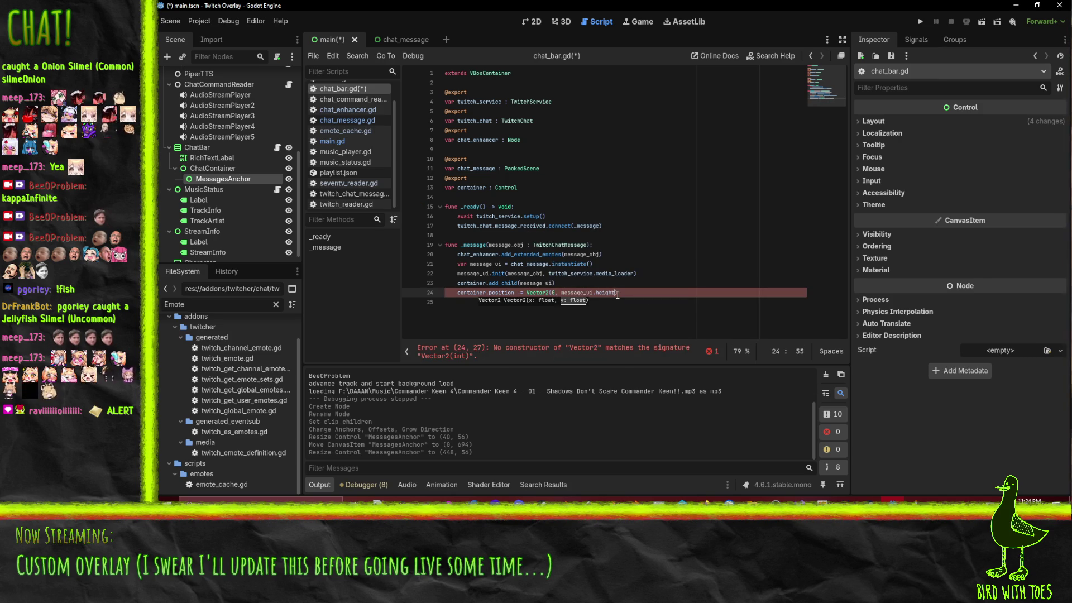
key(BackSpace)
key(BackSpace)
text(size.y)
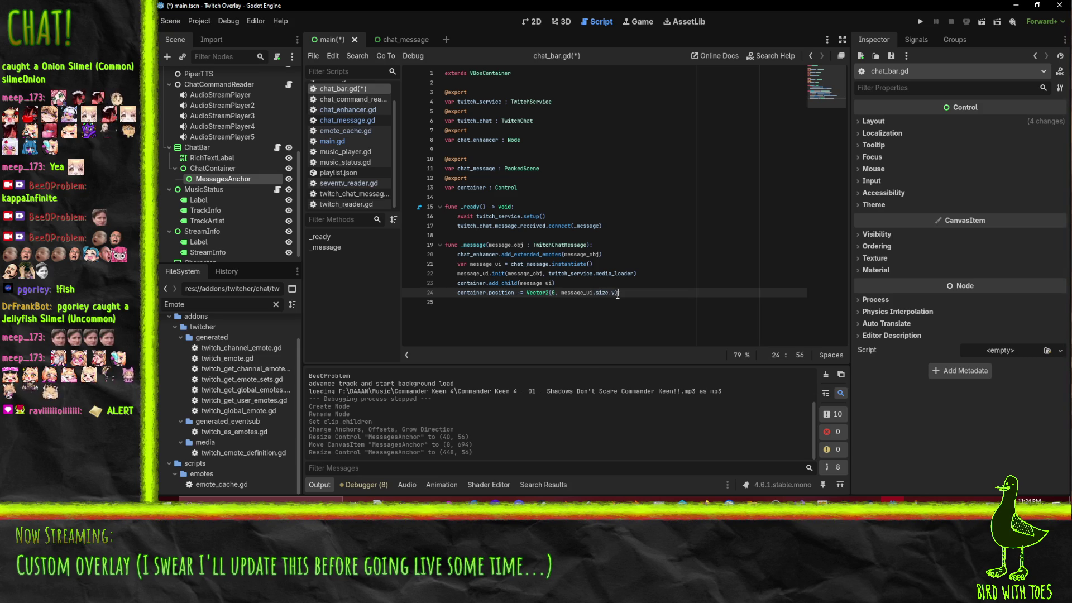
key(ctrl+s)
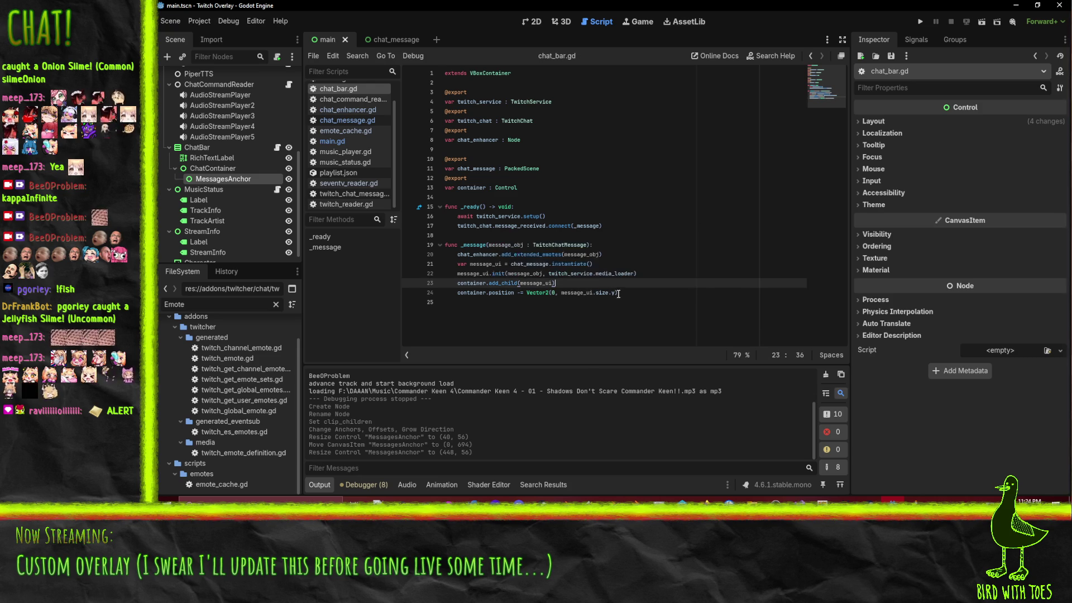
Assign MessagesAnchor to ChatBar's Container property
key(Down)
click(575, 292)
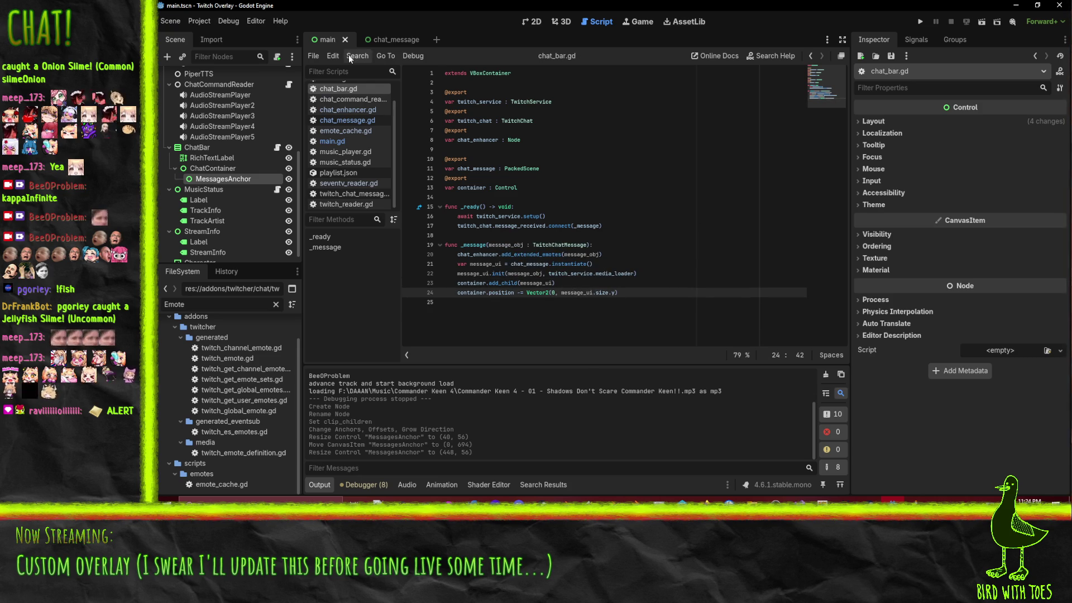
click(218, 147)
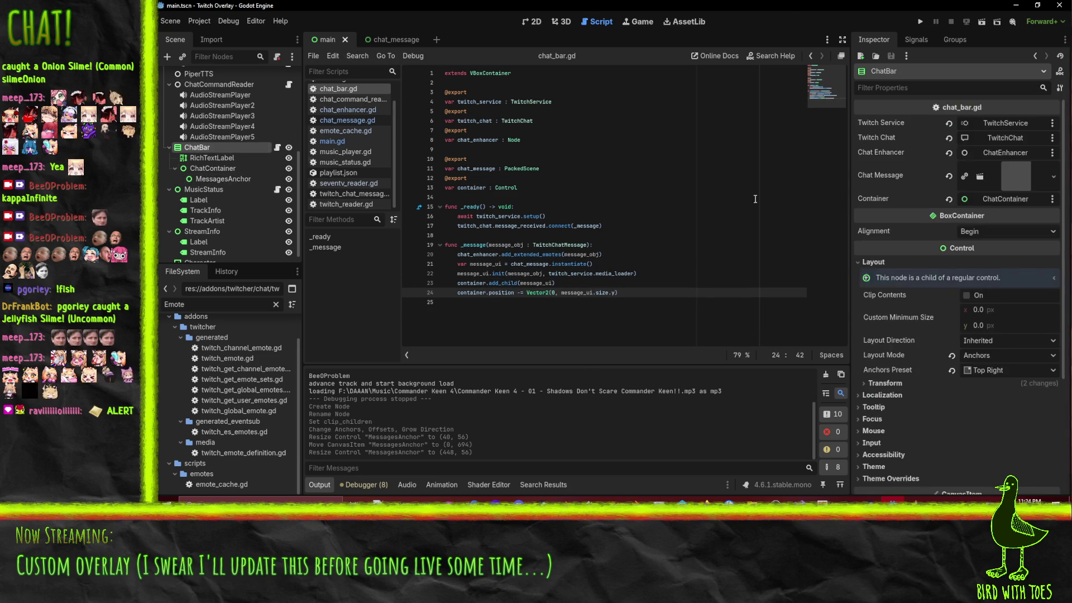
mouse_move(214, 177)
mouse_down()
mouse_move(1000, 156)
mouse_move(1014, 205)
mouse_up()
Change ChatContainer's node type to ColorRect and return to the 2D view
click(675, 294)
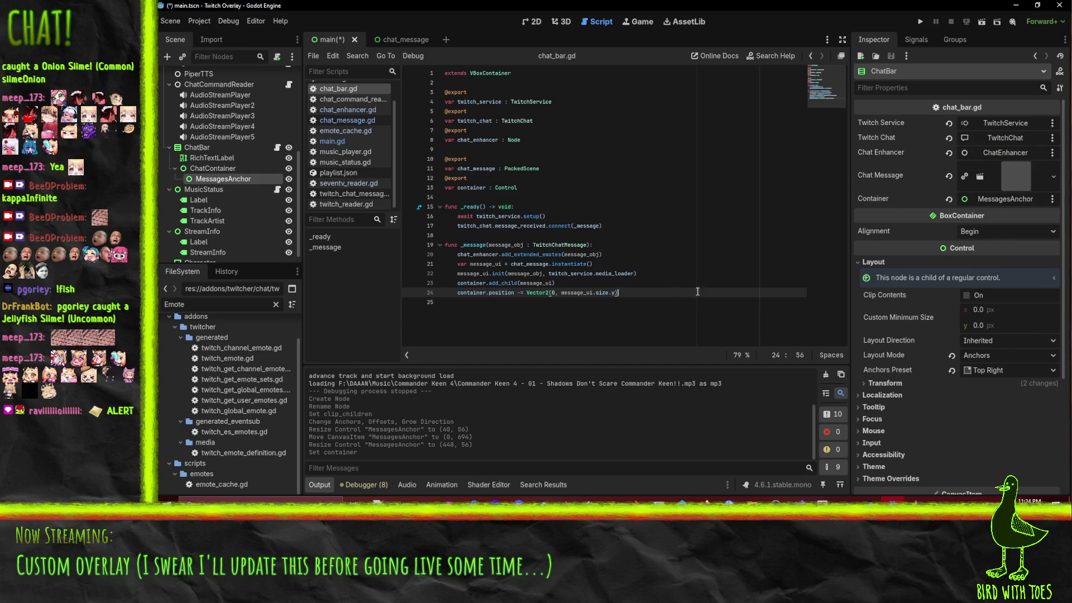
right_click(217, 169)
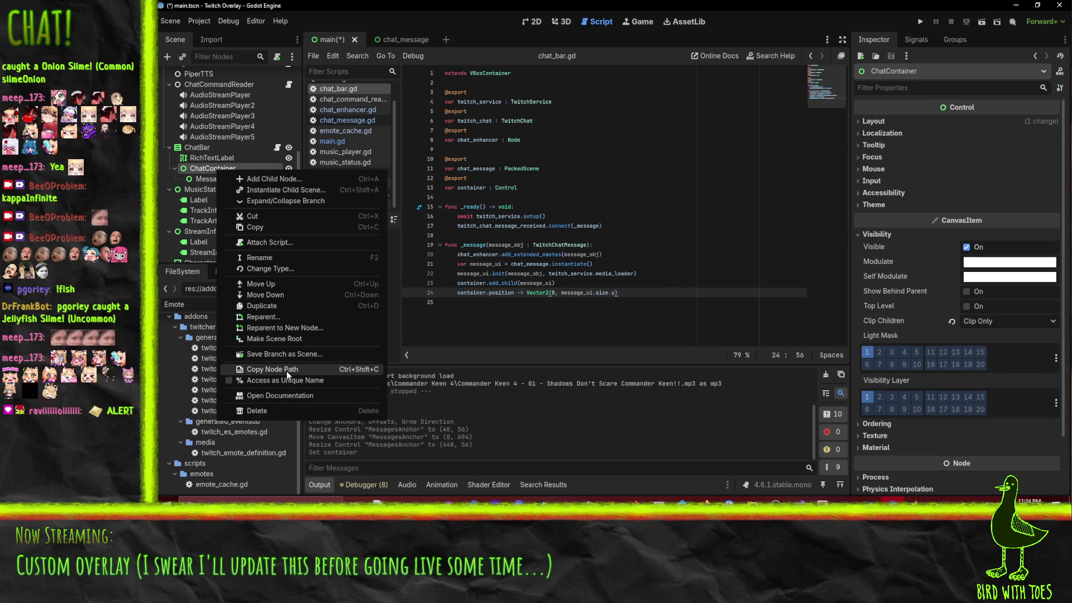
click(268, 269)
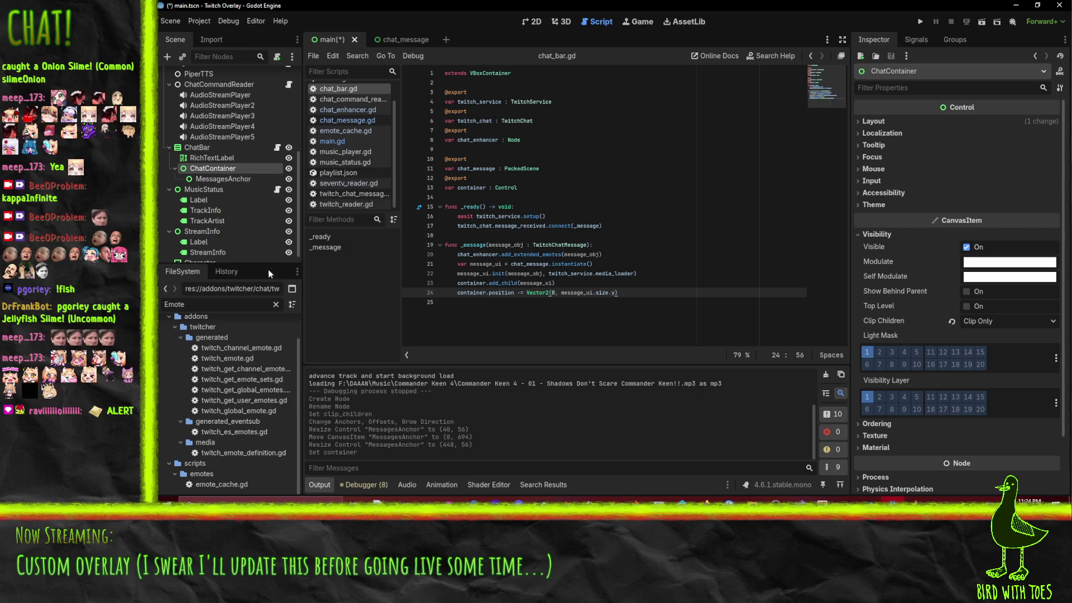
text(text)
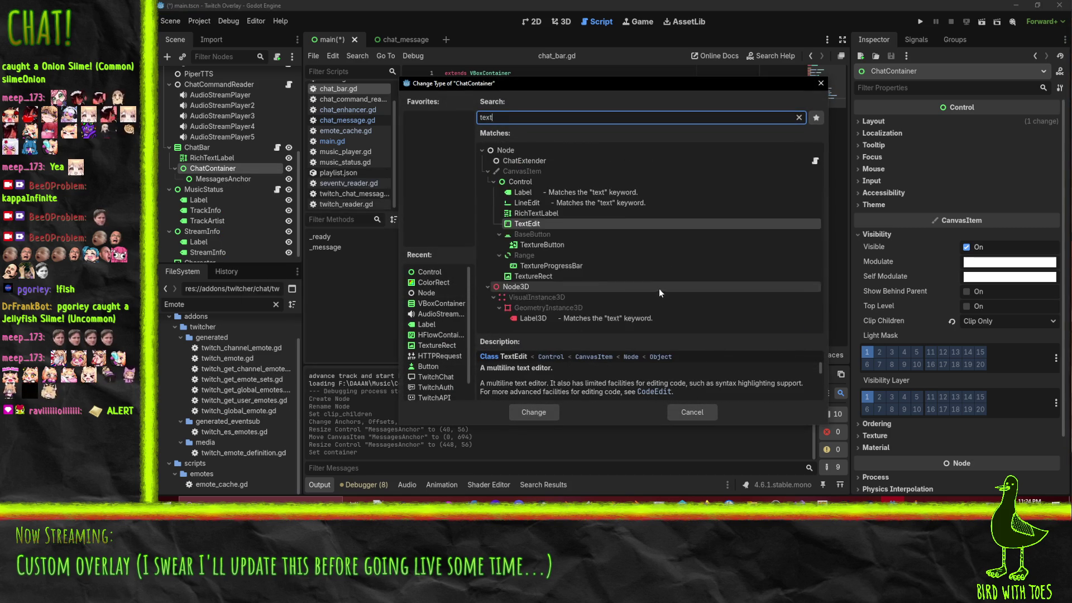
key(BackSpace)
key(BackSpace)
text(color)
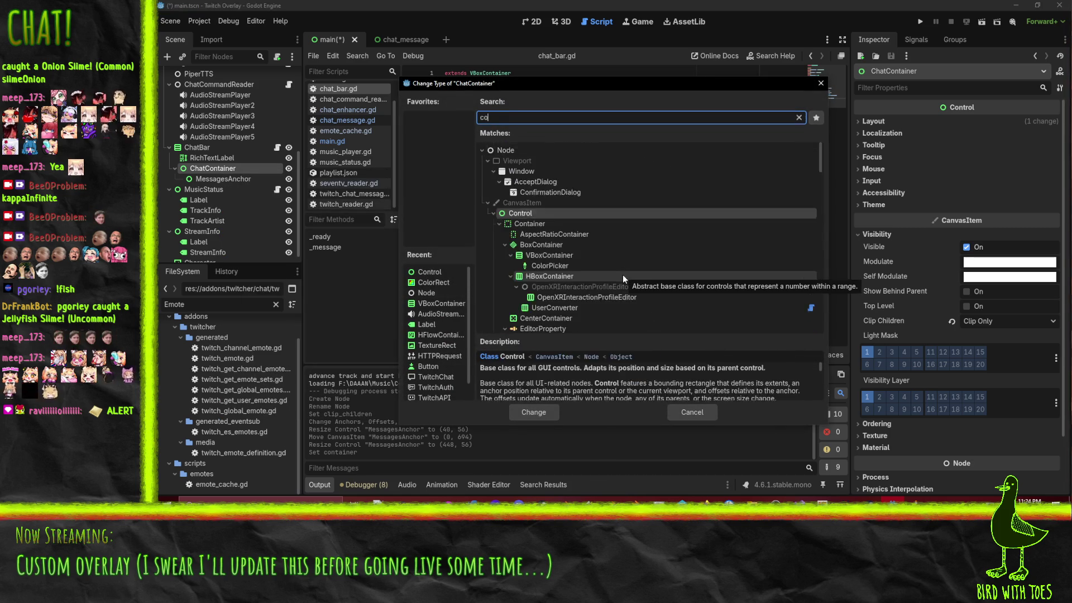
click(534, 413)
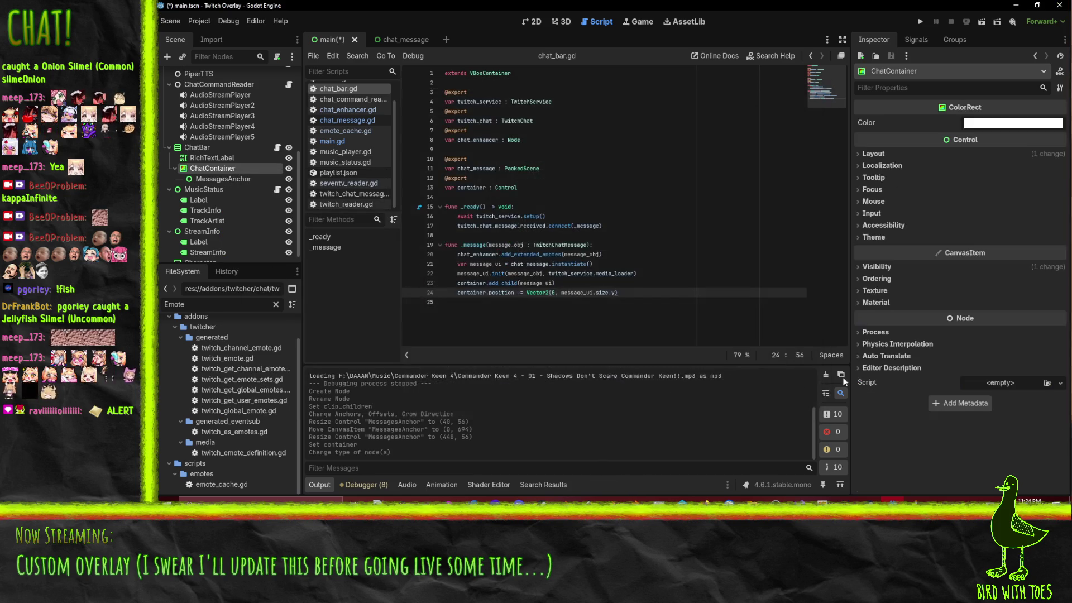
click(531, 21)
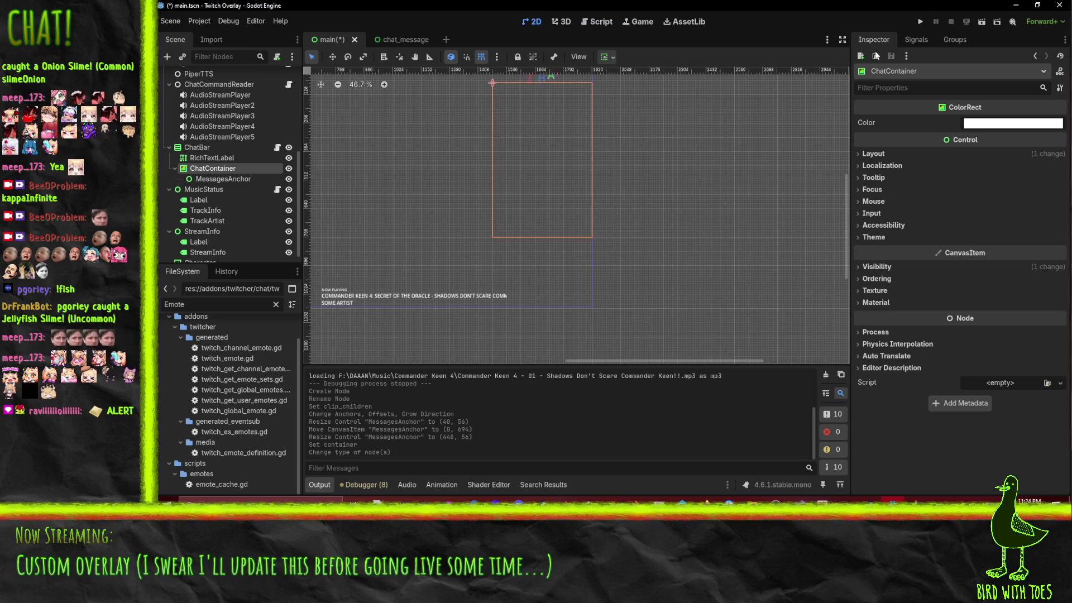
Test-run the overlay, stop it, and dismiss the Visual Studio start window
click(920, 22)
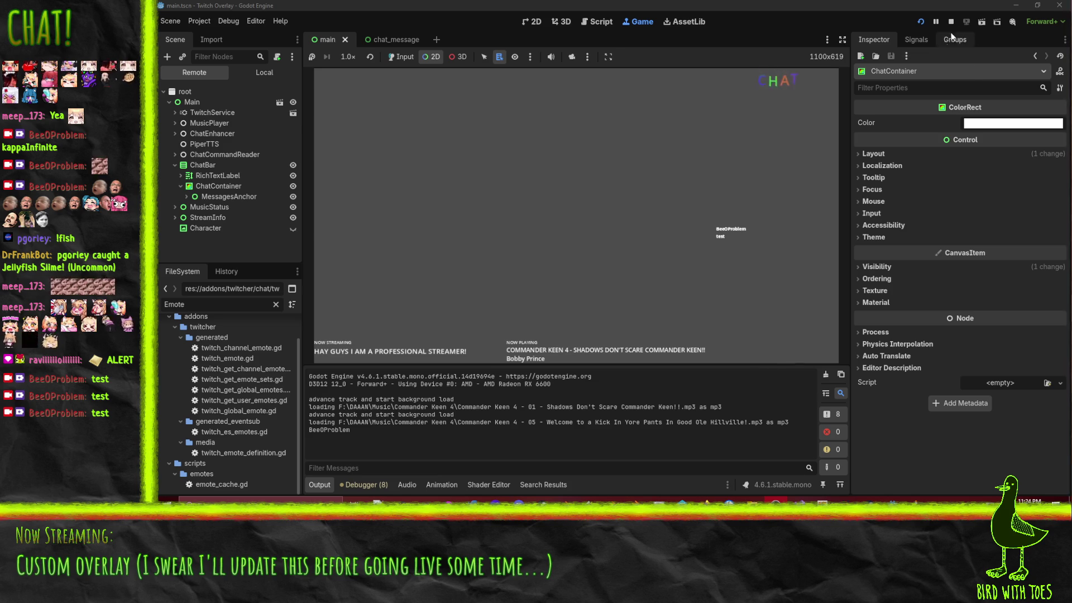
click(951, 21)
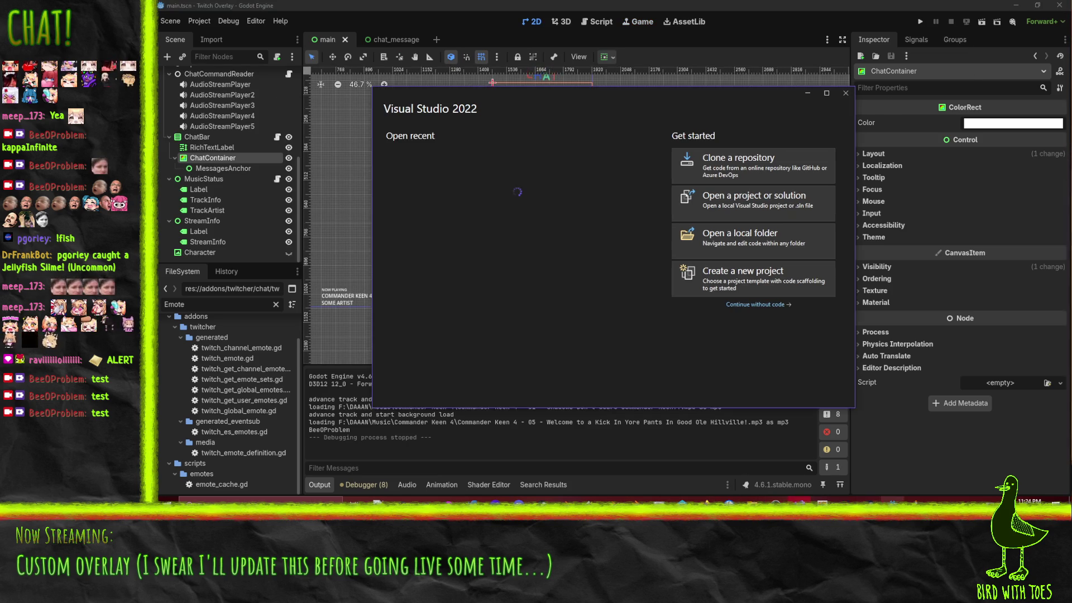
click(542, 82)
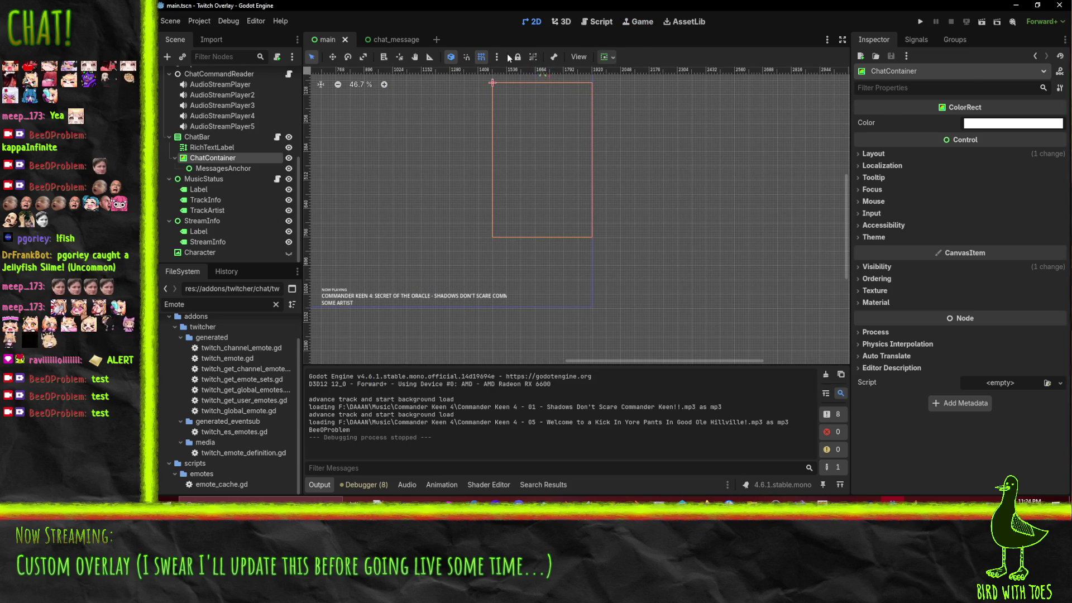
Declare 'var next_message_y : int' below the container declaration in chat_bar.gd
click(597, 22)
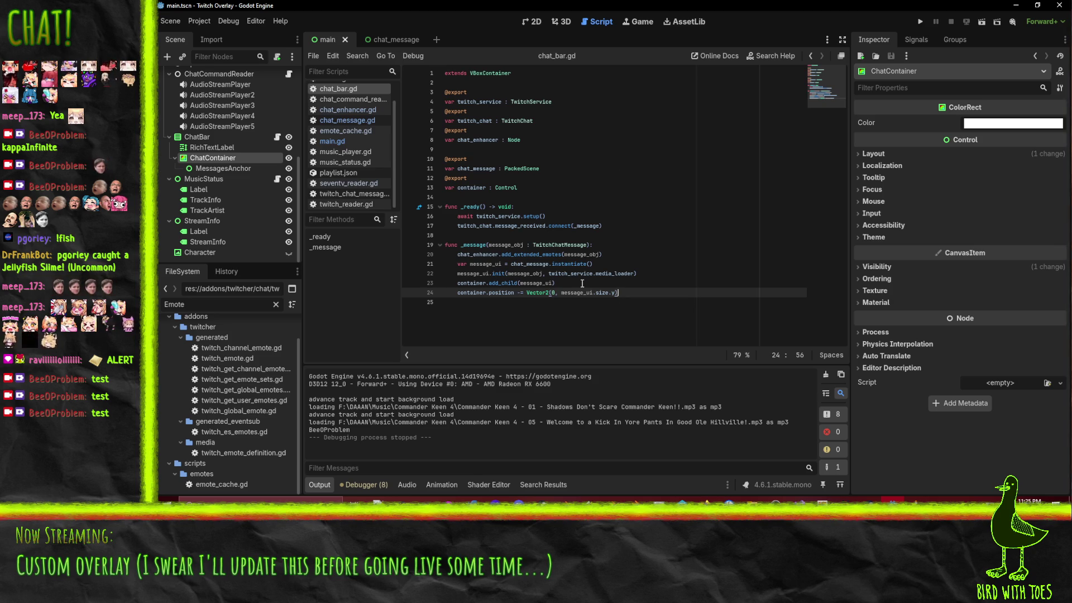
click(623, 288)
click(552, 189)
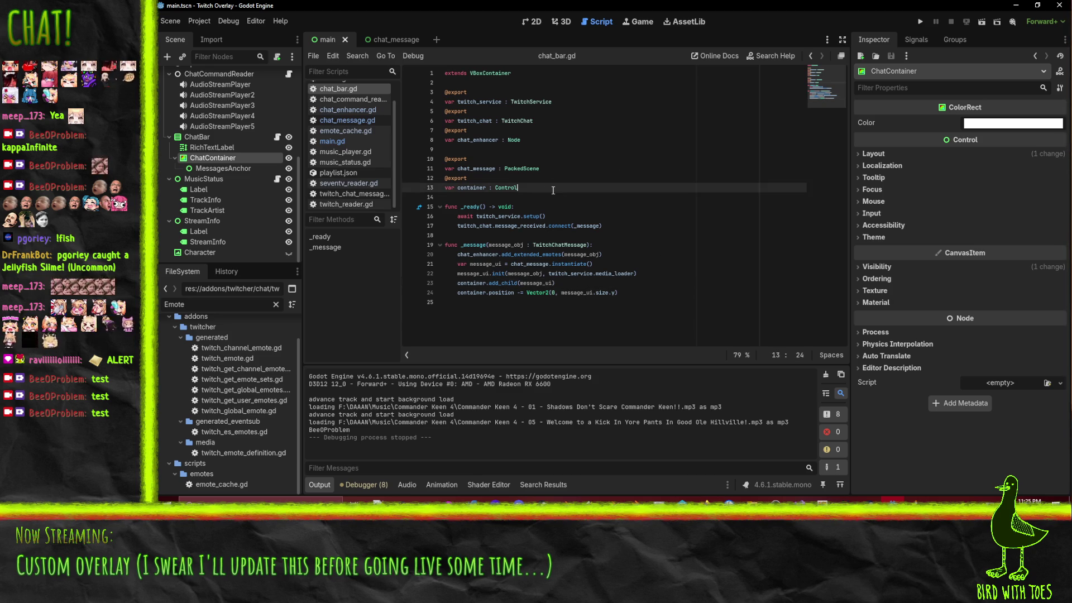
key(Return)
key(Return)
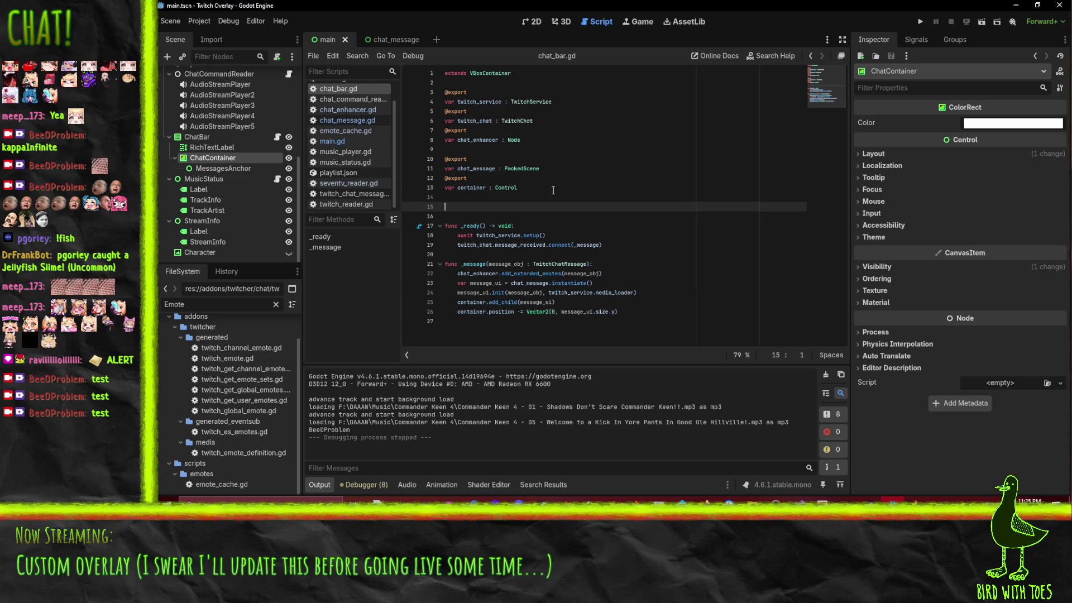
text(var )
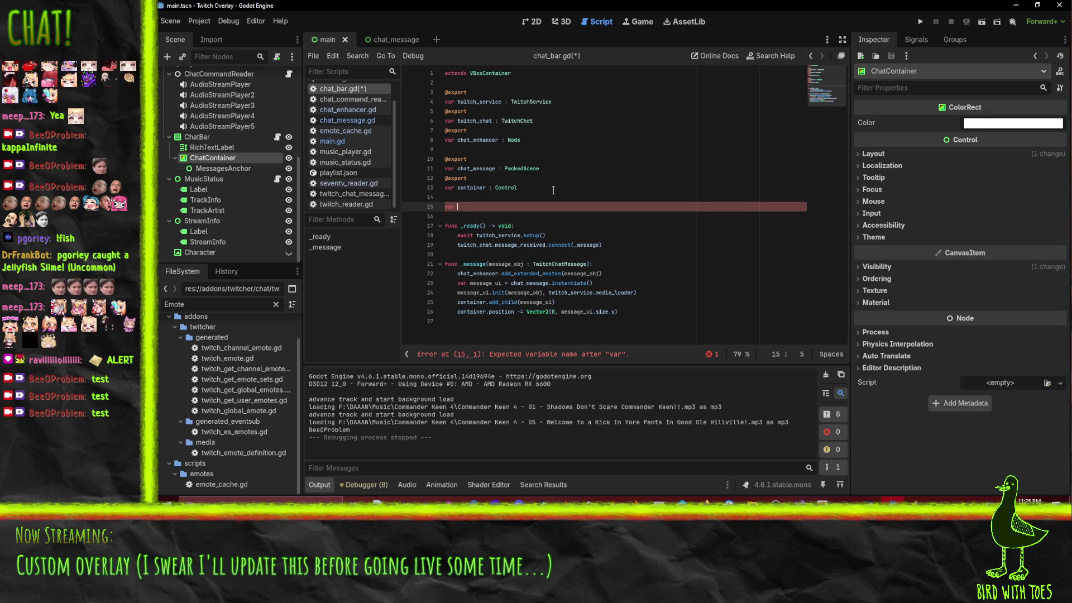
text(next_message_y :)
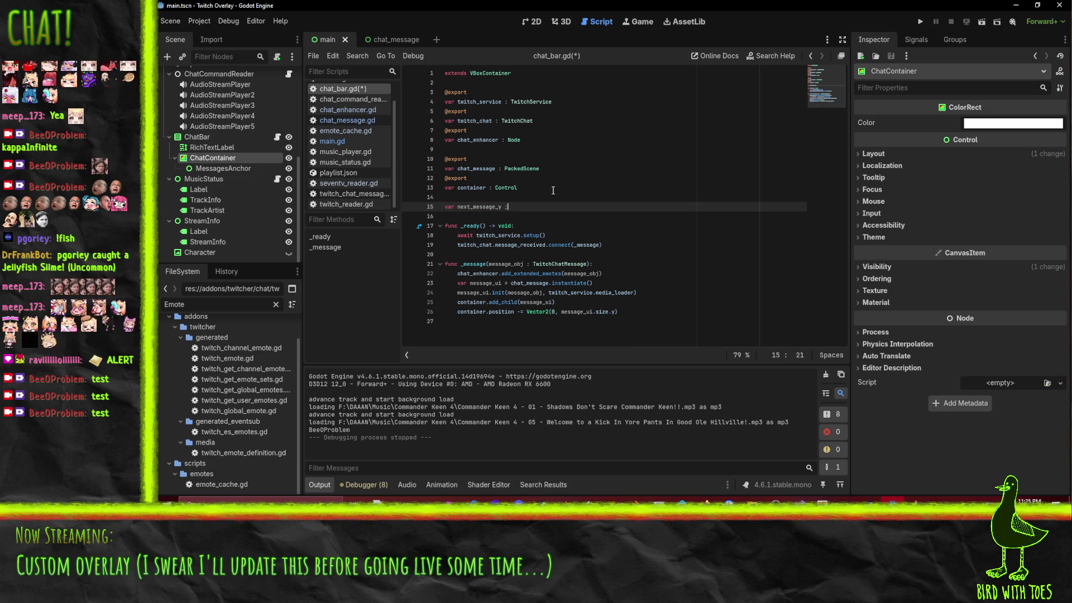
text(nt)
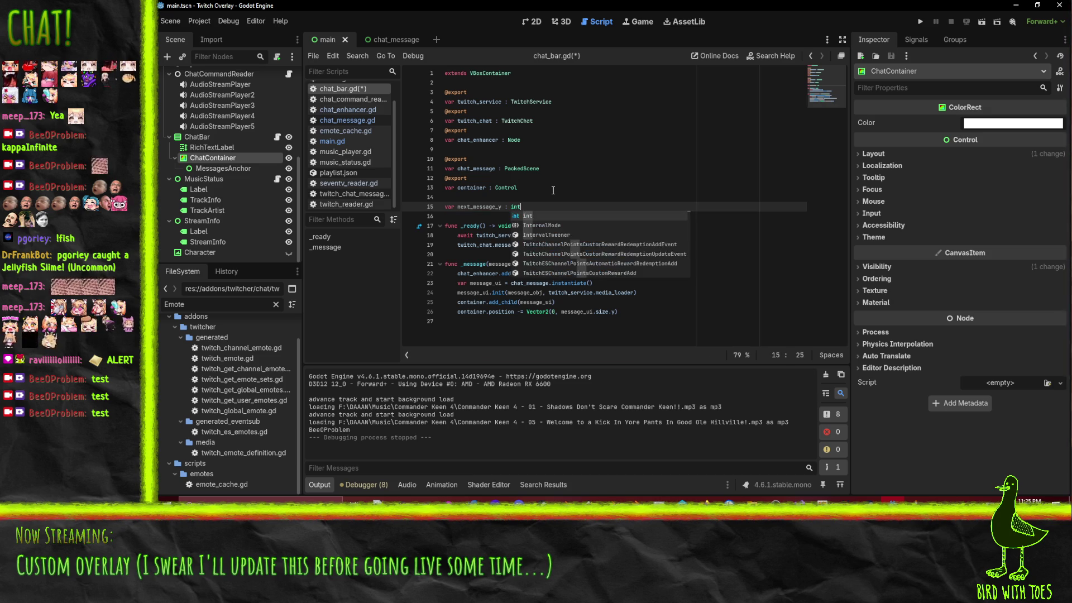
key(Escape)
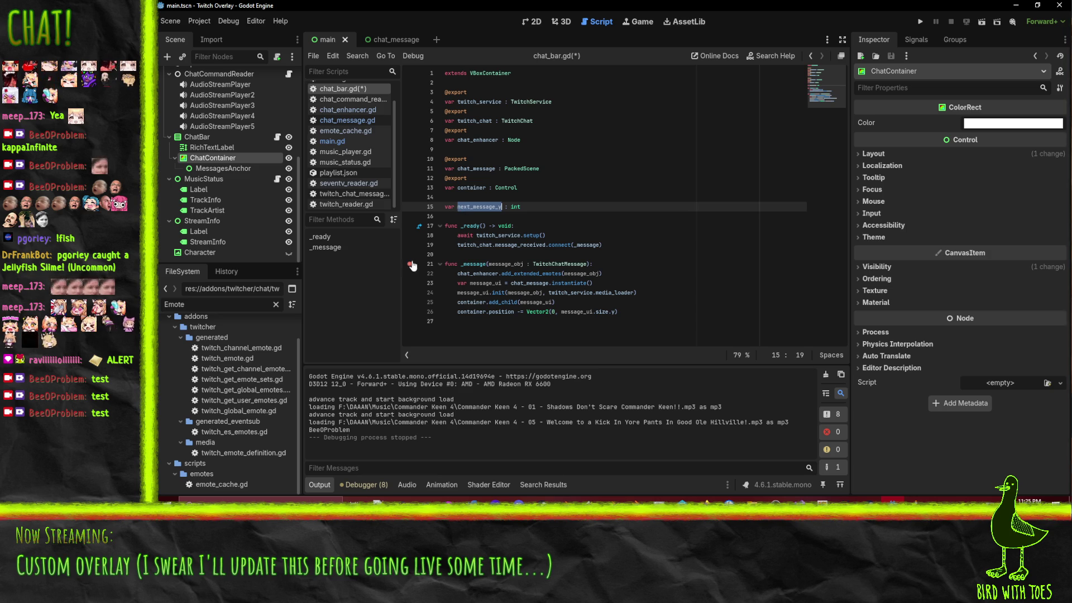
End _message with 'next_message_y = -container.position.y' and save the script
click(630, 314)
key(Return)
text(next_message_y)
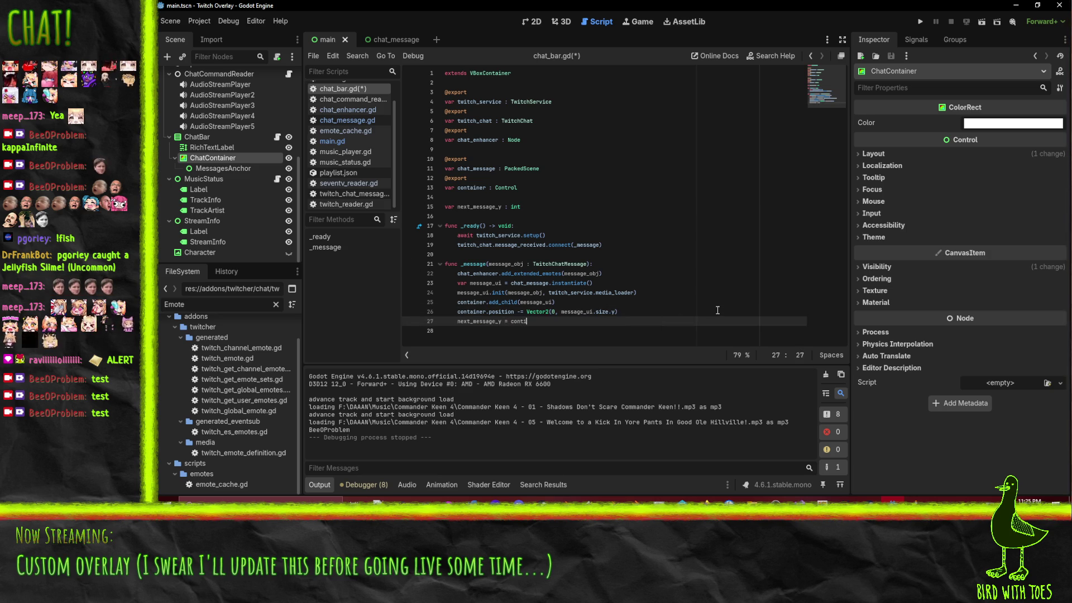
text(ainer.posi)
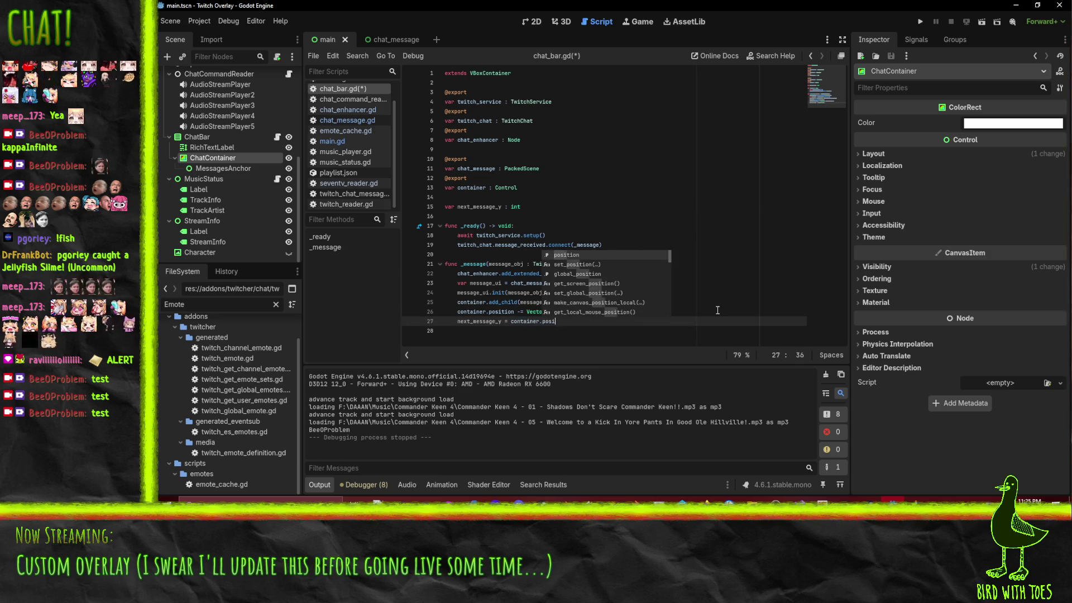
key(Return)
key(Home)
key(Right)
key(Right)
key(Right)
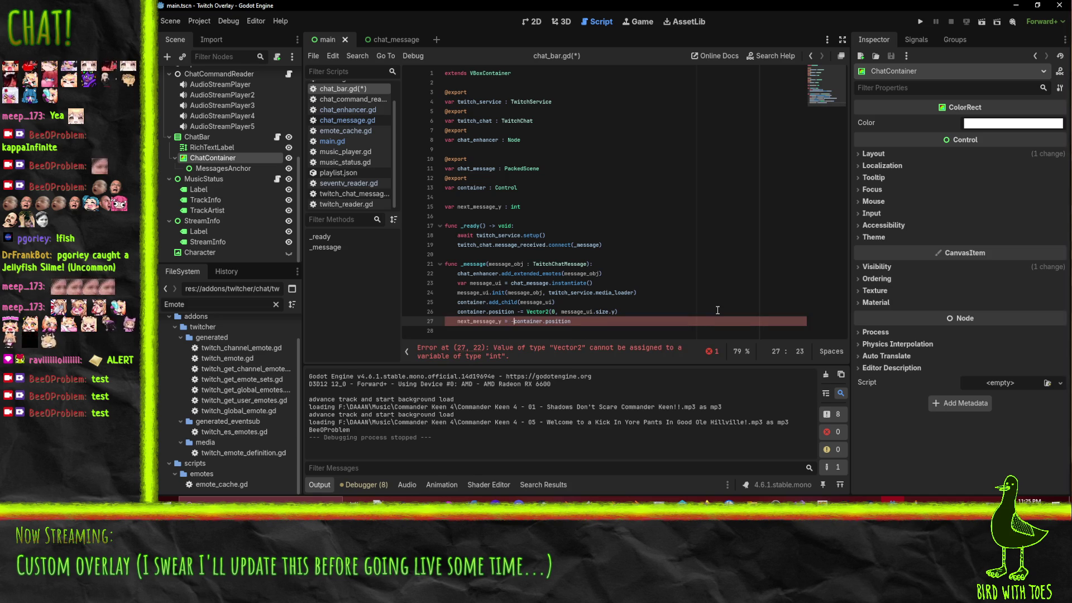
key(ctrl+s)
click(662, 293)
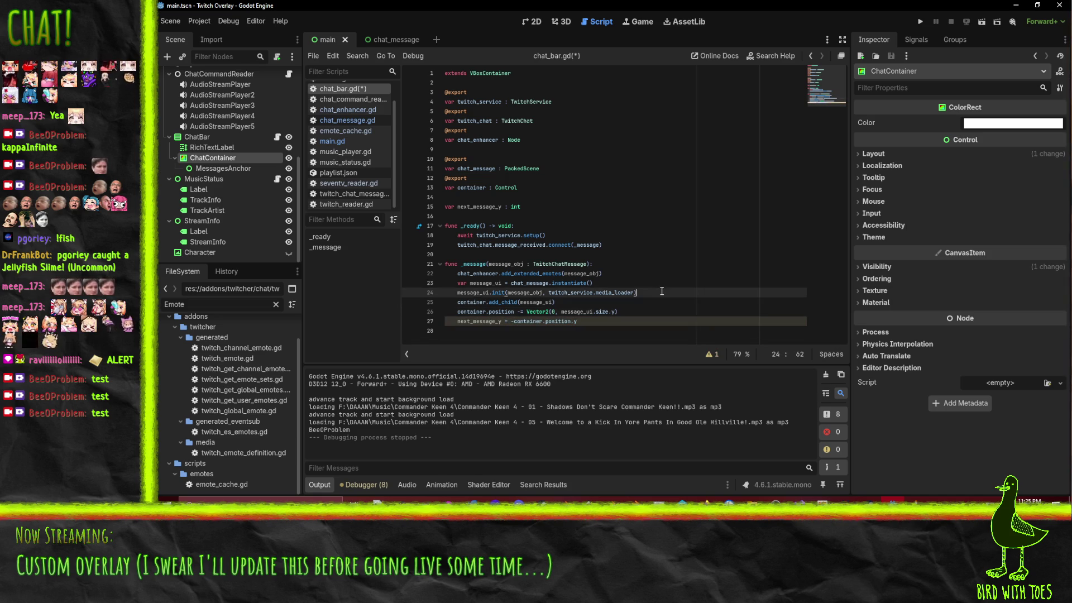
click(919, 22)
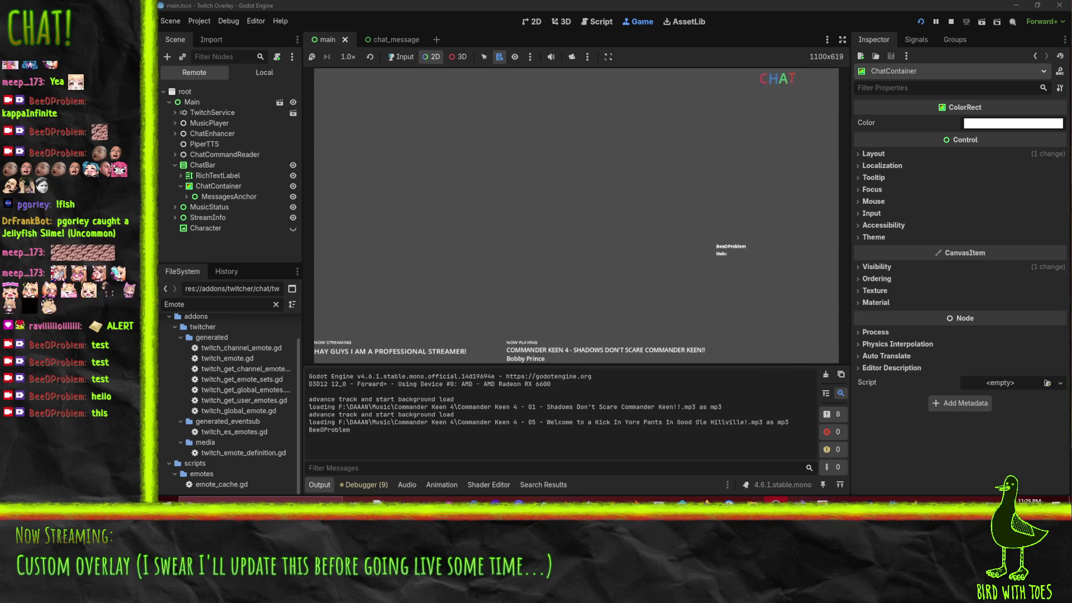
Stop the running overlay and return to line 24 of chat_bar.gd
click(951, 21)
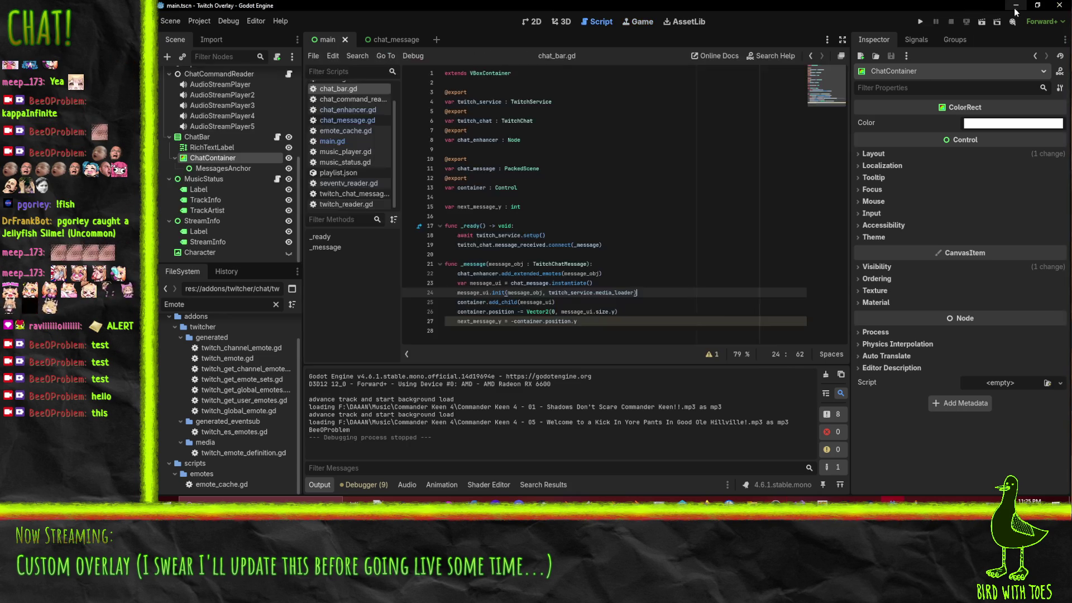
key(alt+Tab)
click(893, 501)
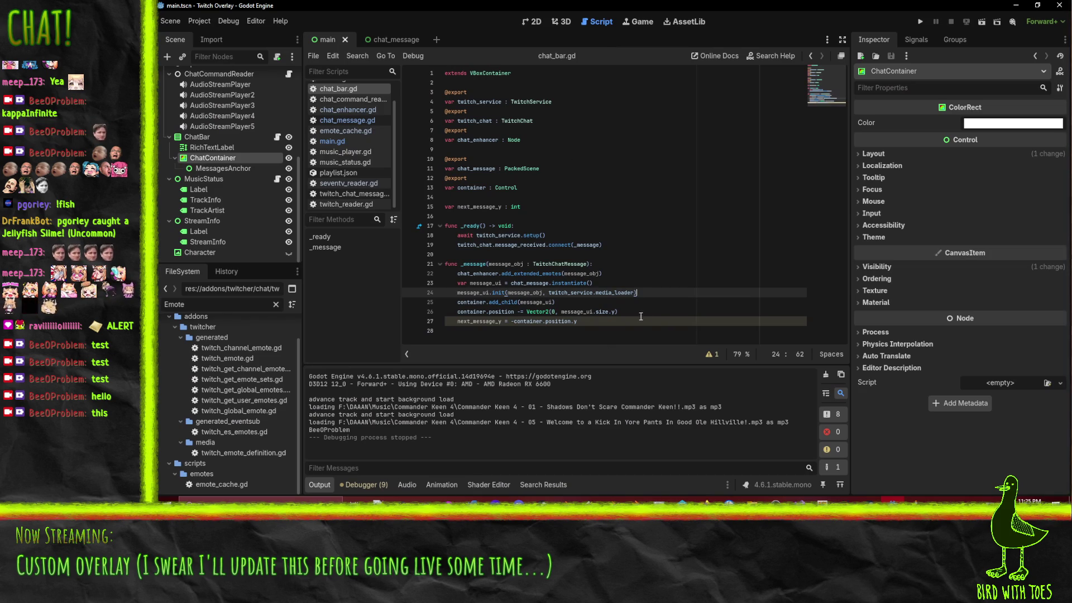
click(641, 328)
key(Up)
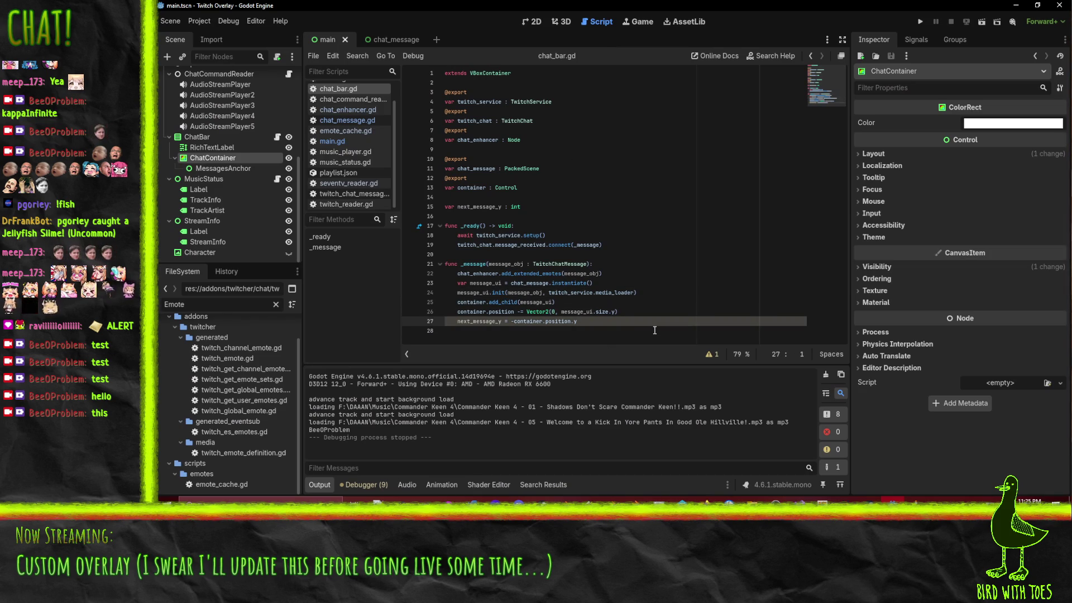
key(Up)
key(Up)
key(Up)
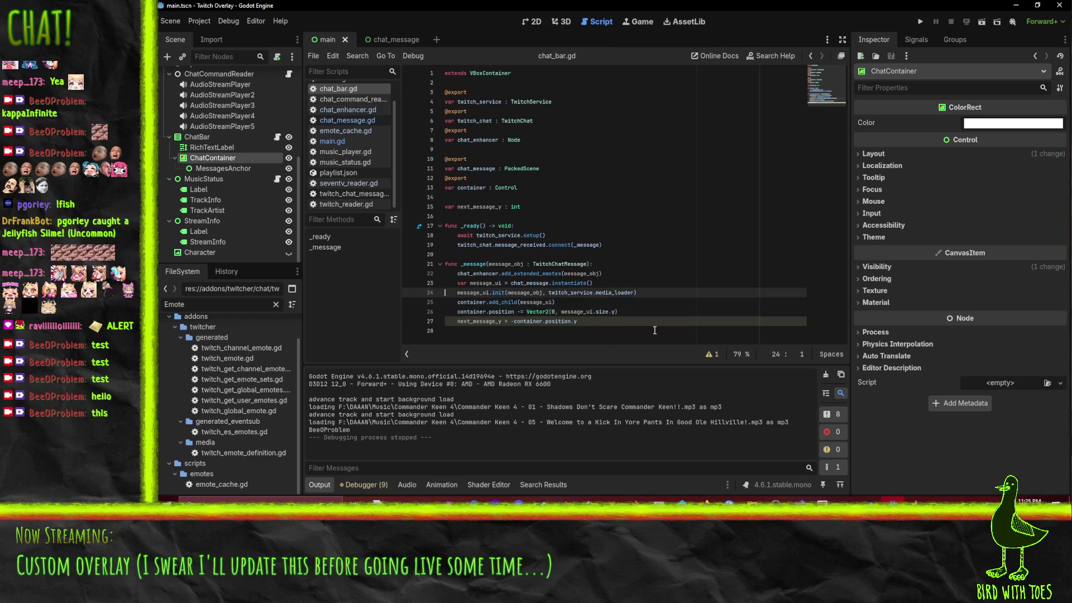
key(End)
Insert 'message_ui.position = Vector2(0, next_message_y)' after line 24 and save
key(Return)
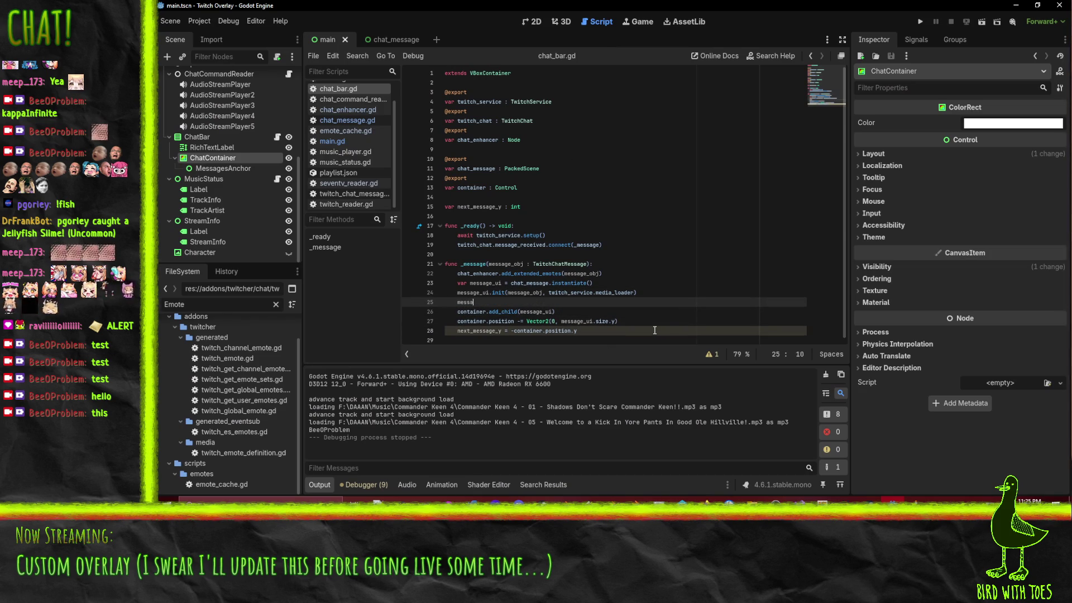
text(ge_ui.positio)
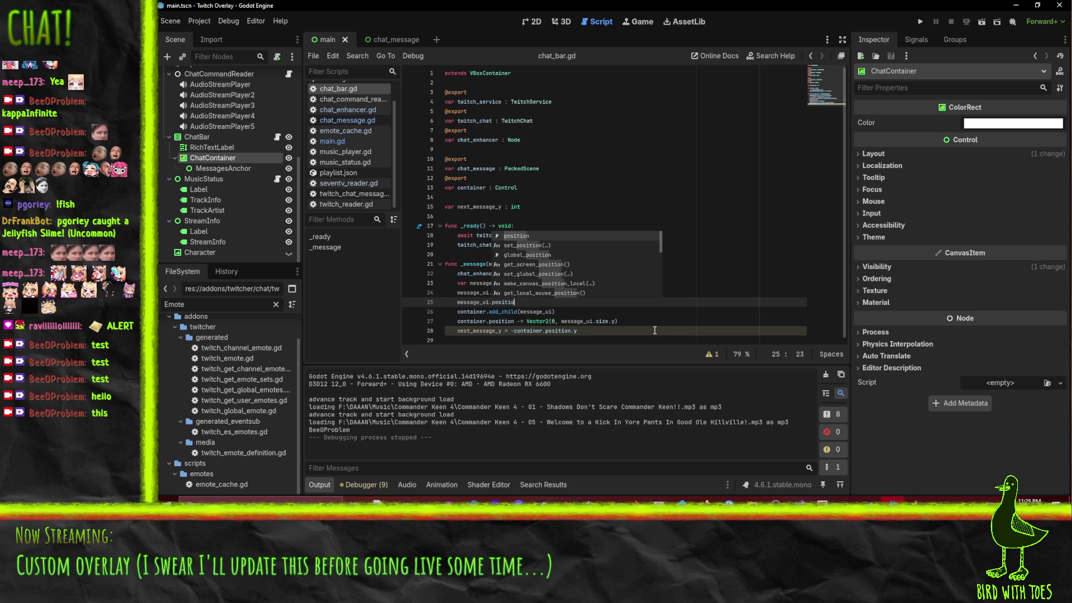
text(n = new)
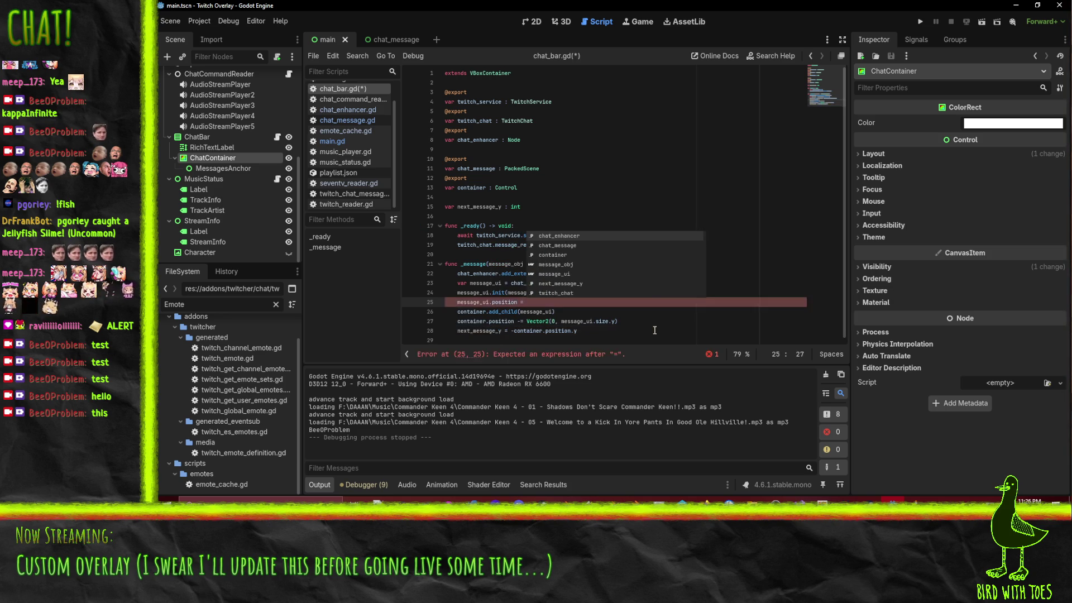
key(BackSpace)
key(BackSpace)
key(BackSpace)
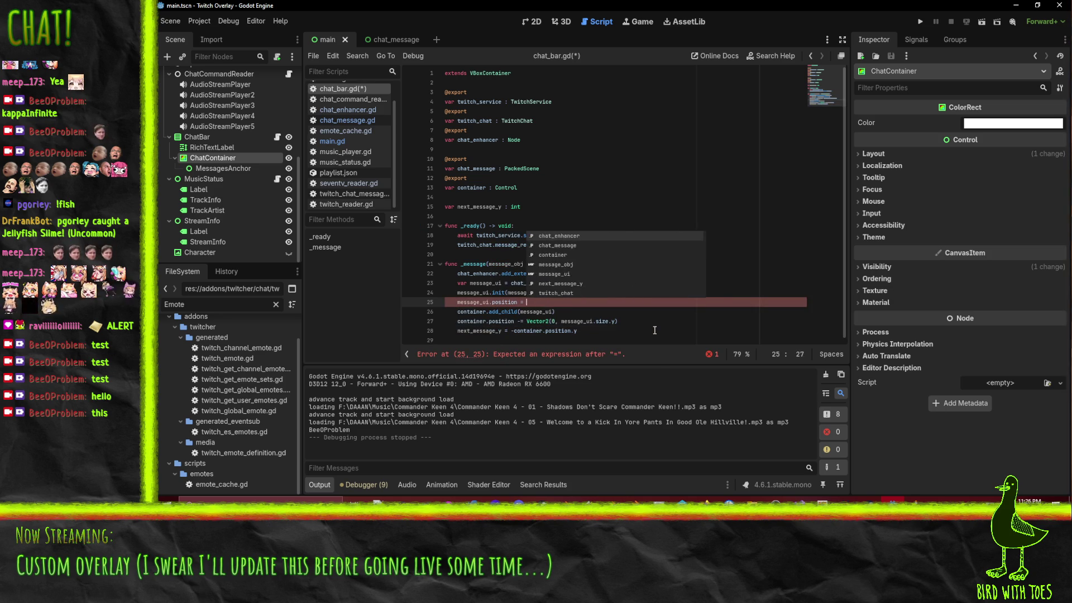
text(Vector29)
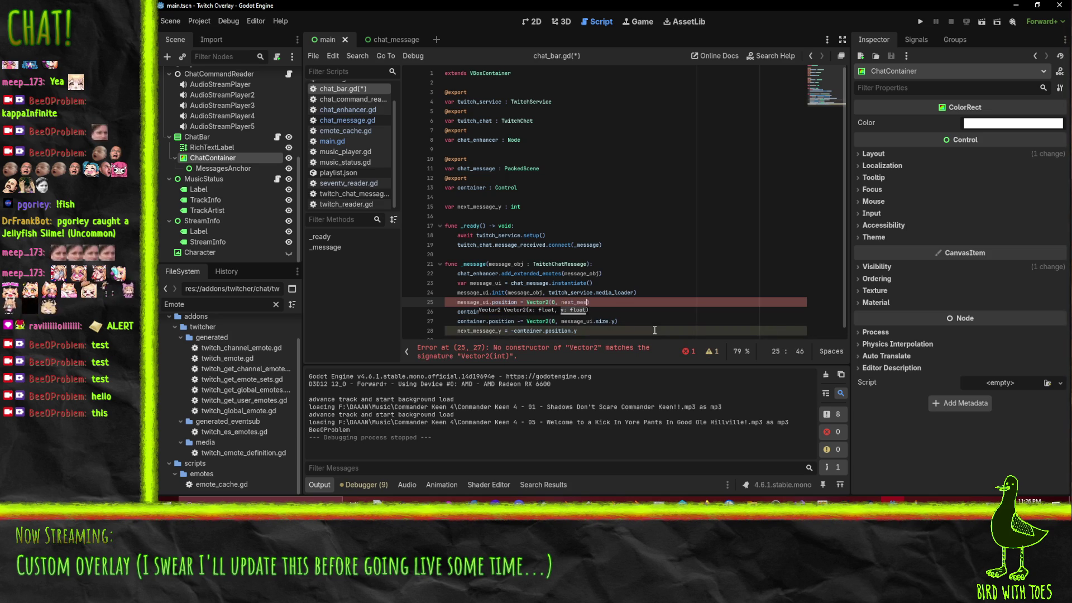
text())
key(ctrl+s)
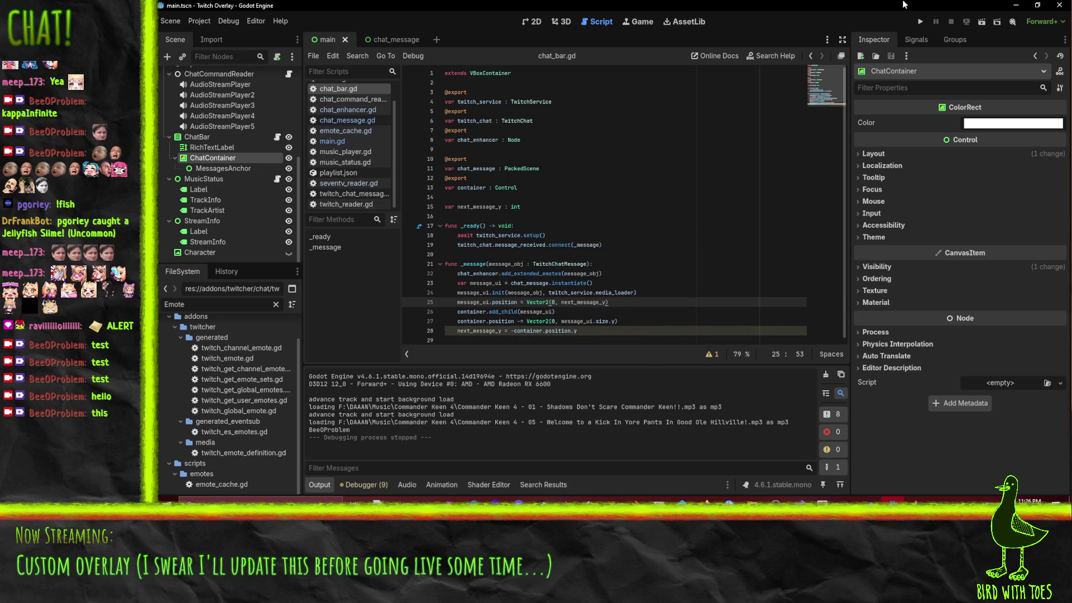
click(921, 21)
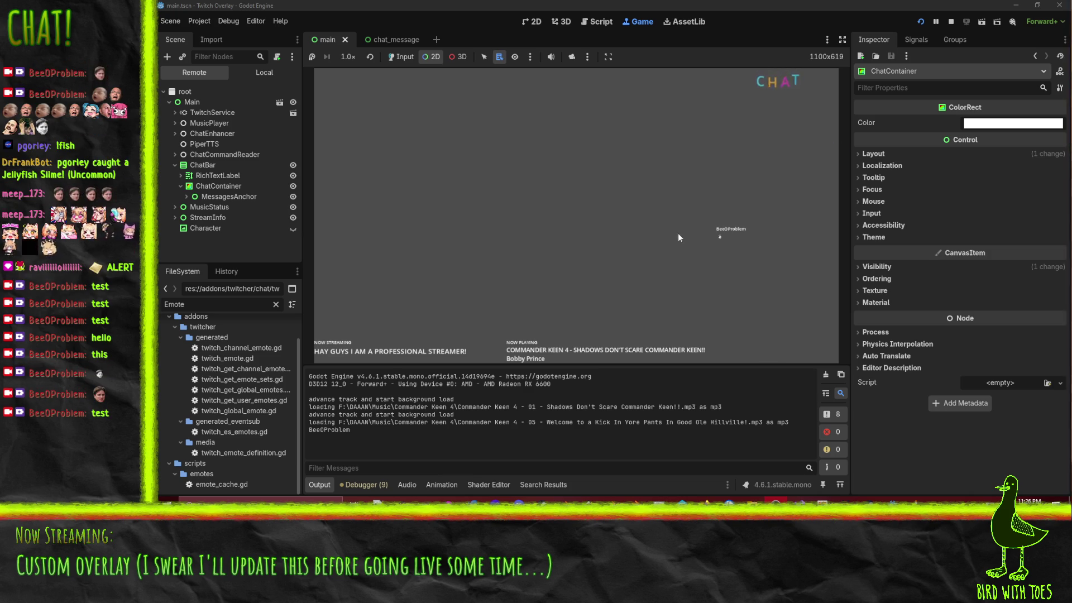
click(186, 198)
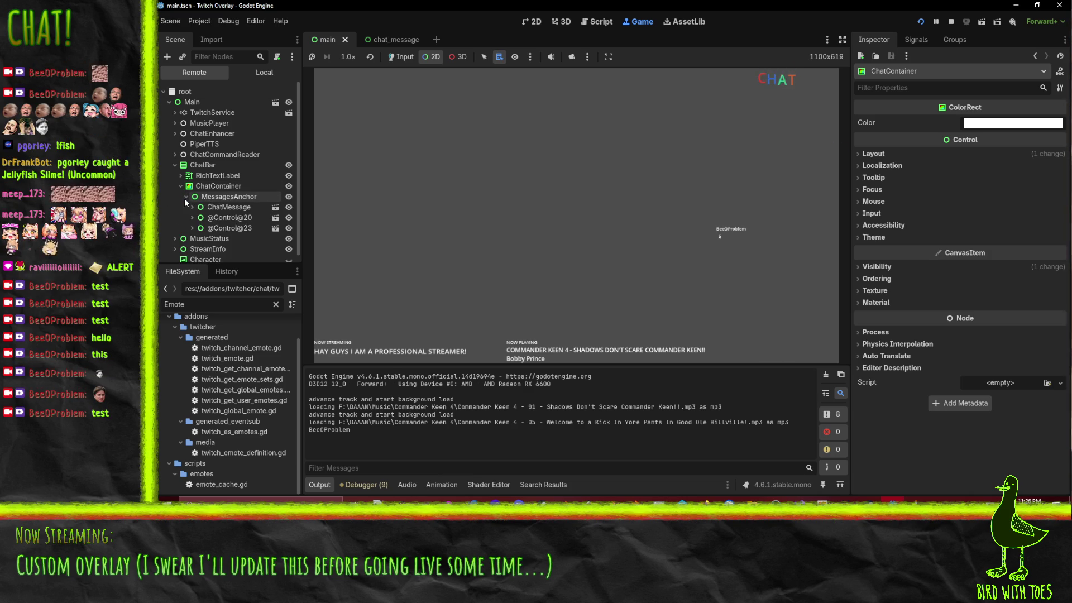
double_click(222, 220)
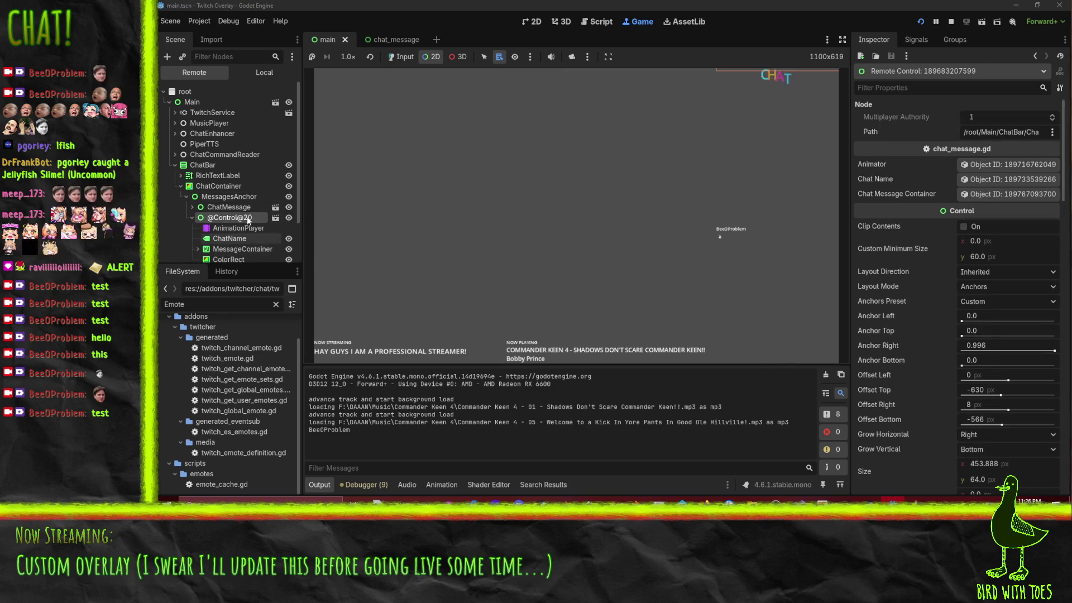
click(192, 218)
double_click(215, 229)
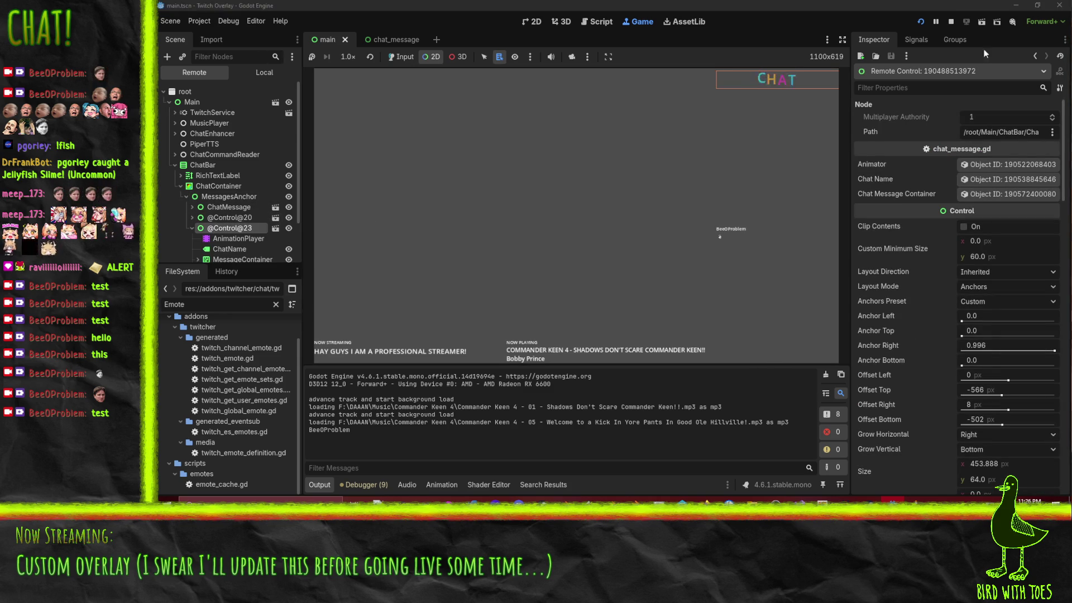
click(949, 22)
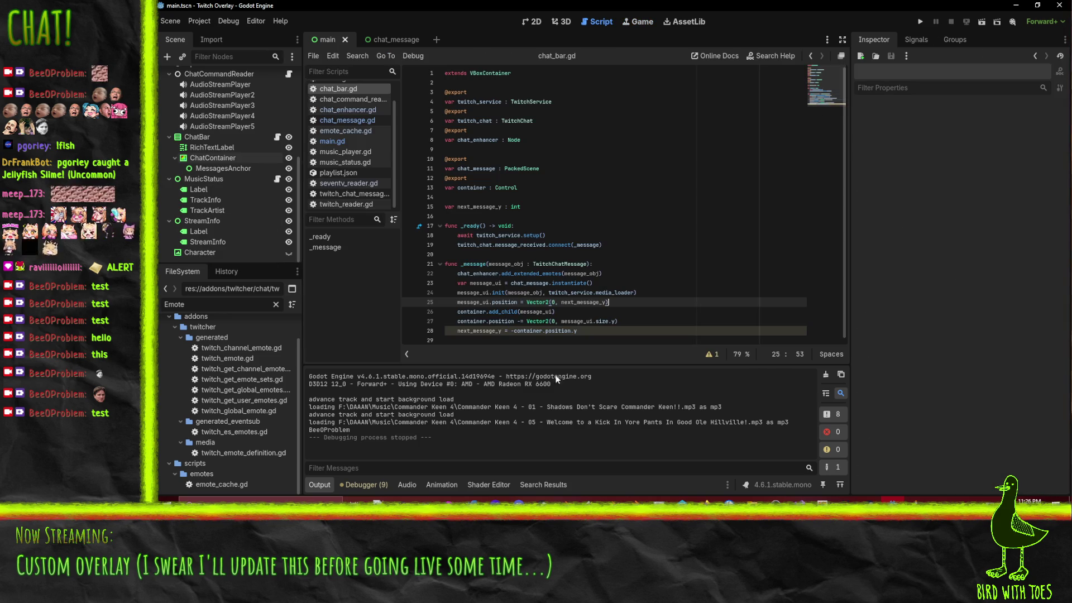
Move the message_ui.position line below container.add_child, save chat_bar.gd, and run the overlay
click(492, 330)
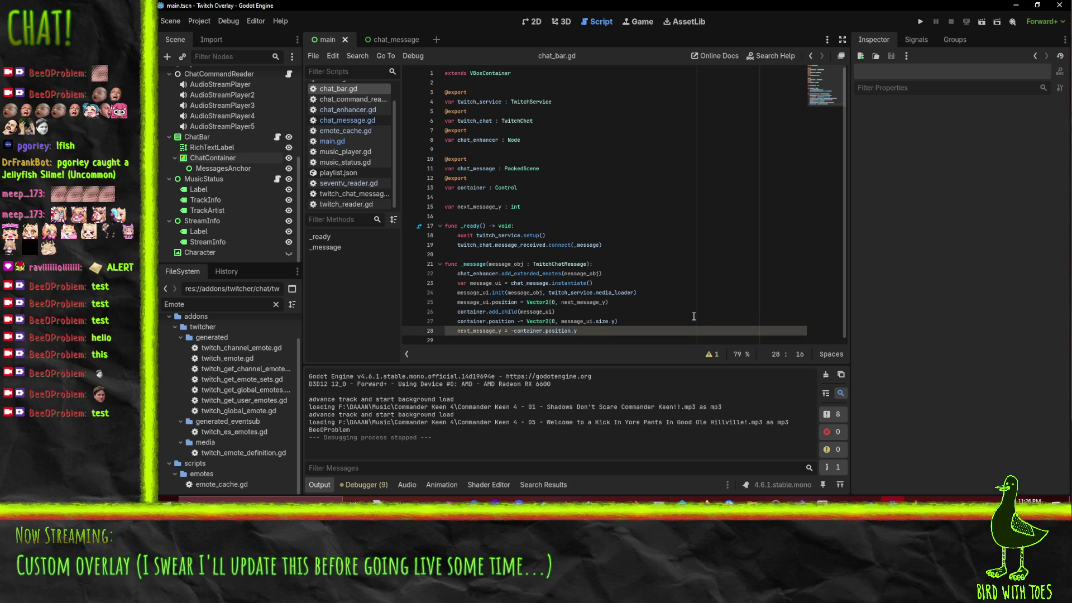
key(Up)
key(Home)
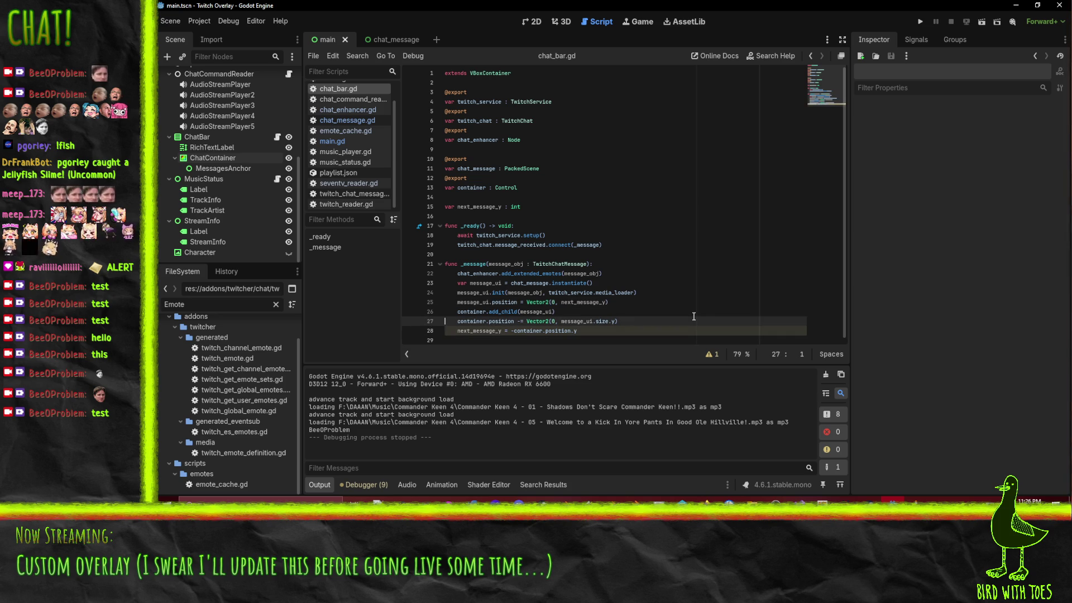
key(Up)
key(Up)
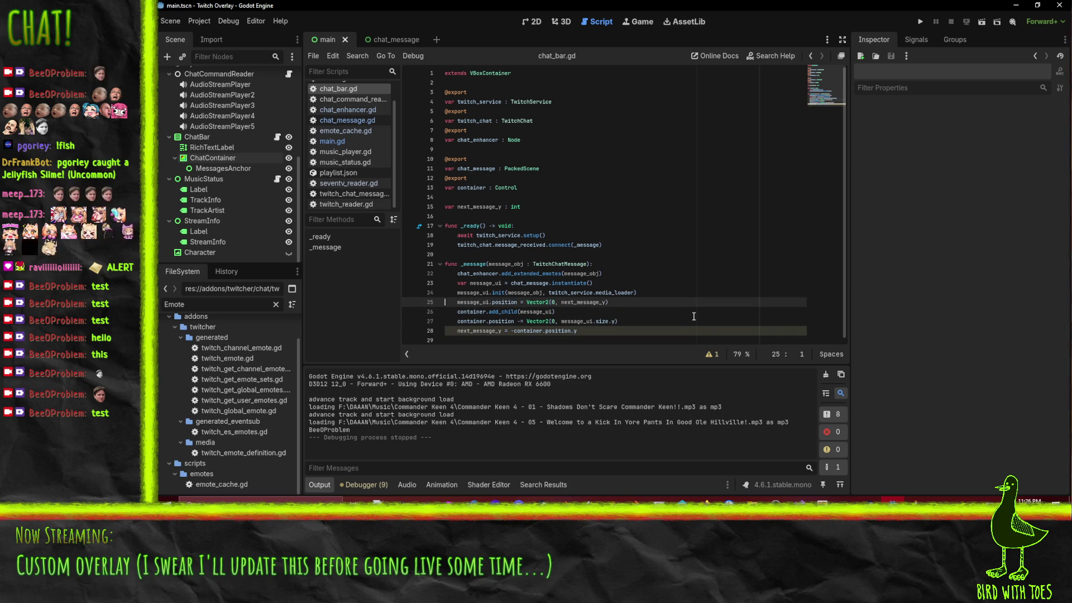
key(Up)
key(Down)
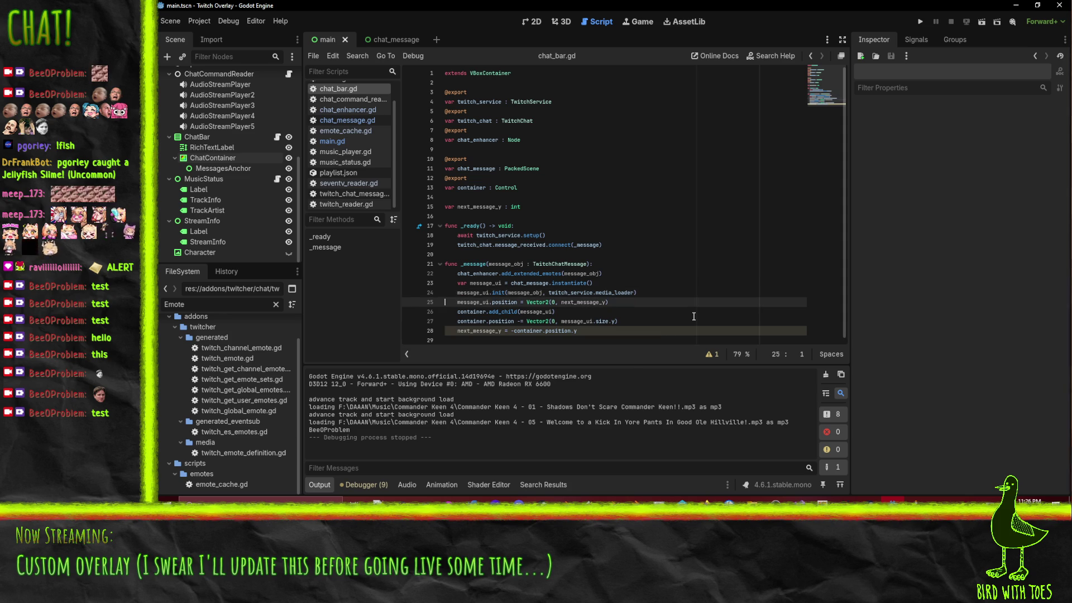
key(ctrl+shift+k)
key(Down)
key(ctrl+z)
key(Up)
key(Up)
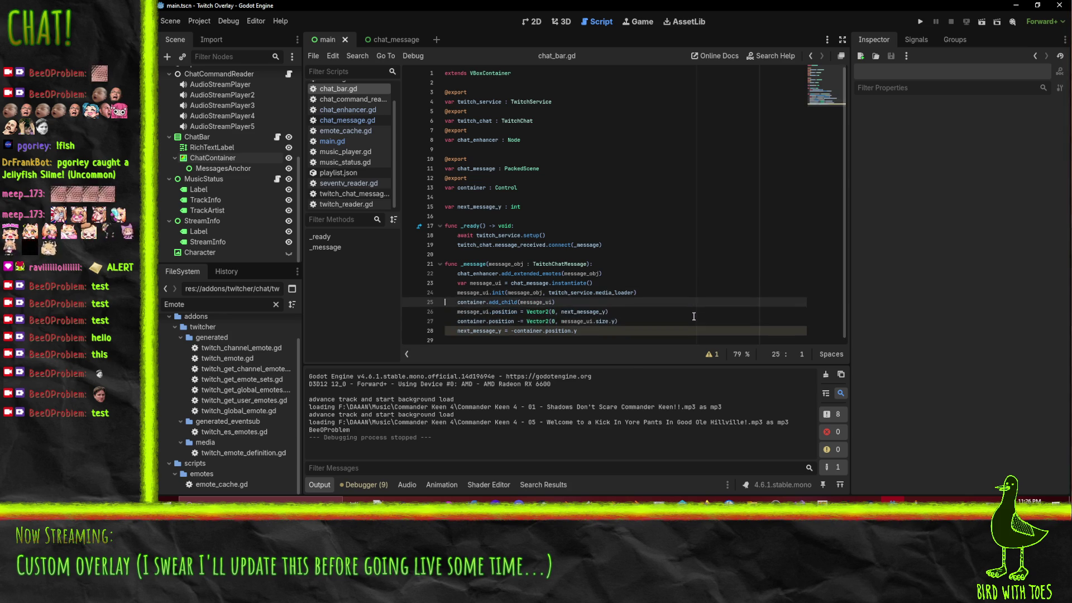
key(ctrl+v)
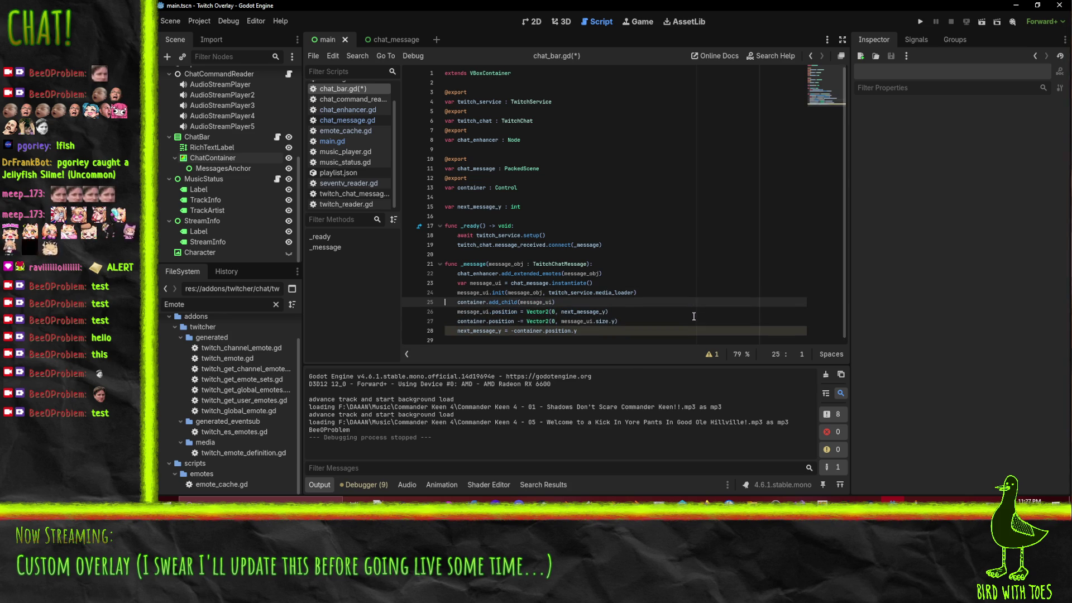
key(ctrl+s)
click(920, 21)
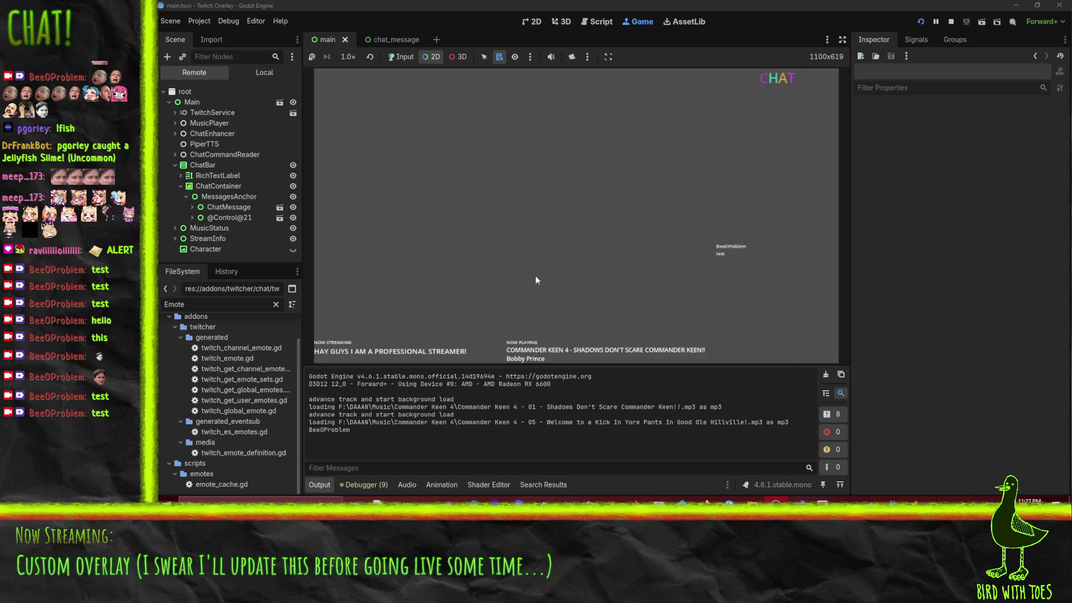
click(220, 218)
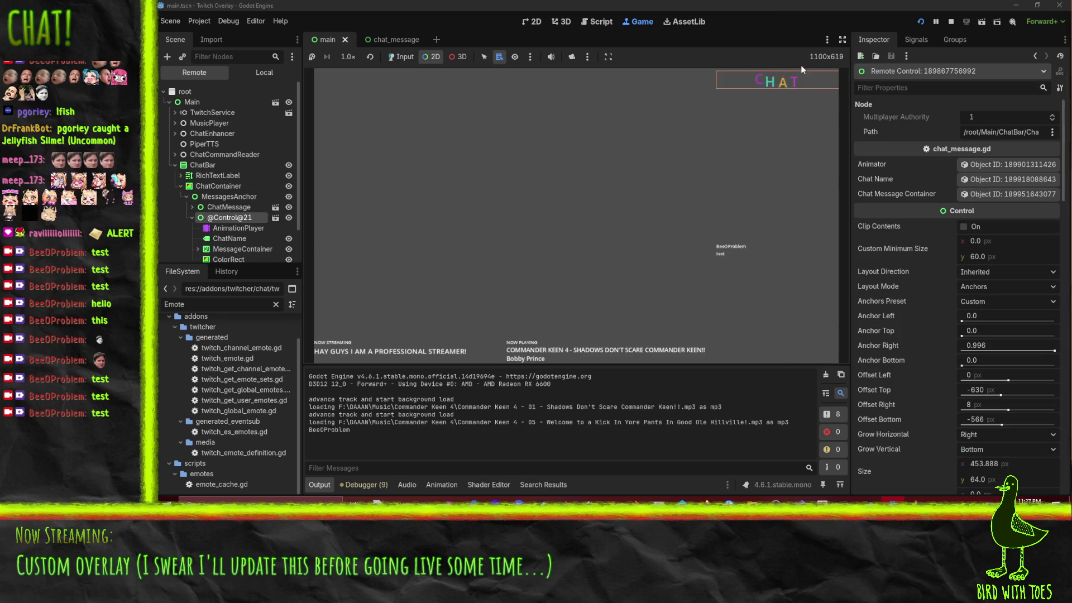
key(alt+Tab)
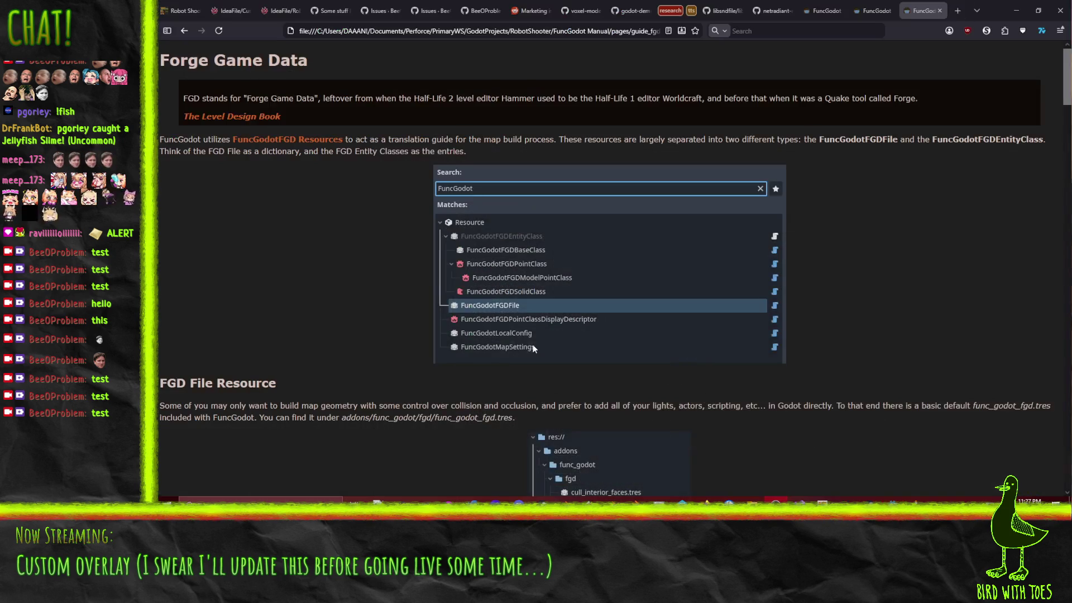
key(alt+Tab)
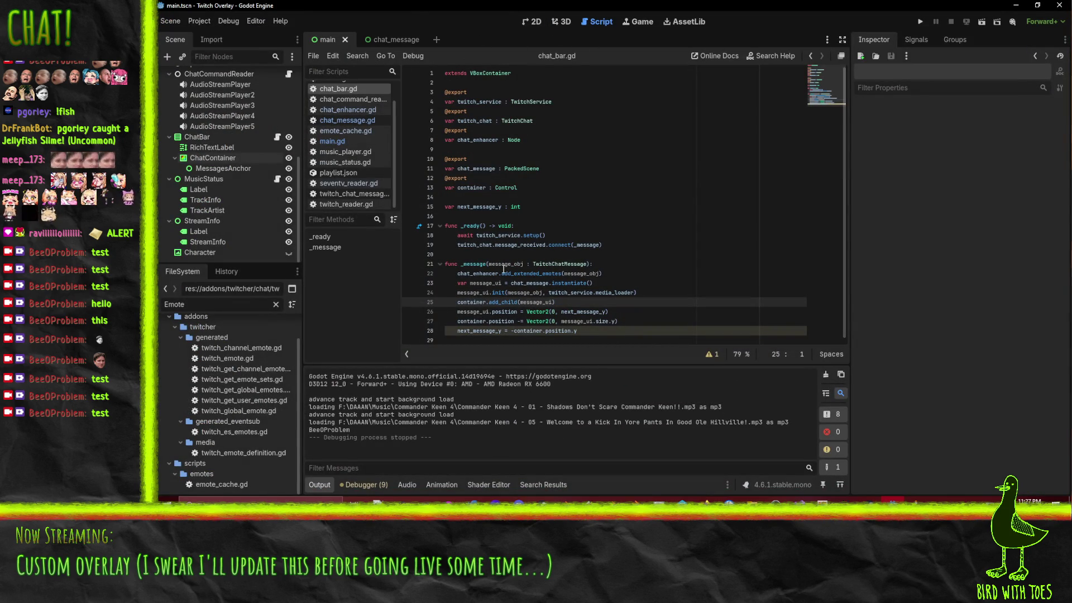
Make line 26 assign message_ui.global_position, then test-run and stop the overlay
click(492, 312)
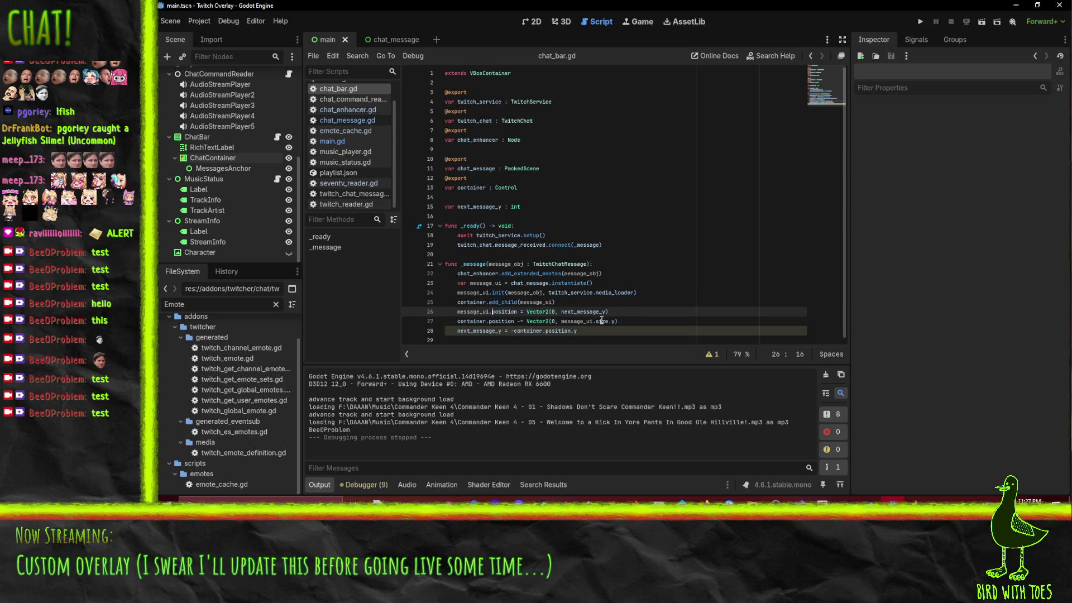
text(global_)
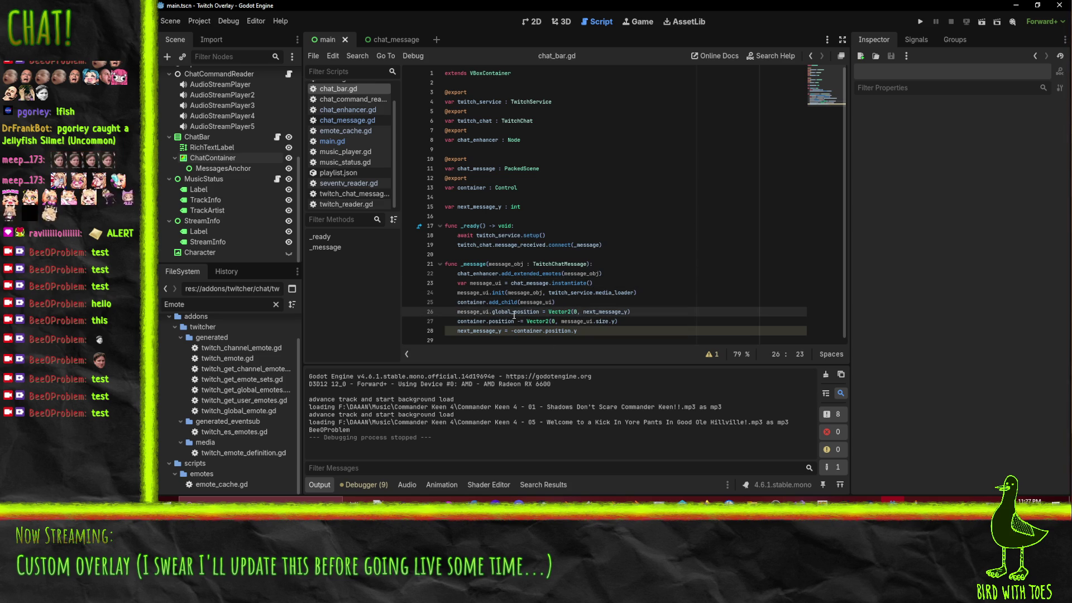
click(919, 22)
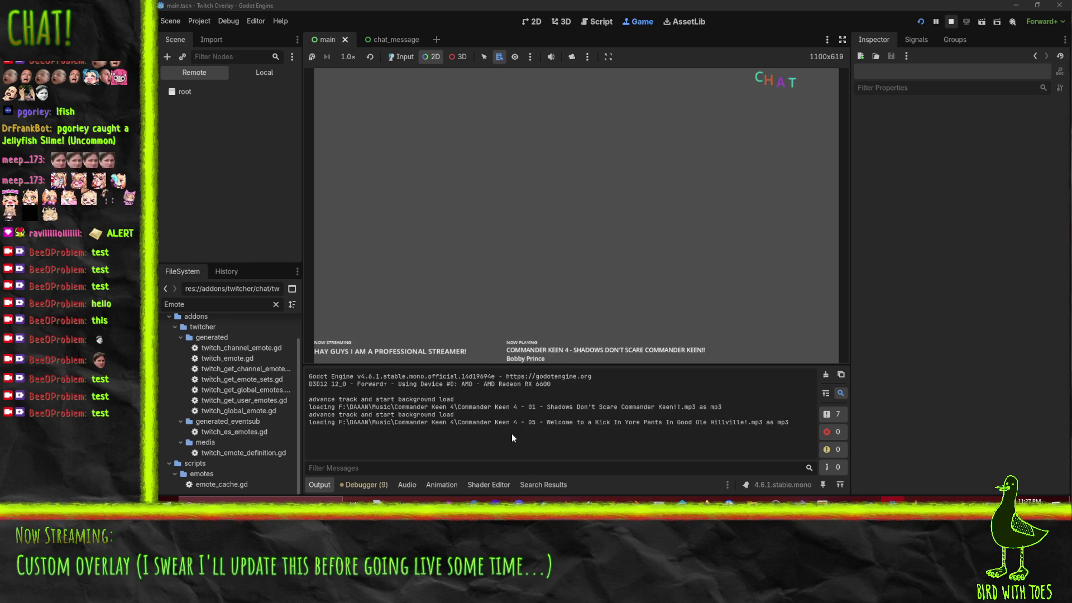
key(F8)
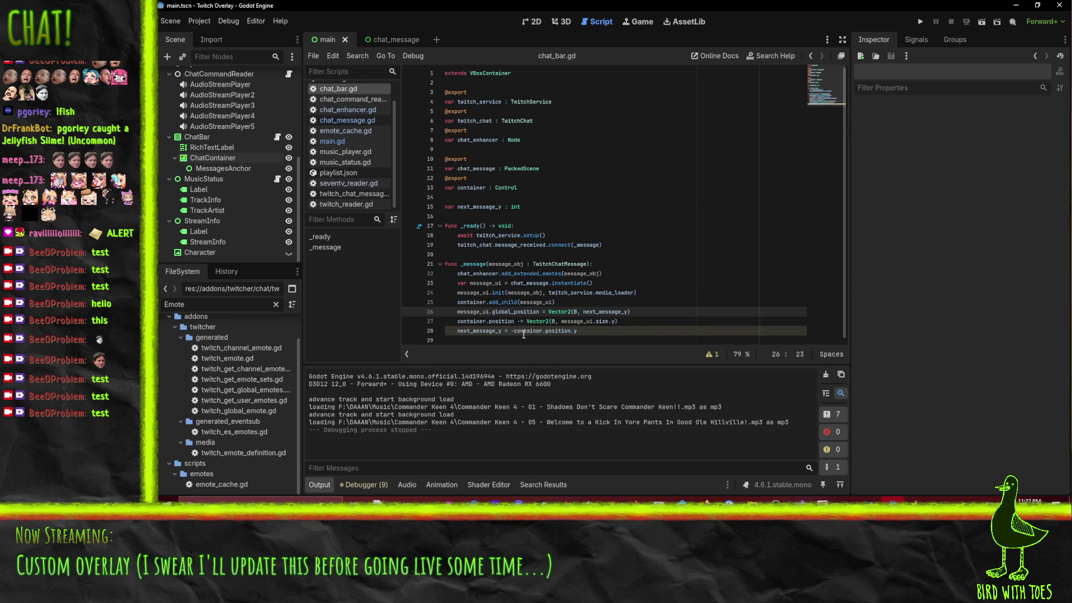
Change line 28 to 'next_message_y -= message_ui.size.y'
click(527, 331)
drag(561, 322, 610, 322)
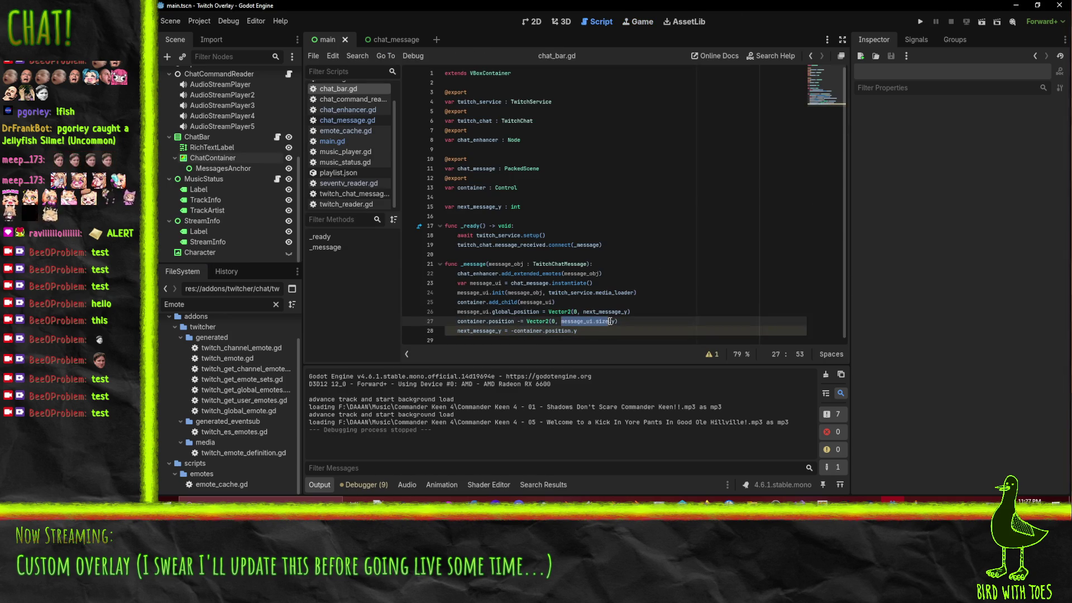
click(505, 330)
text(-)
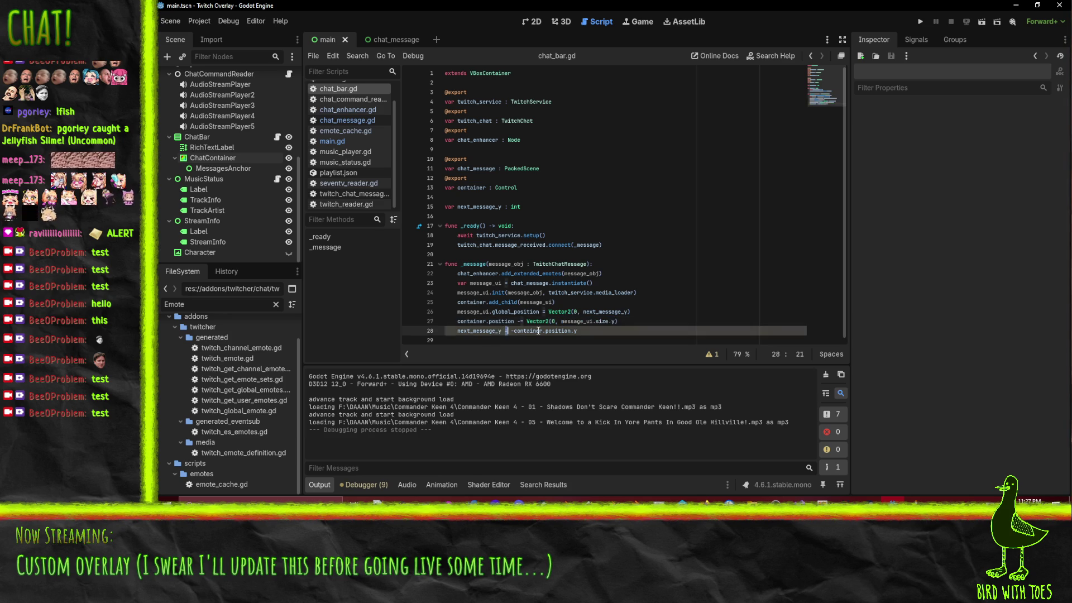
key(ctrl+space)
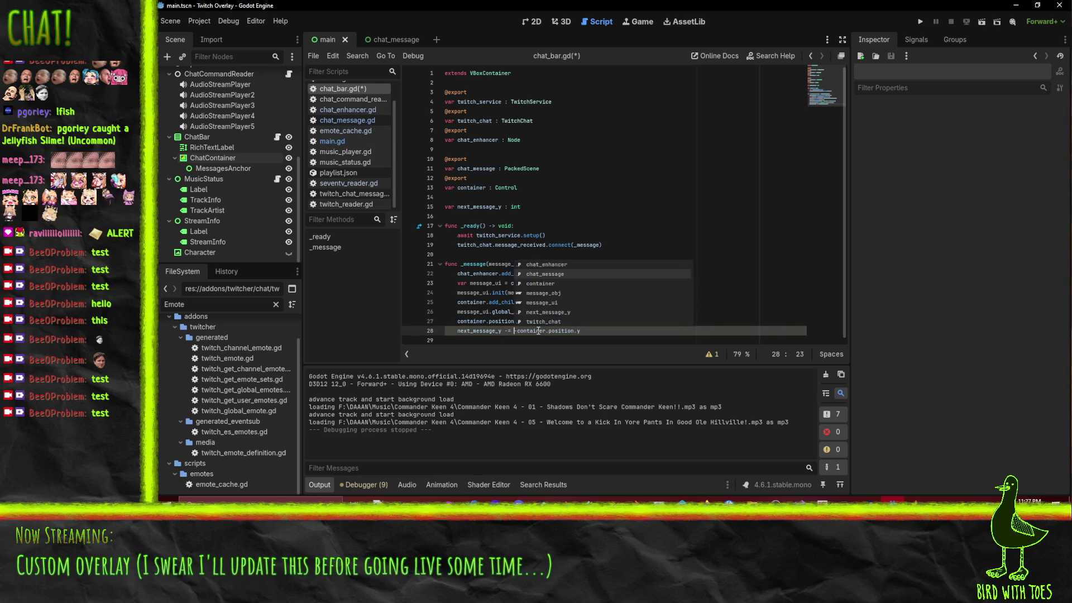
key(shift+End)
text(message_ui.size.y)
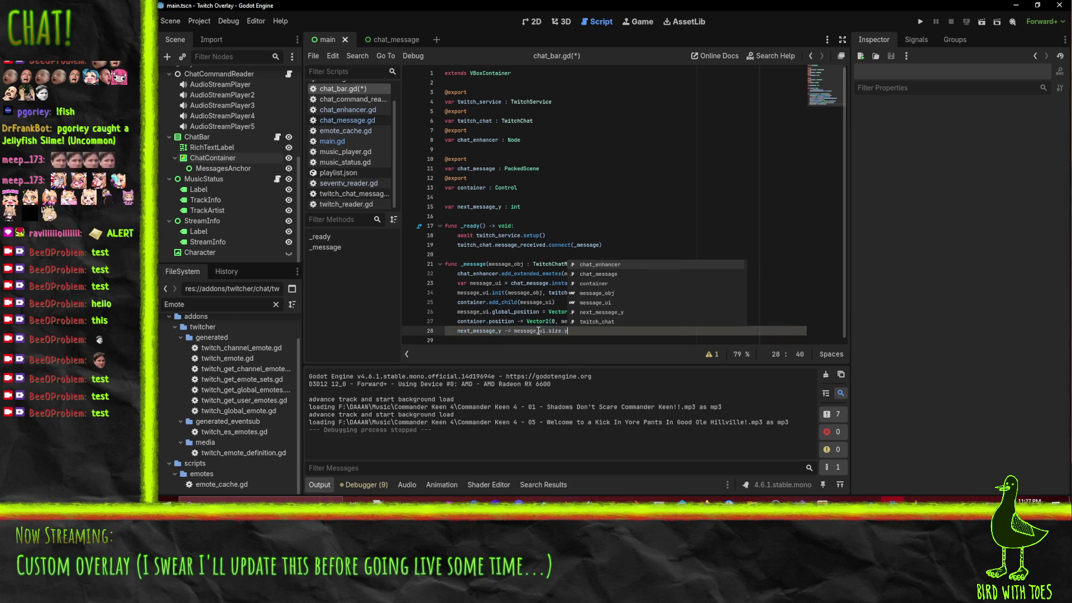
Remove 'global_', move the position line back above add_child, save, and add a blank line
click(527, 303)
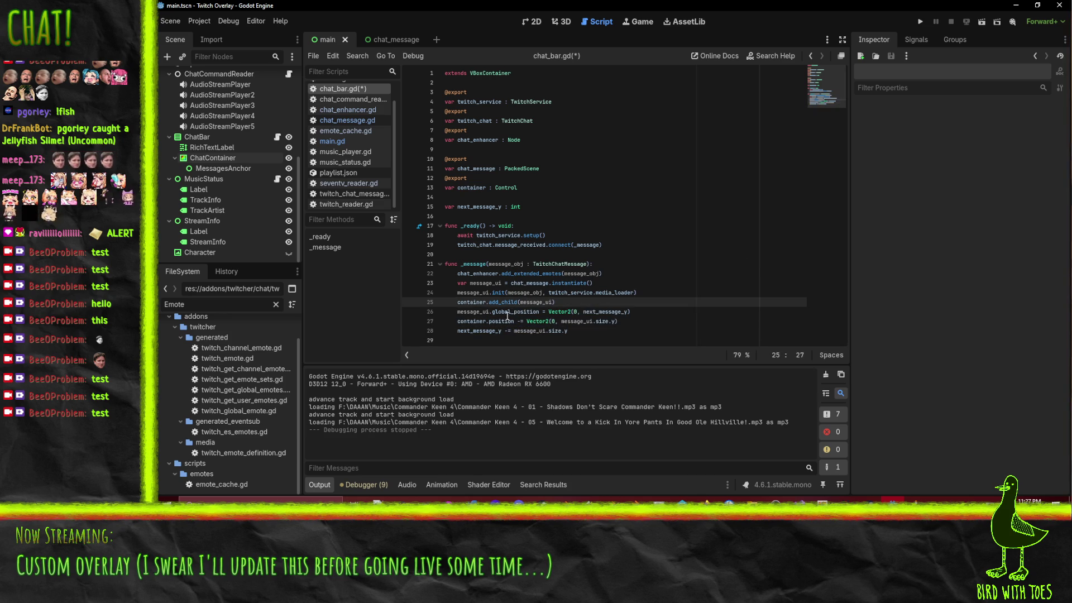
click(514, 312)
key(BackSpace)
key(BackSpace)
key(BackSpace)
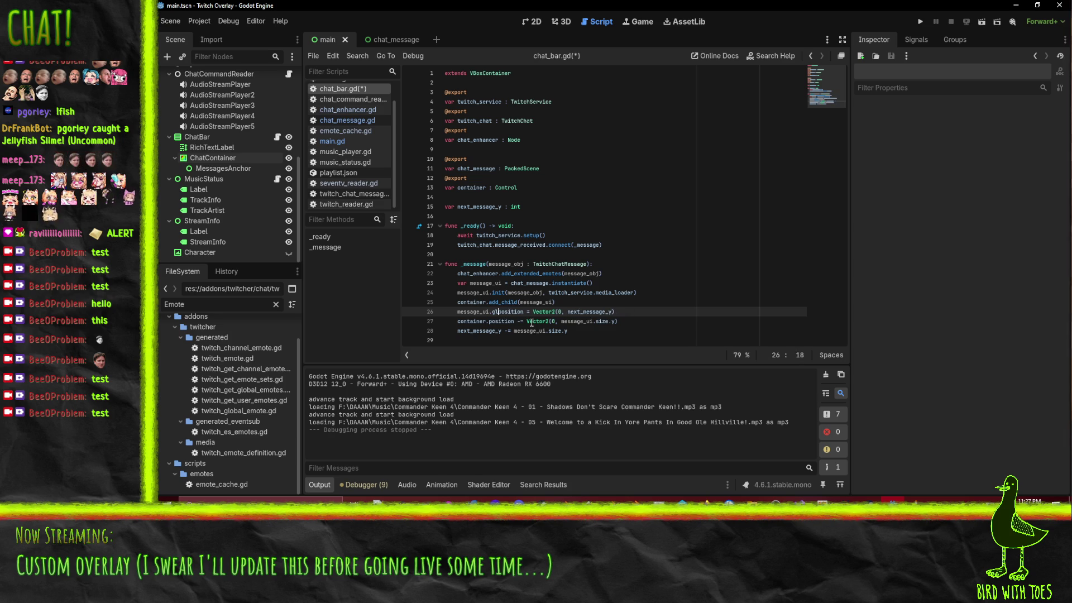
key(Up)
key(alt+Down)
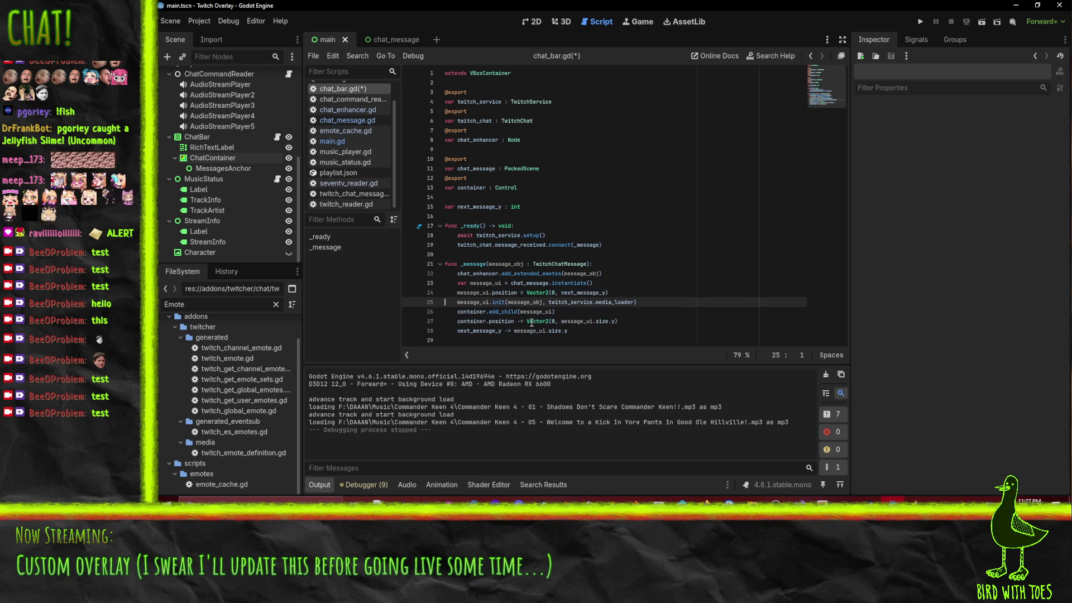
key(Home)
key(Up)
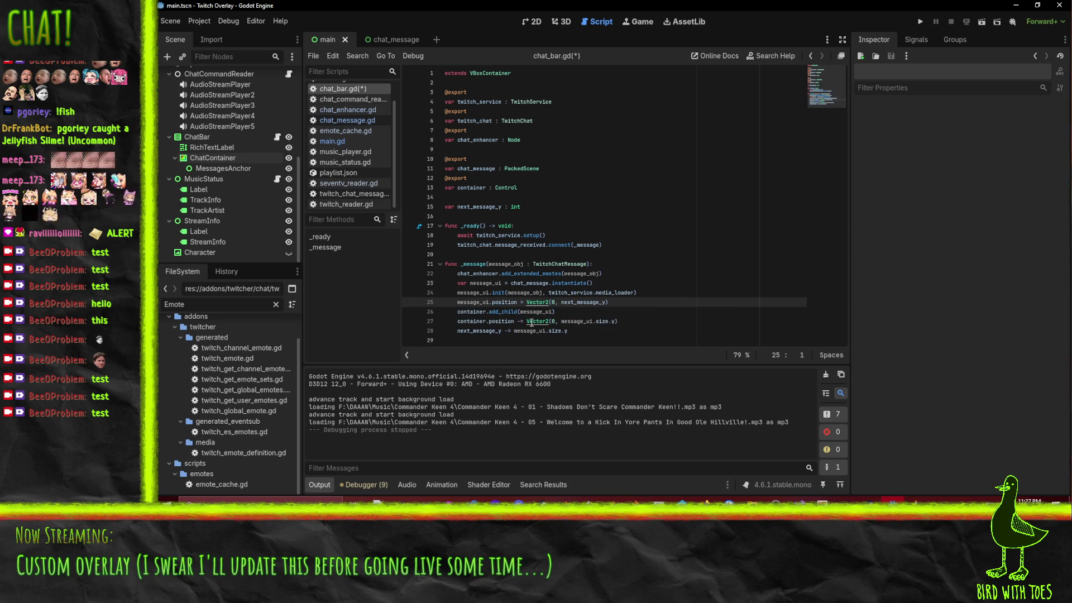
key(ctrl+s)
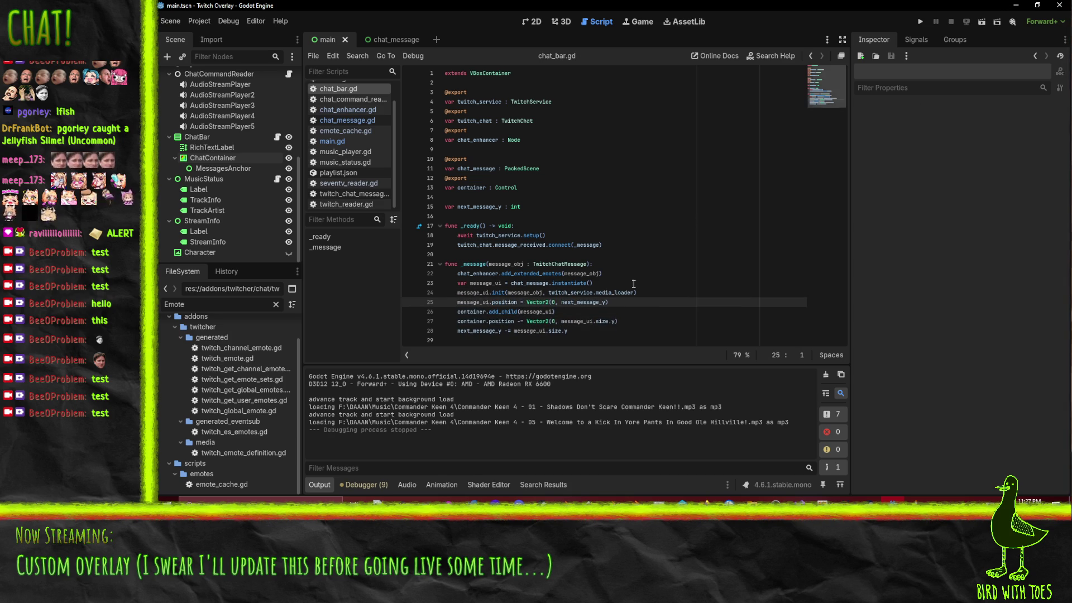
key(Return)
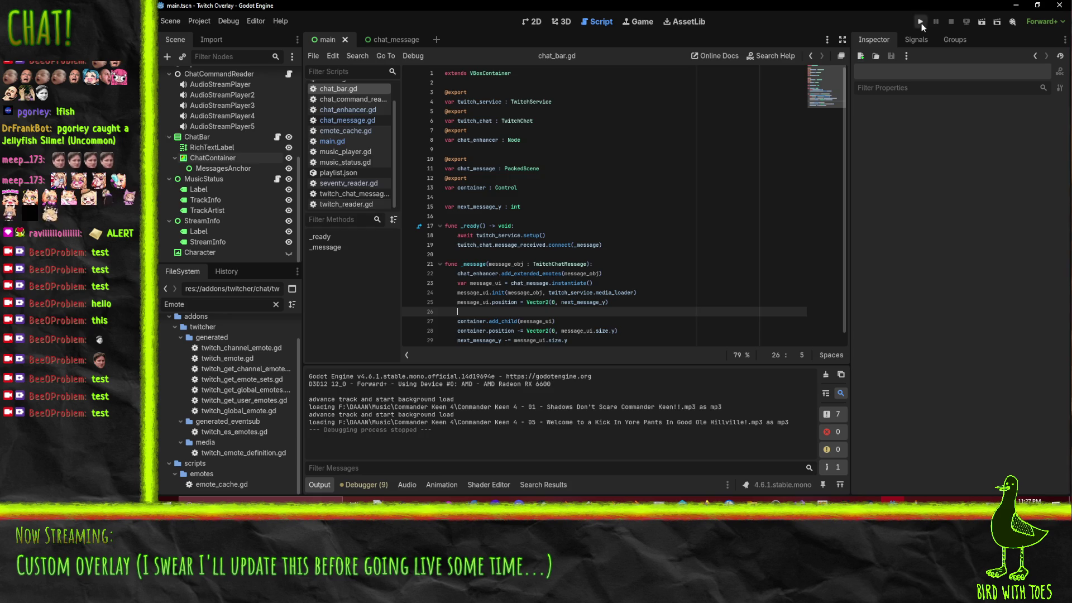
Run the overlay project to test the message reordering, then bring the editor back
click(920, 22)
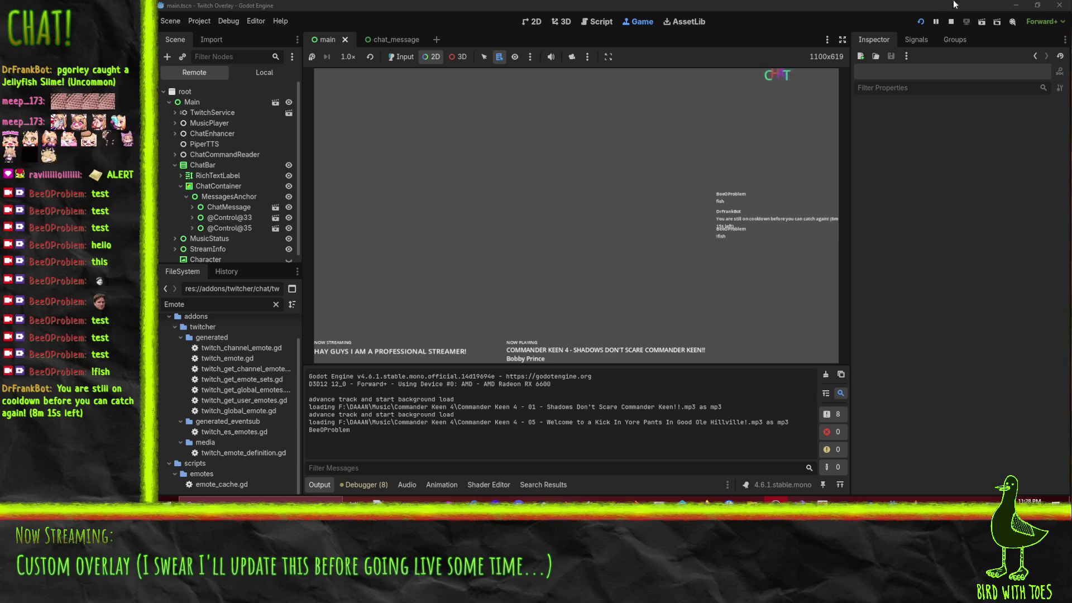
click(1016, 6)
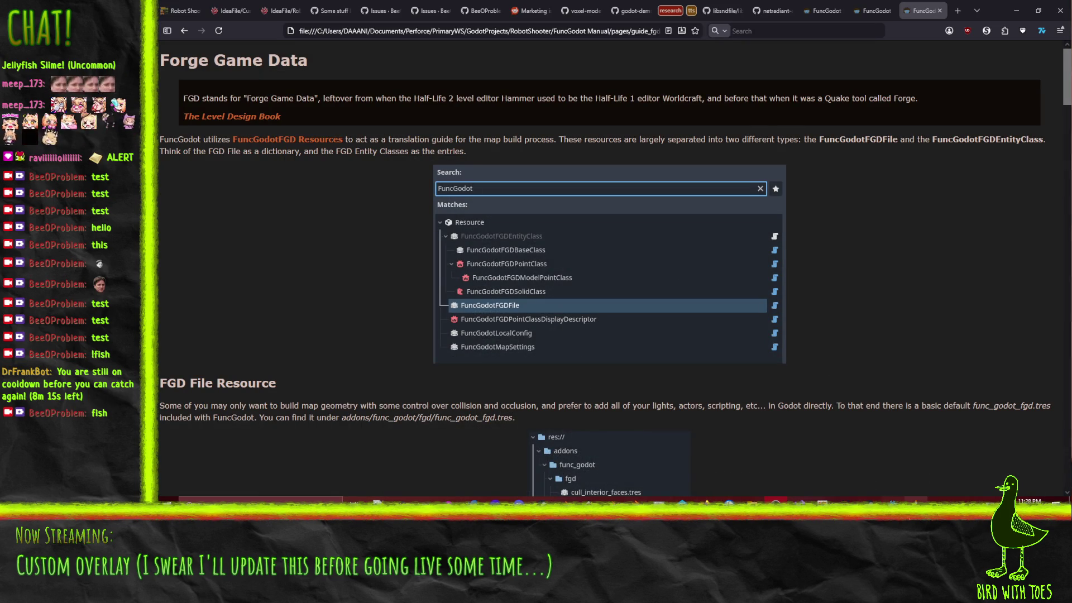
key(alt+Tab)
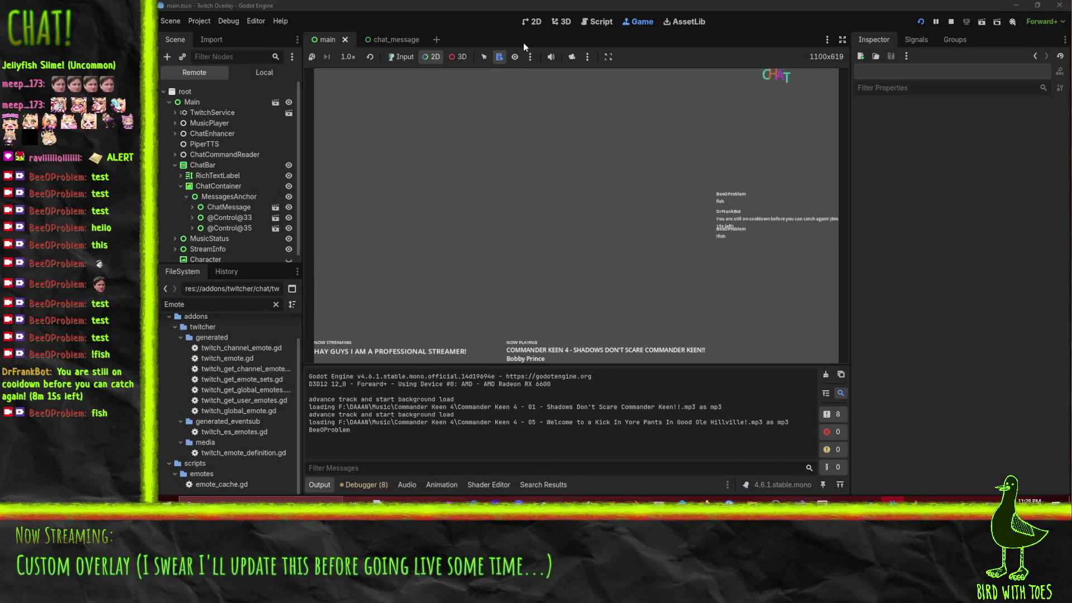
Change line 29 from '-=' to '+=' so next_message_y grows, and restart the overlay
click(596, 22)
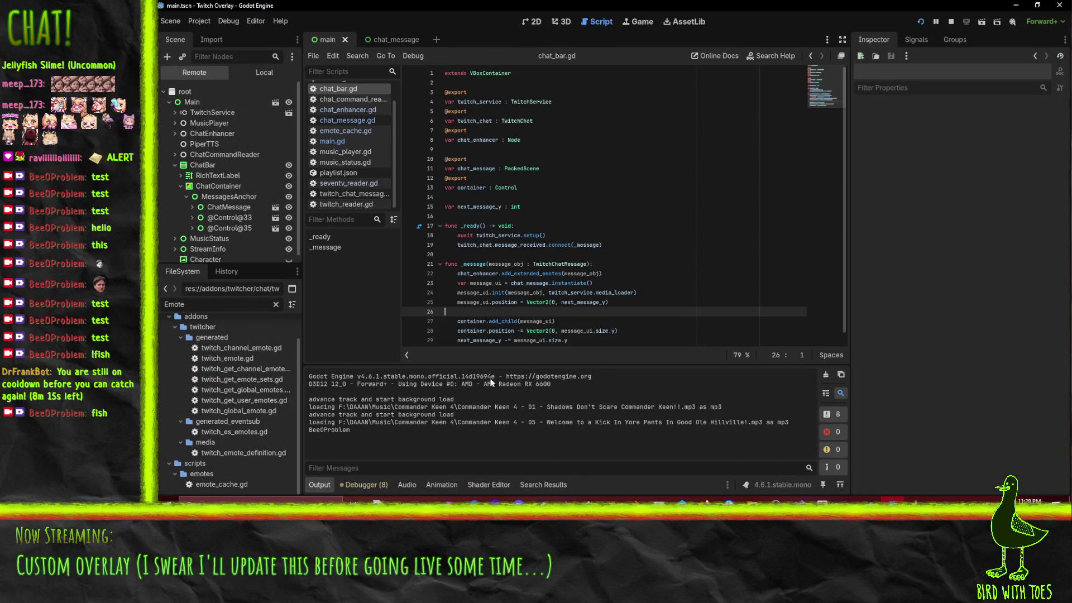
click(508, 340)
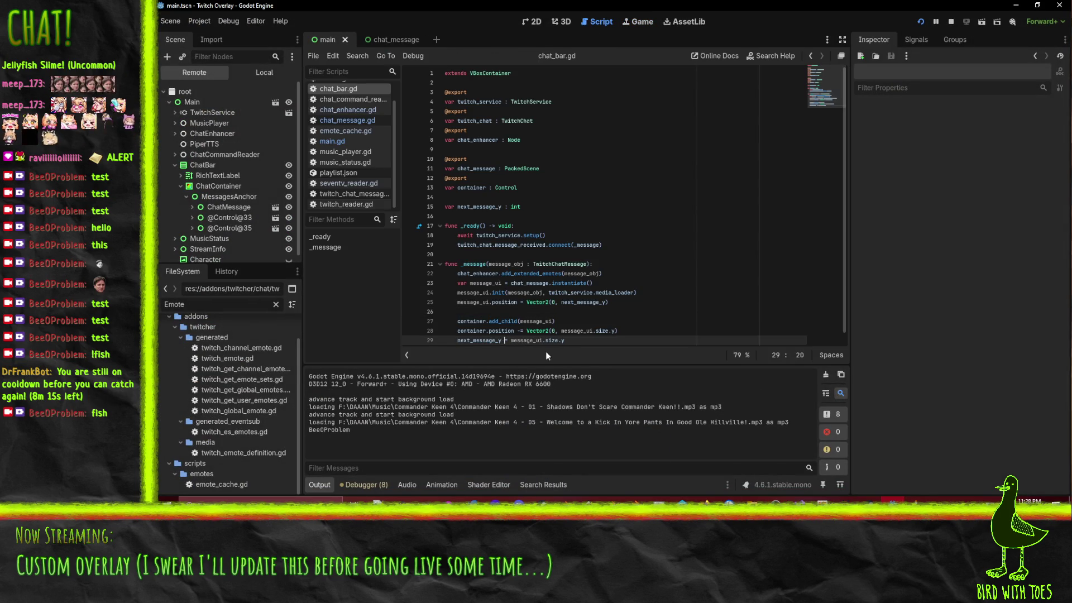
text(+)
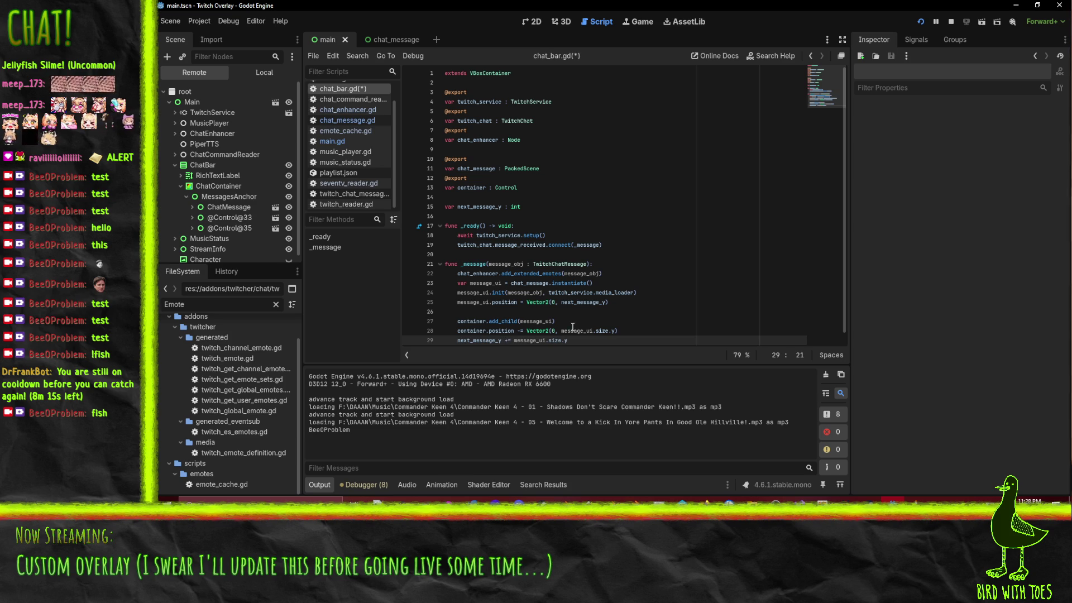
click(919, 22)
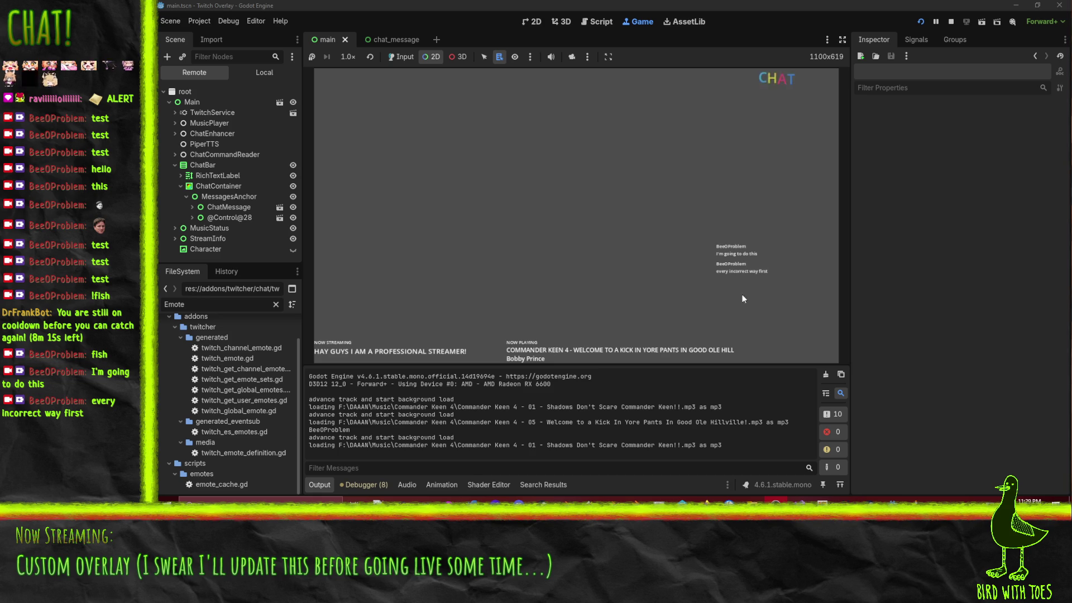
Stop the running overlay and return to line 23 of chat_bar.gd
click(953, 22)
click(682, 281)
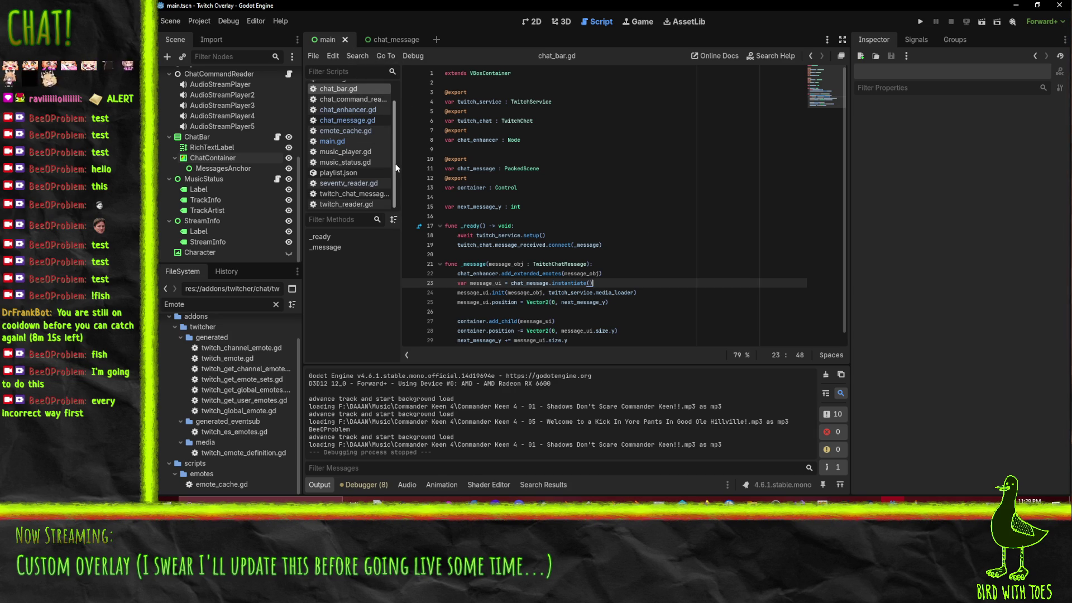
Open chat_message.gd and review its emote creation, fragment type check and word-splitting code
scroll(397, 168, down, 1)
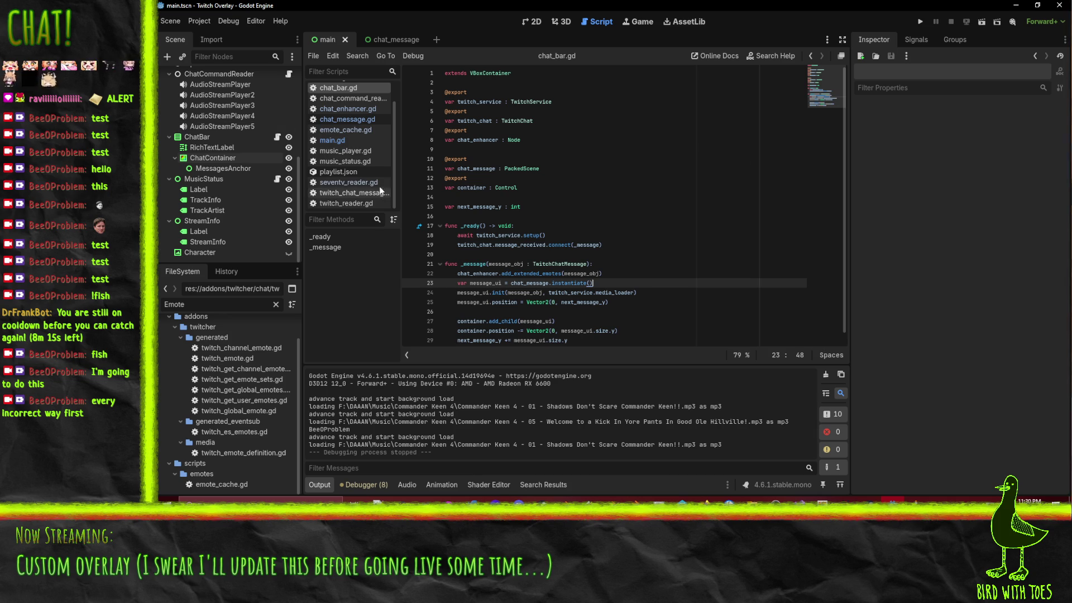
scroll(376, 176, up, 1)
scroll(377, 176, up, 1)
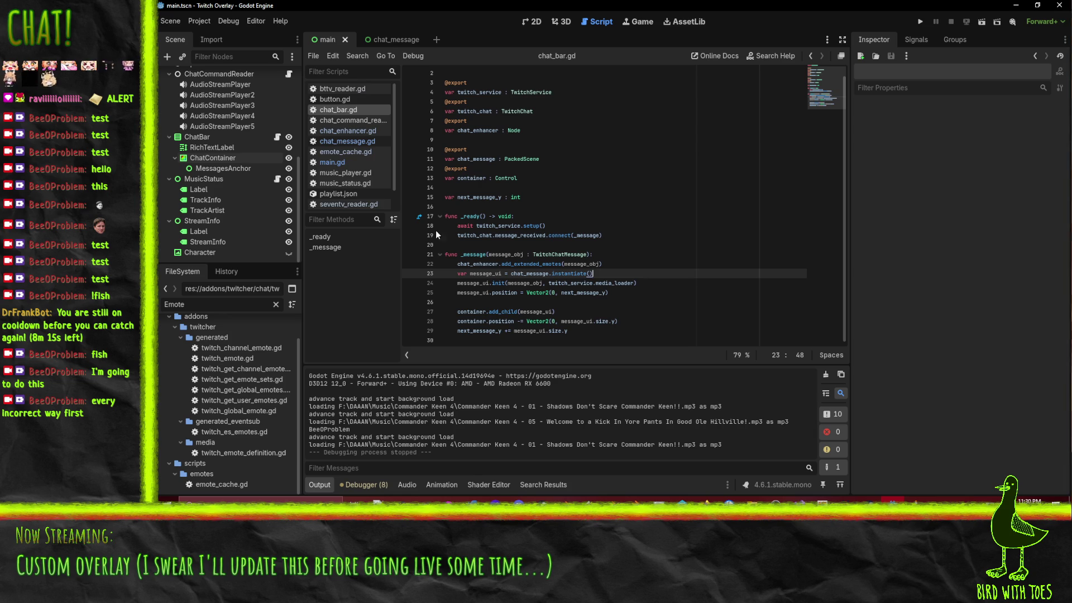
click(350, 142)
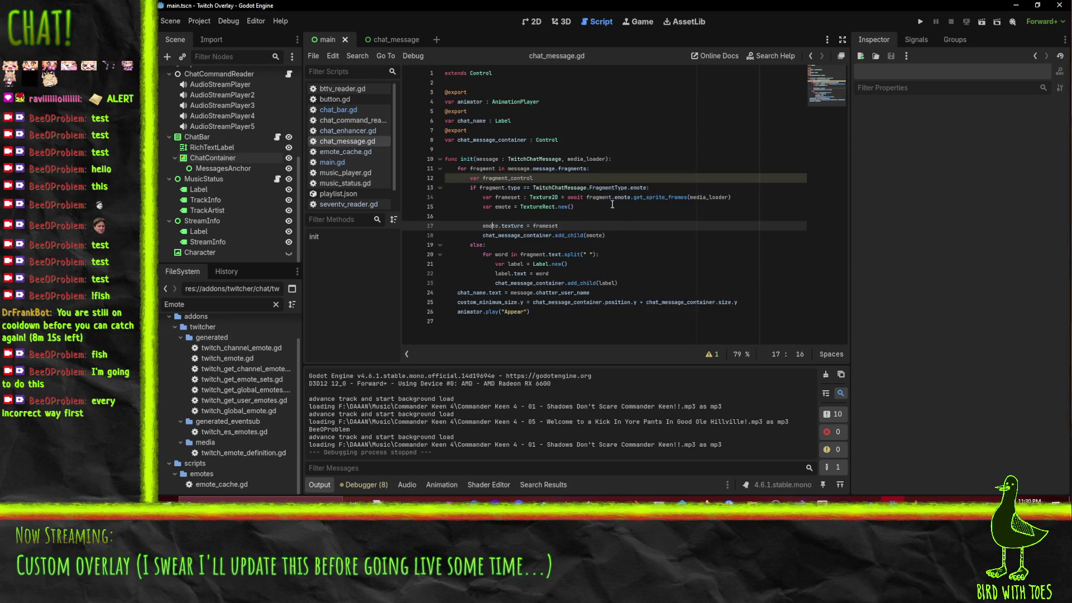
click(608, 206)
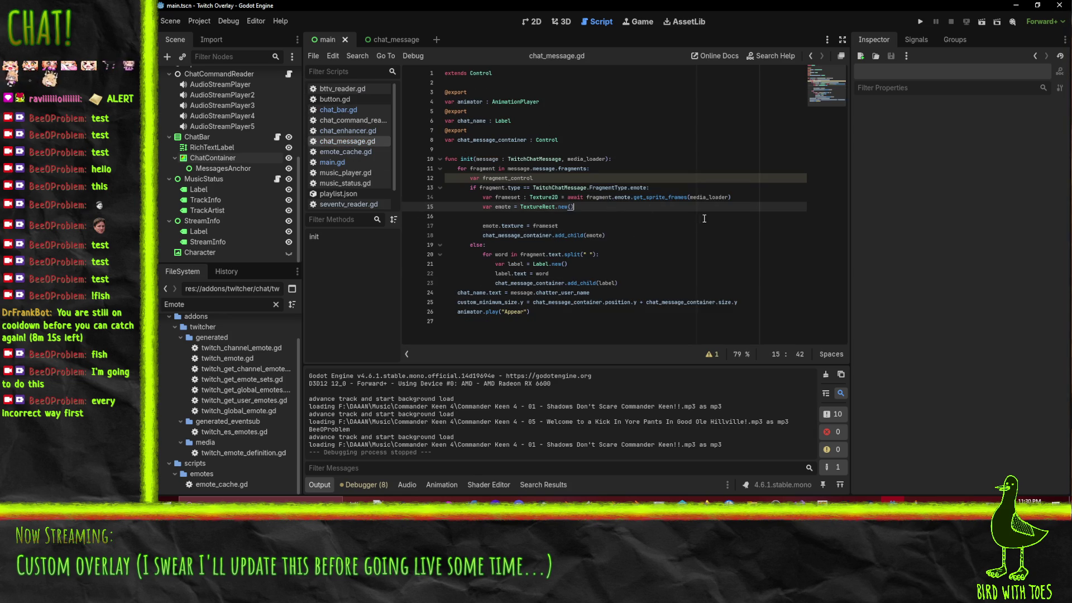
click(503, 197)
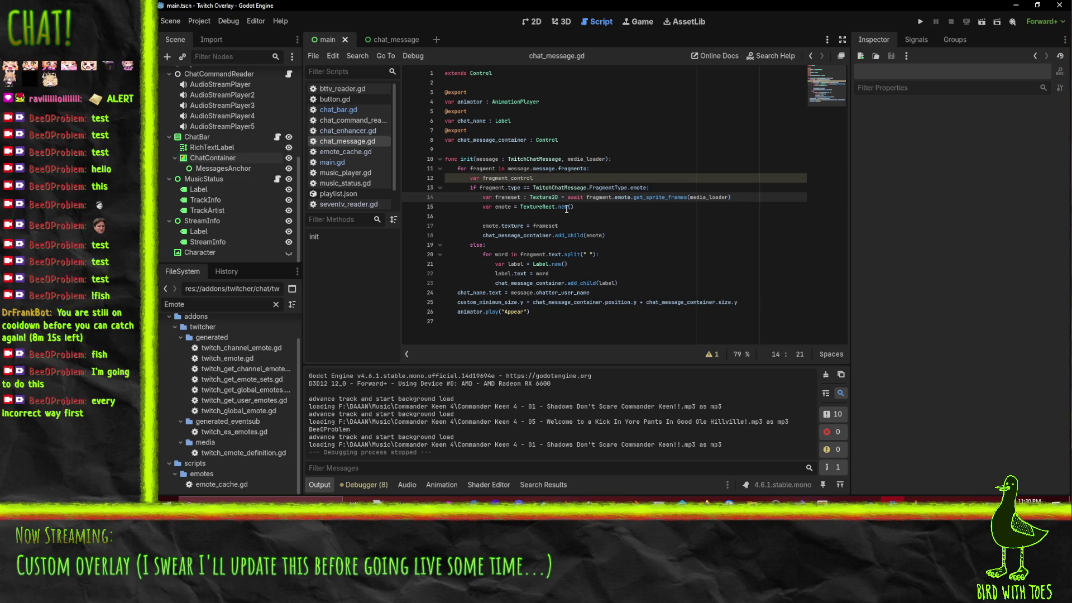
click(614, 236)
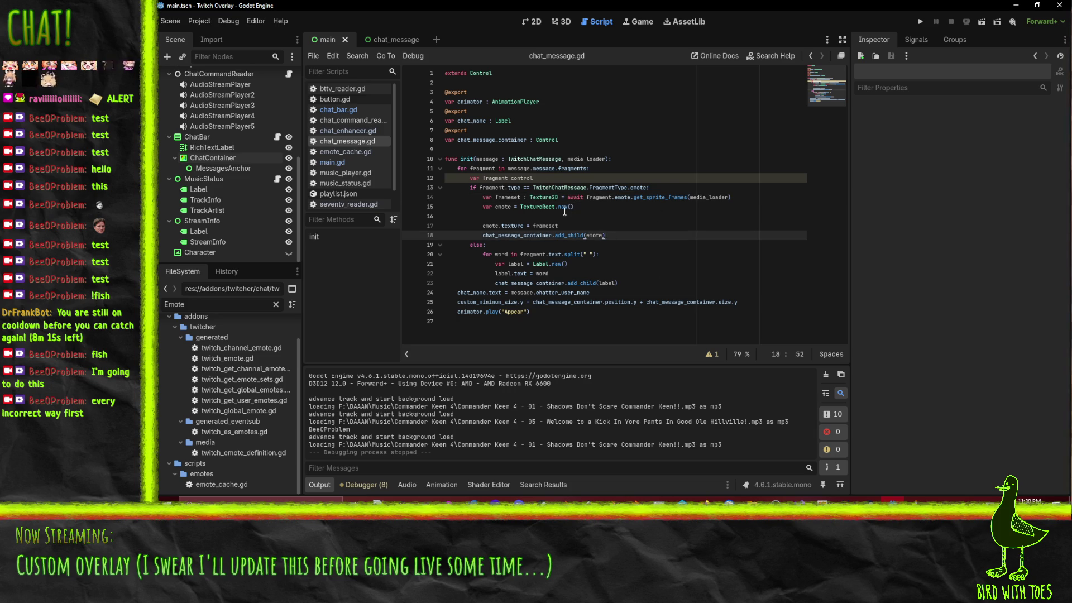
click(571, 189)
double_click(503, 178)
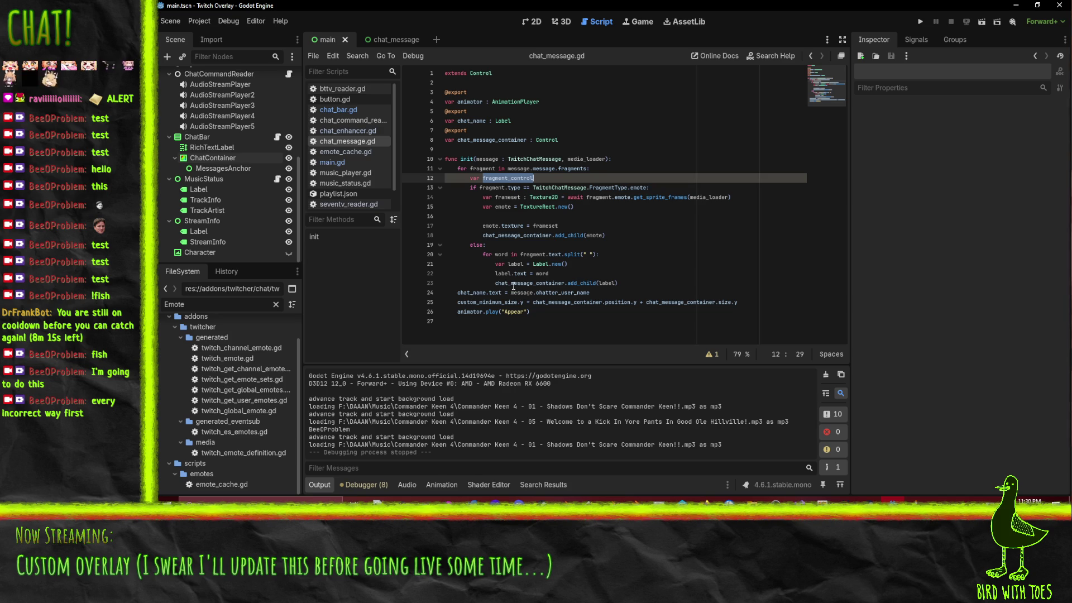
click(593, 262)
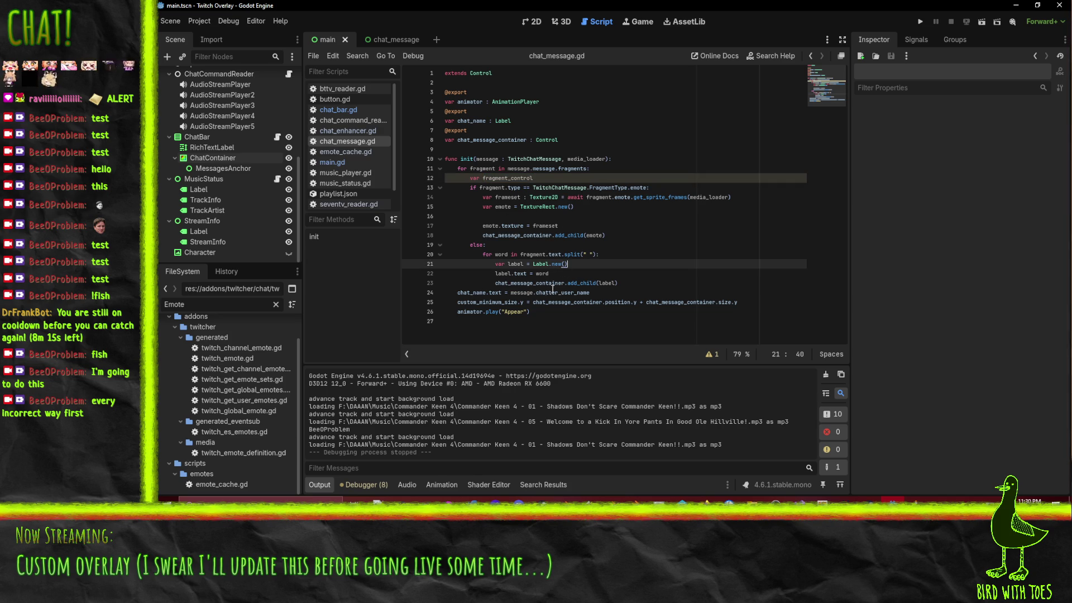
double_click(516, 283)
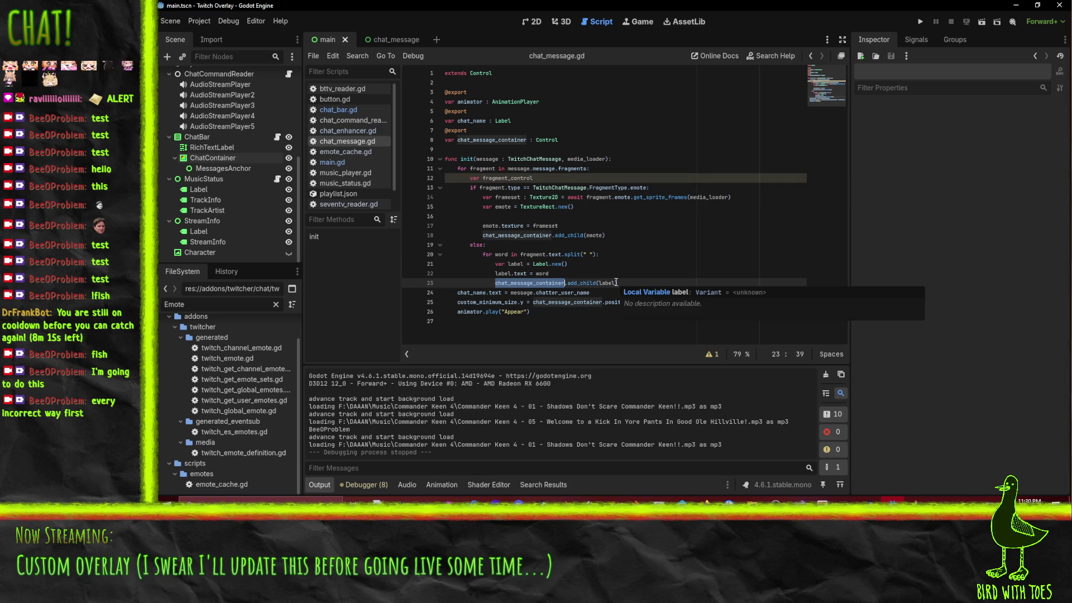
Delete the unused 'var fragment_control' line from the fragment loop
click(447, 177)
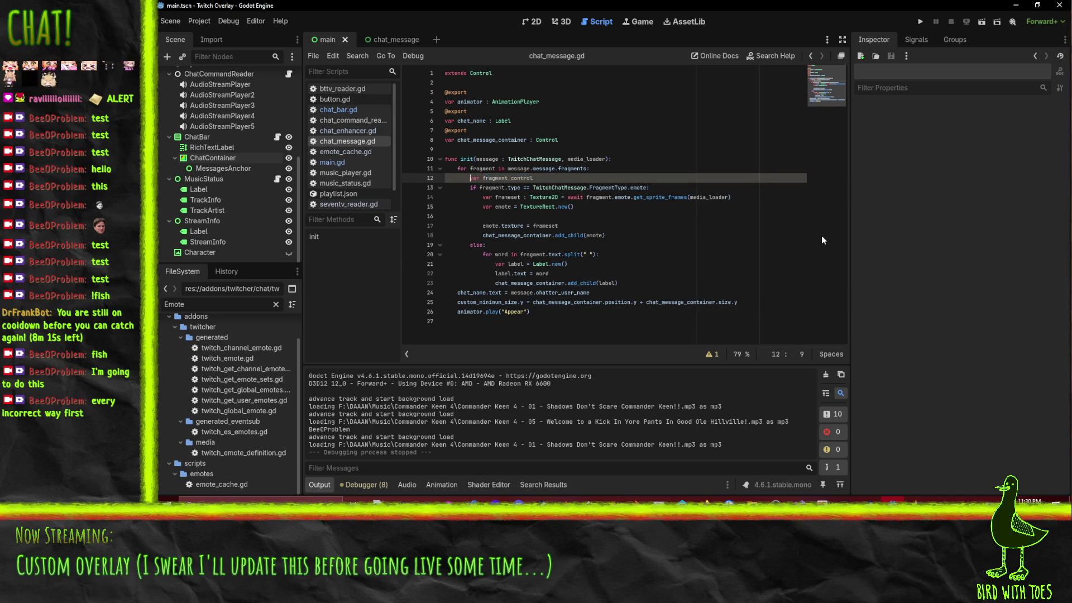
key(shift+Down)
key(BackSpace)
key(Left)
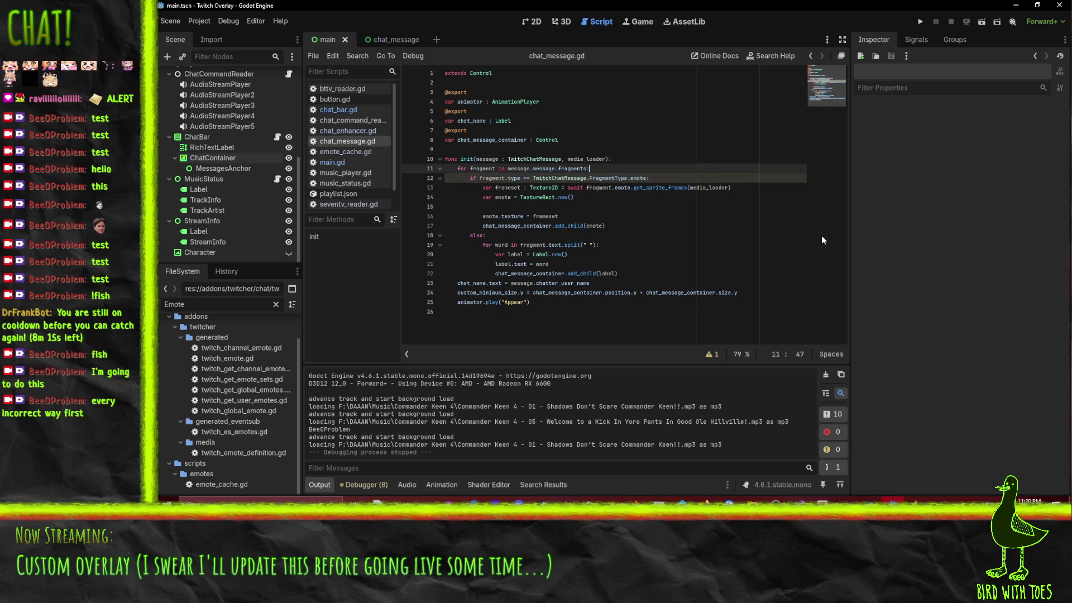
Declare 'var previous_control' on a new line above the fragment for loop
key(Up)
key(Return)
text(var previ)
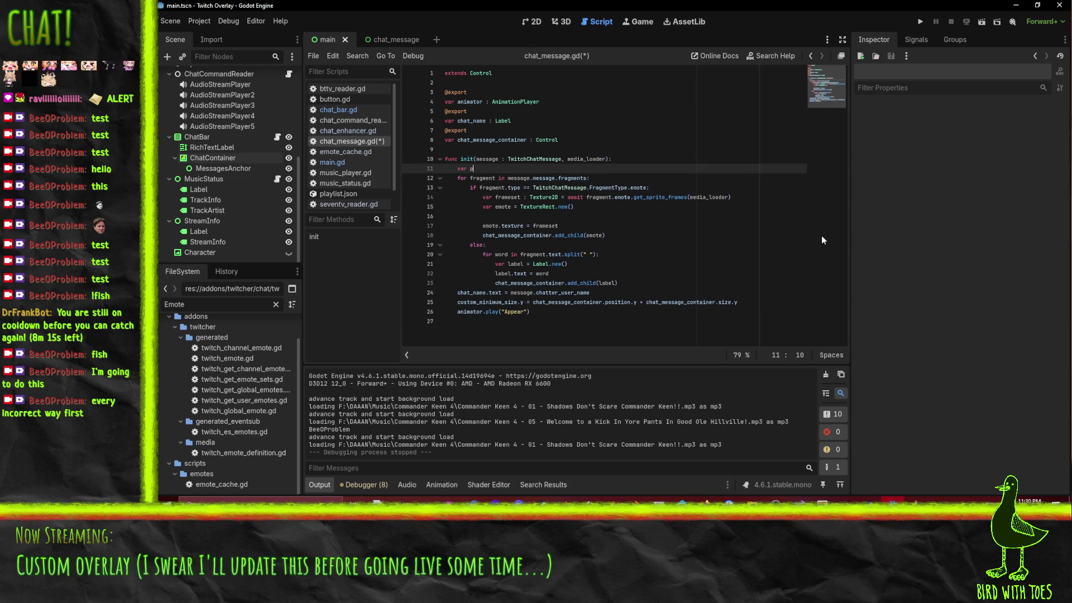
text(ous_c)
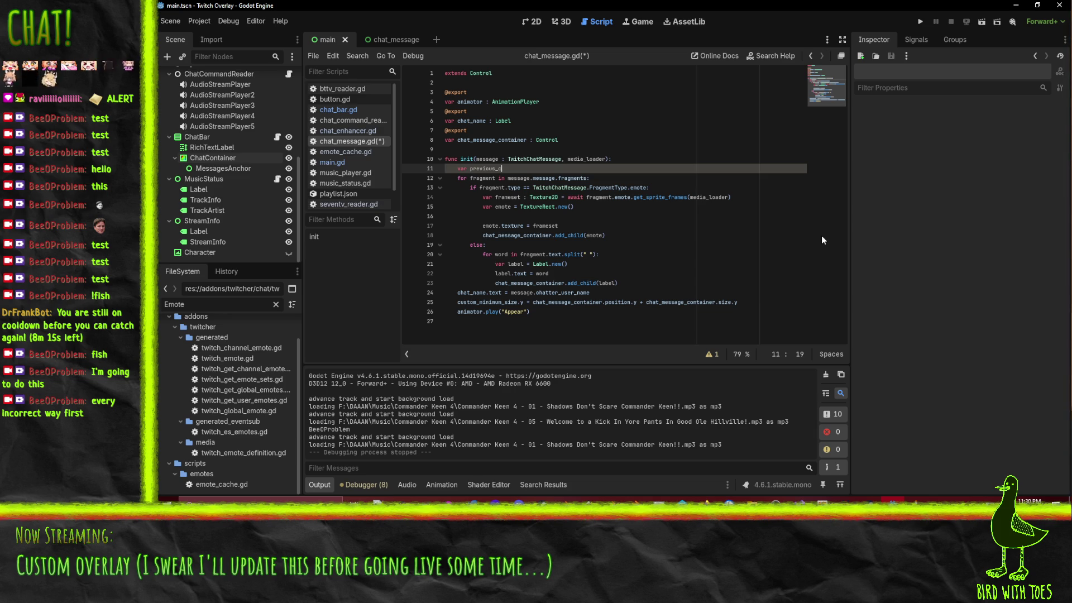
text(o)
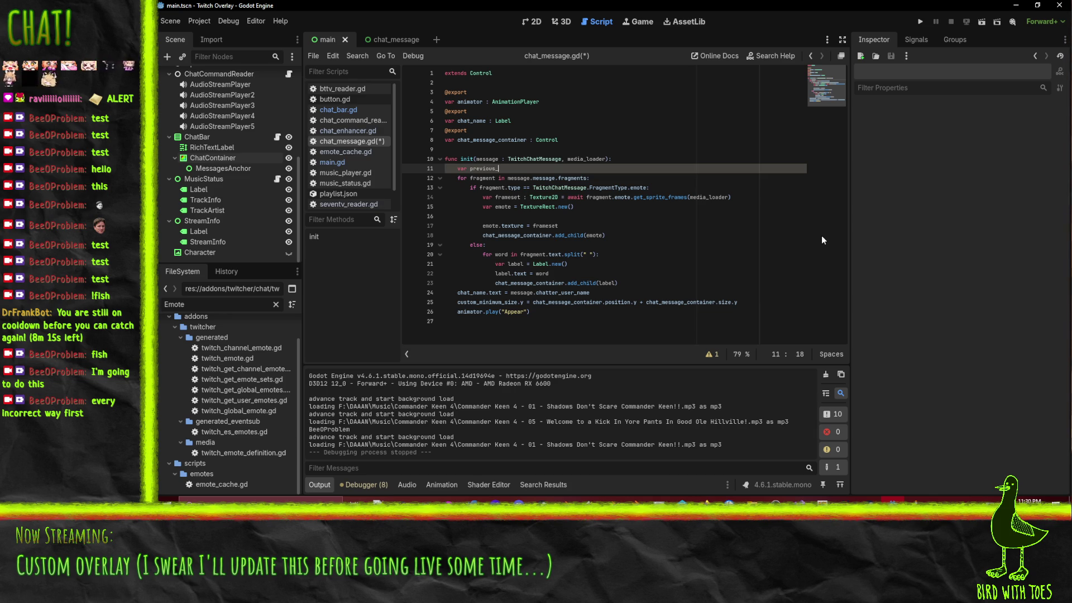
text(i)
key(BackSpace)
text(control)
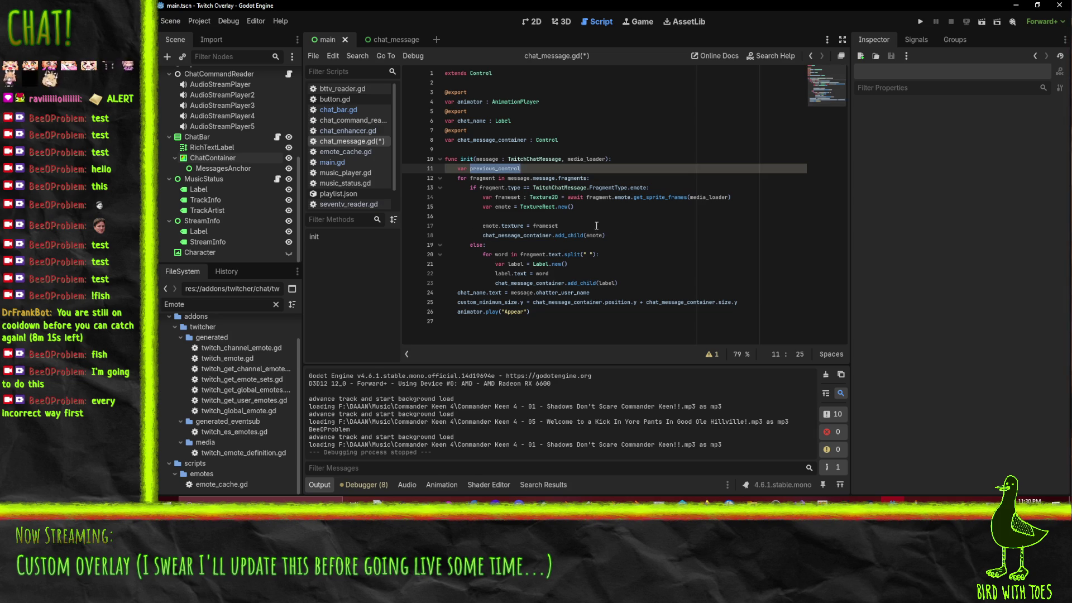
Add 'previous_control = emote' and 'previous_control = label' after each add_child call
click(626, 235)
key(Return)
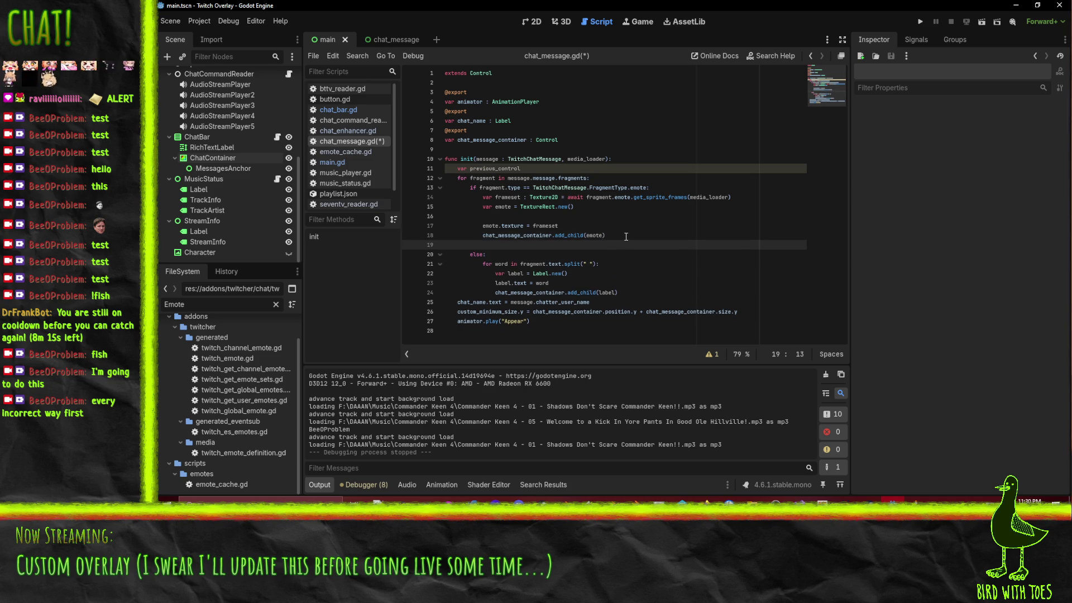
text(previous_control = emote)
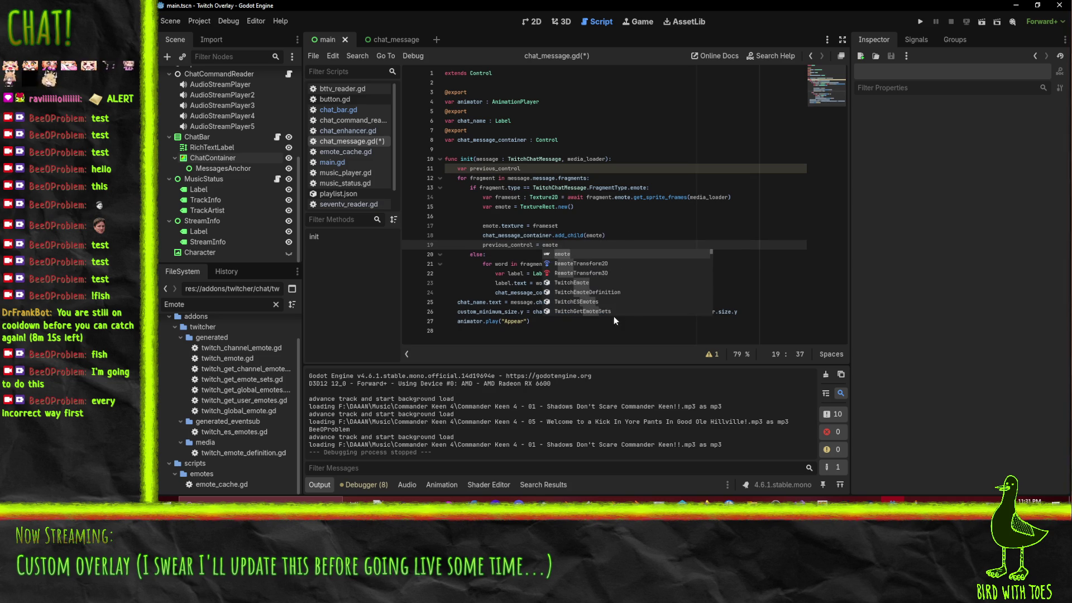
click(655, 217)
click(636, 296)
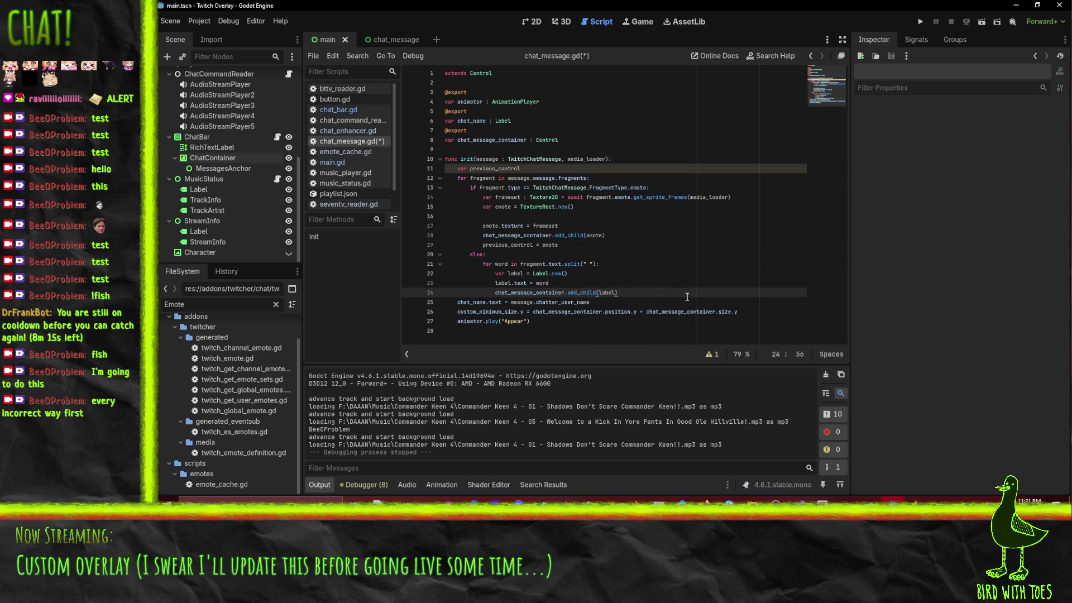
key(Return)
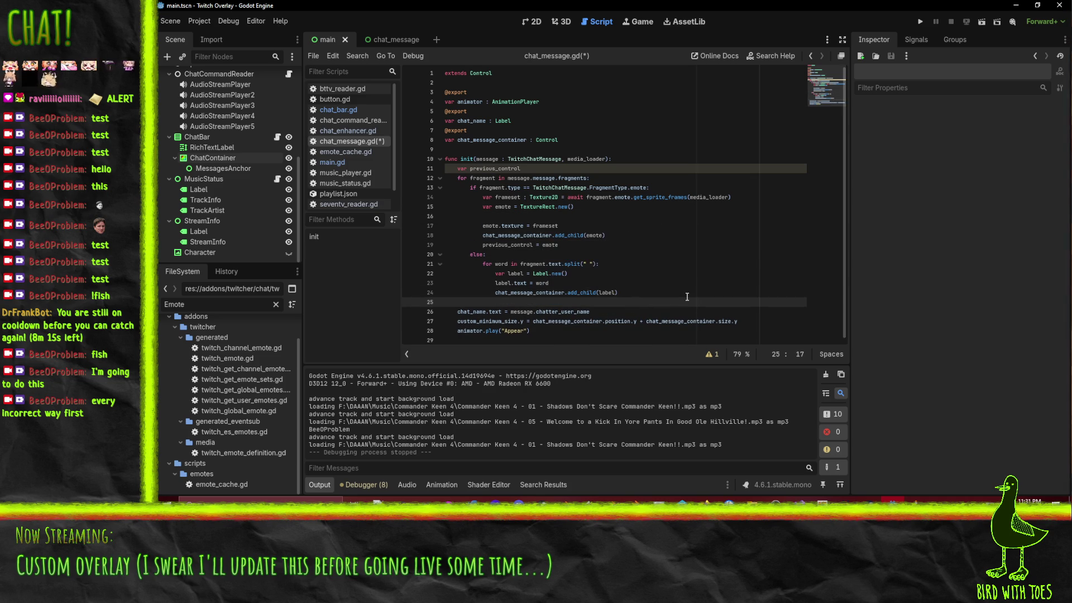
text(previous_control = c)
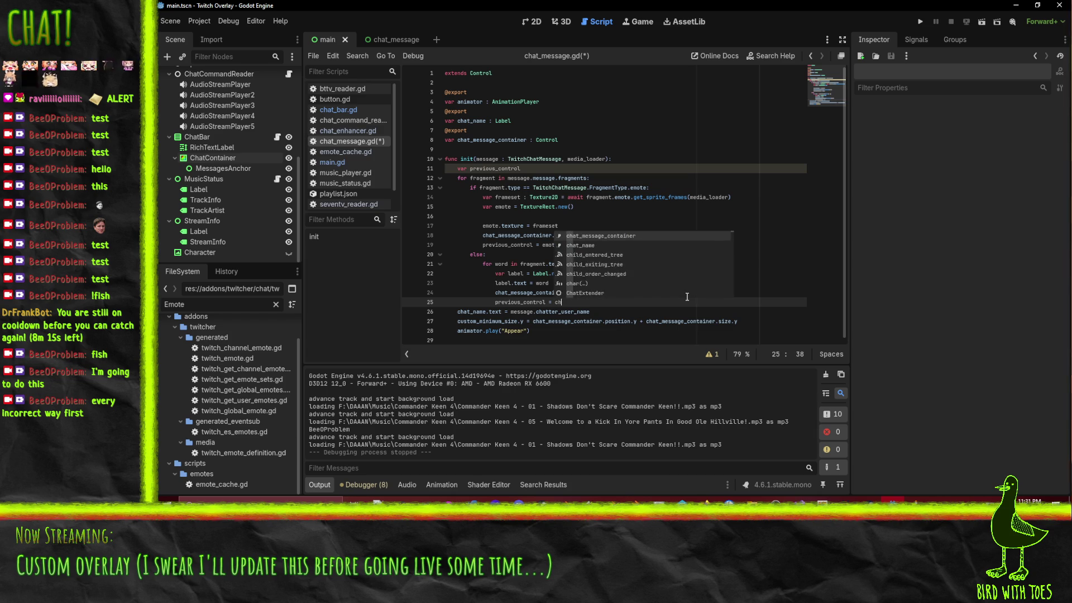
key(BackSpace)
text(label)
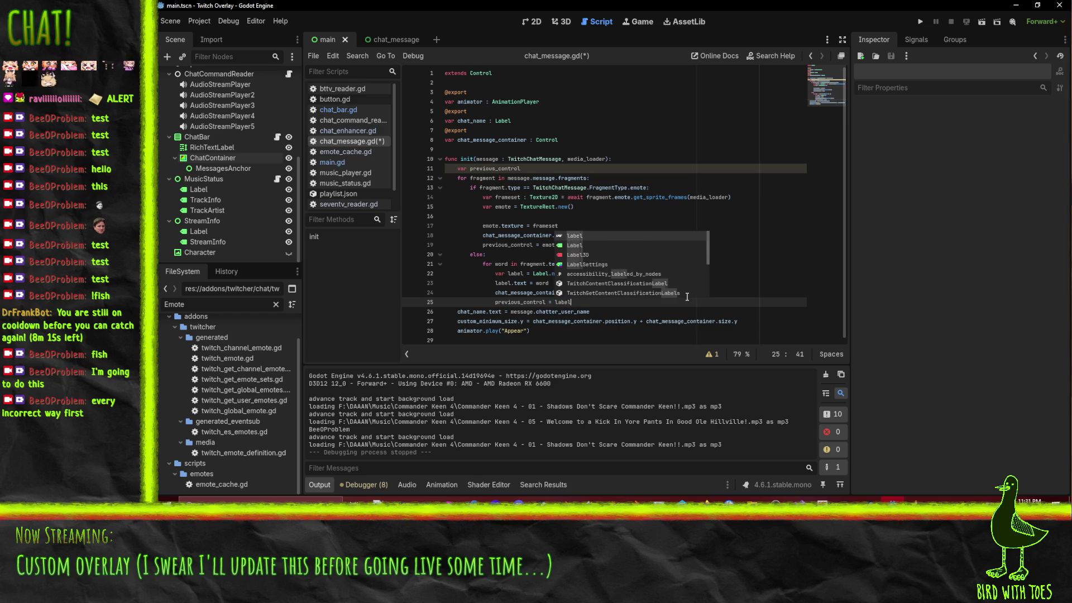
key(Escape)
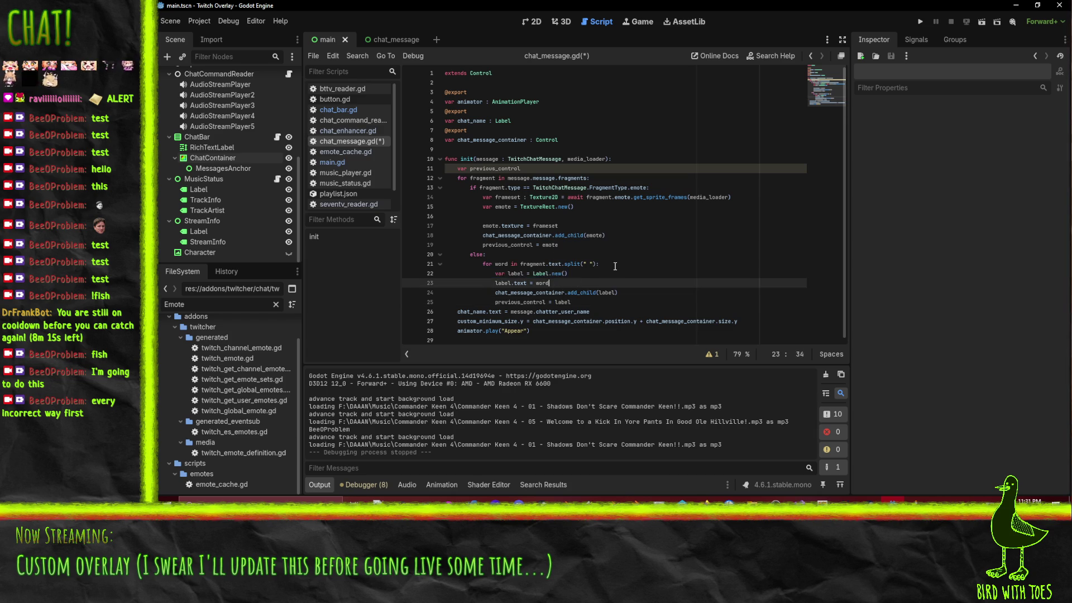
click(618, 266)
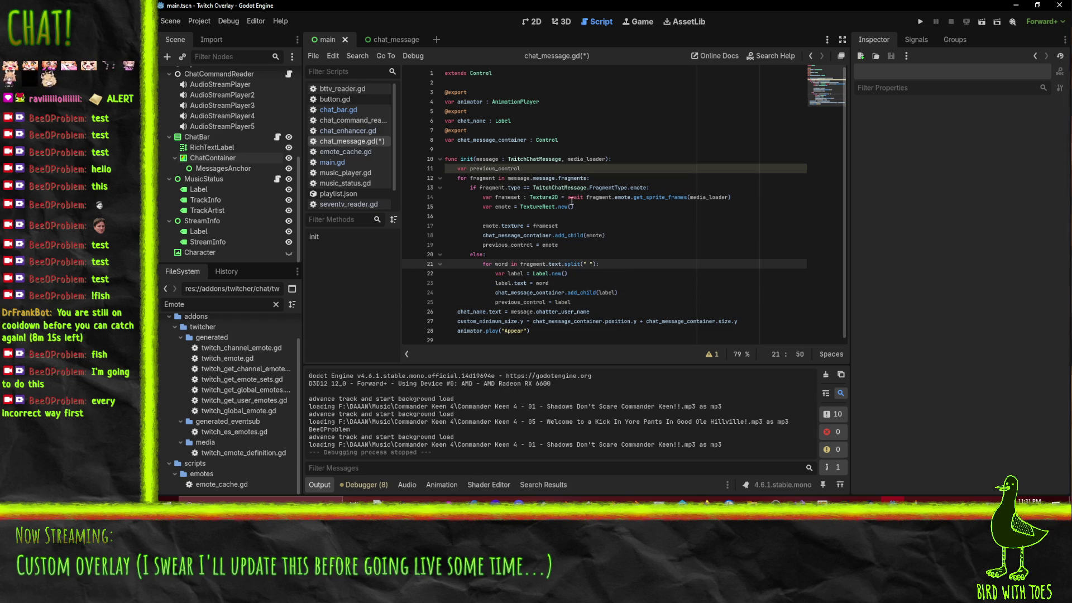
click(565, 226)
click(586, 209)
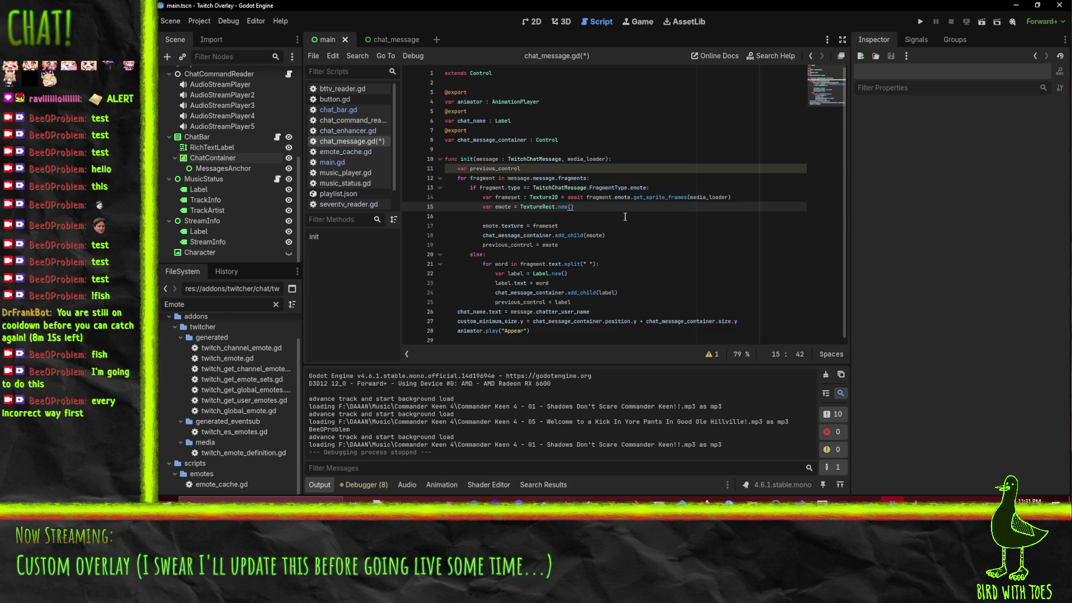
Wrap add_child(emote) in an if on previous_control == null and !emote.zero_width, adding an else
click(643, 225)
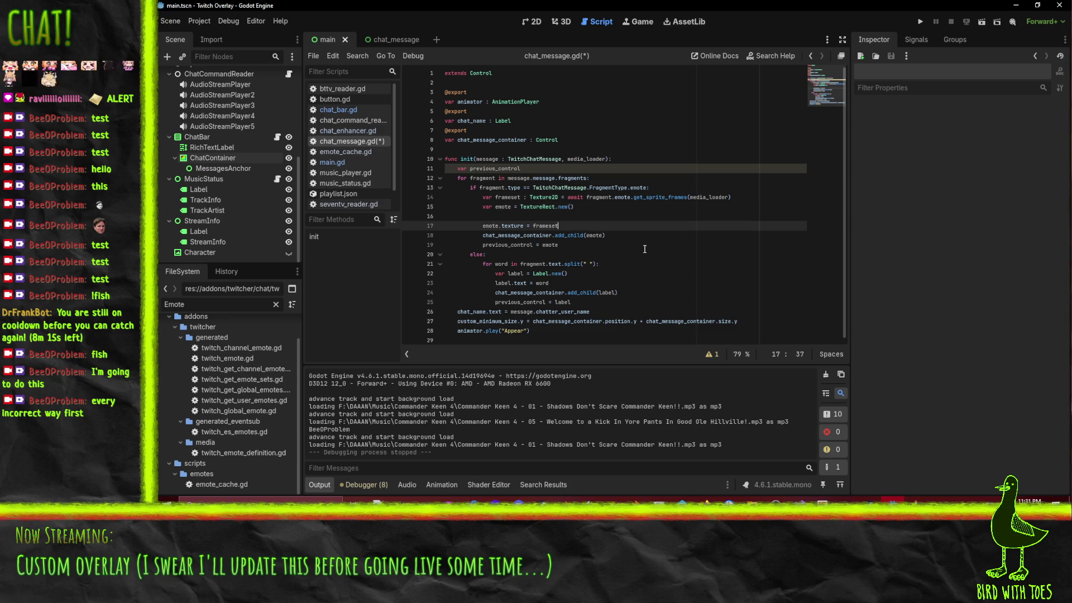
key(Return)
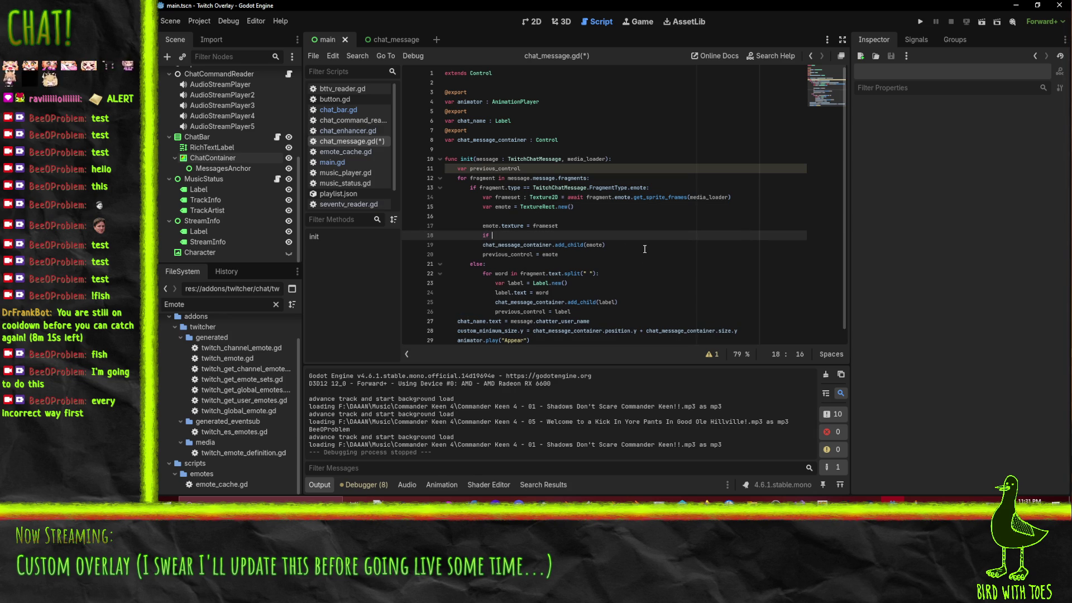
text(previous_control == )
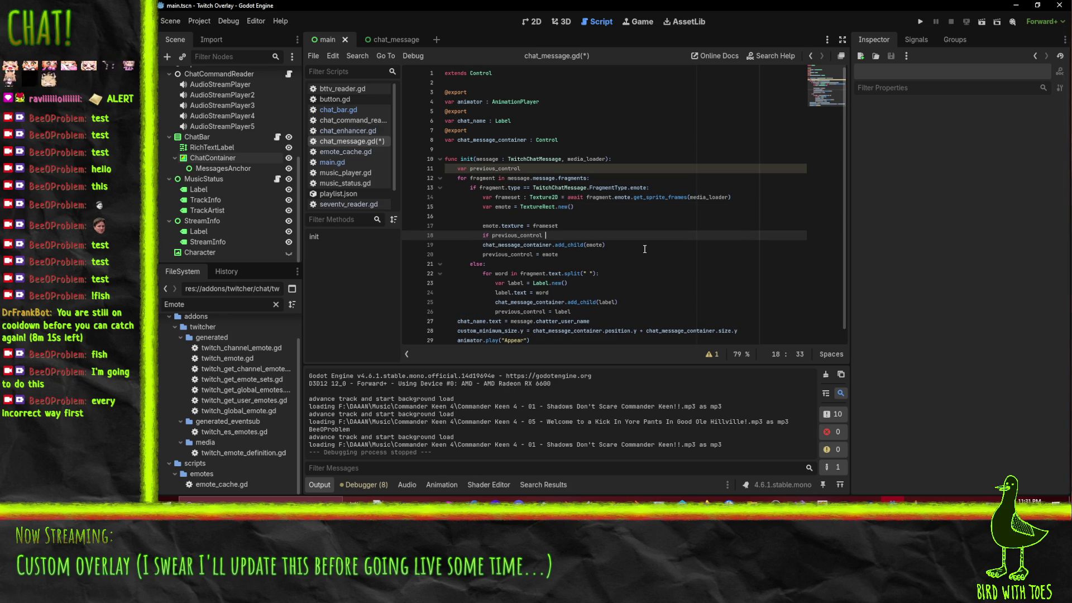
text(null)
key(BackSpace)
key(BackSpace)
text(ll)
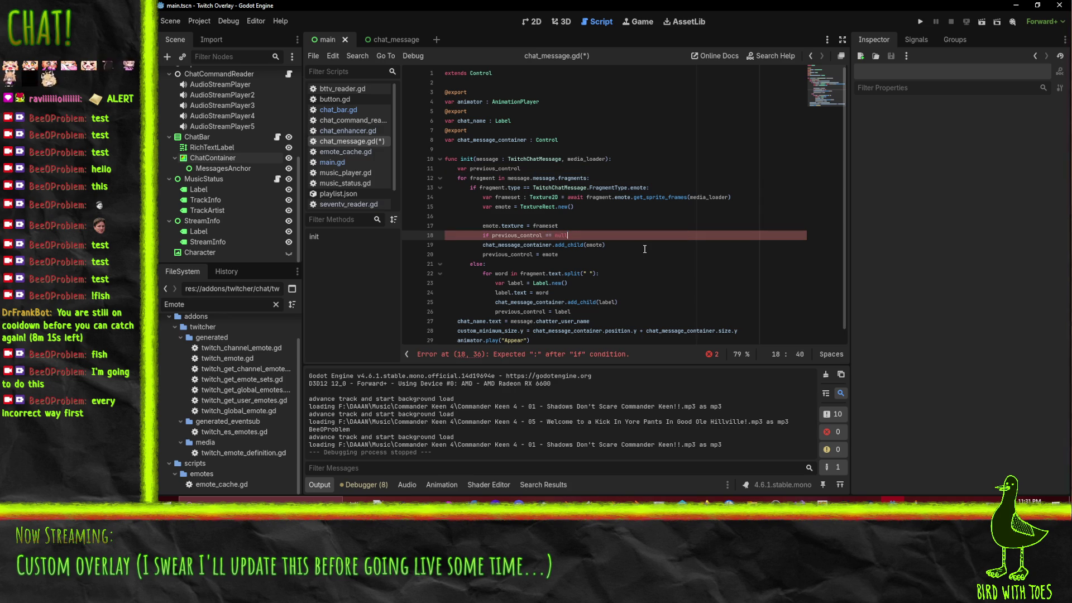
text(o)
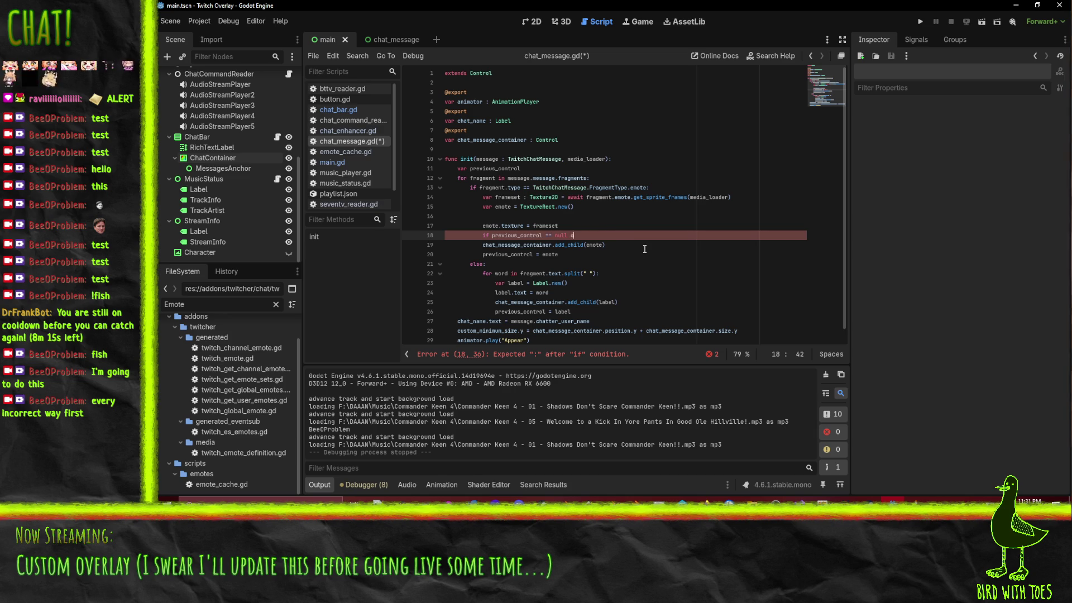
text(emote.)
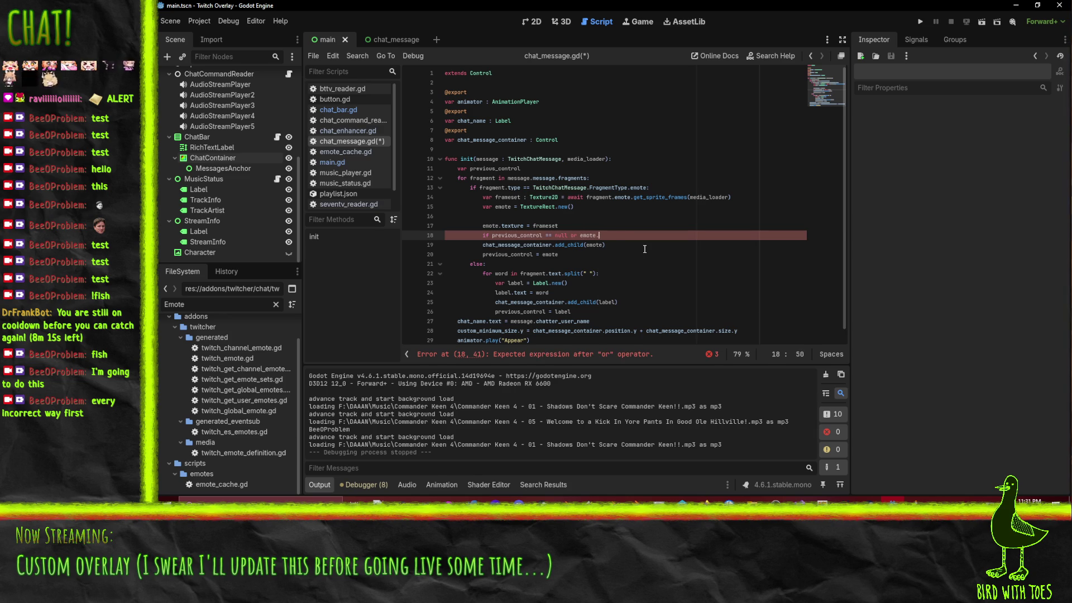
text(zero)
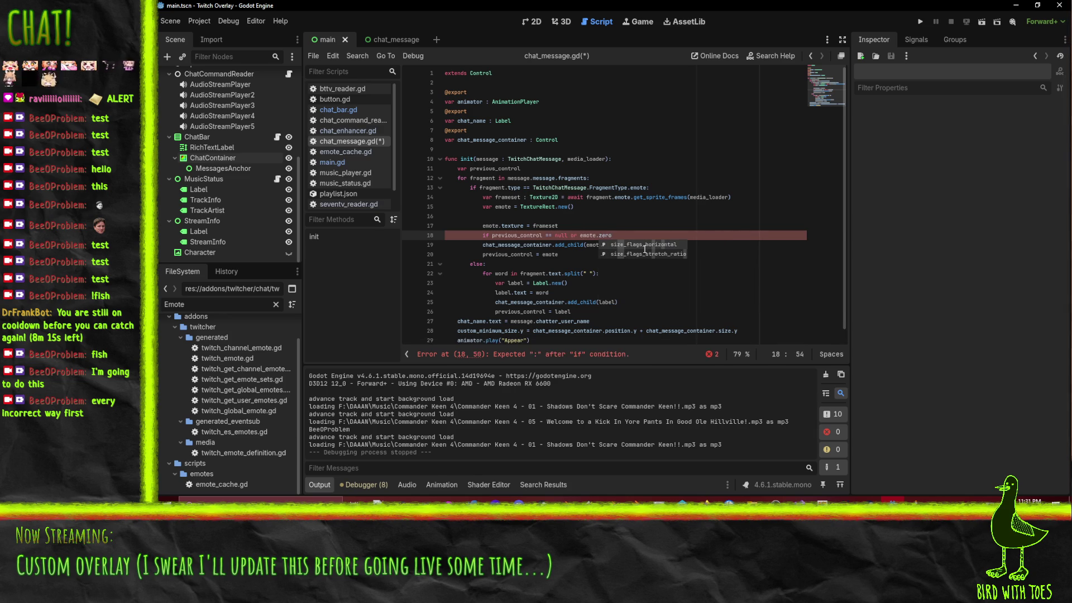
text(_width)
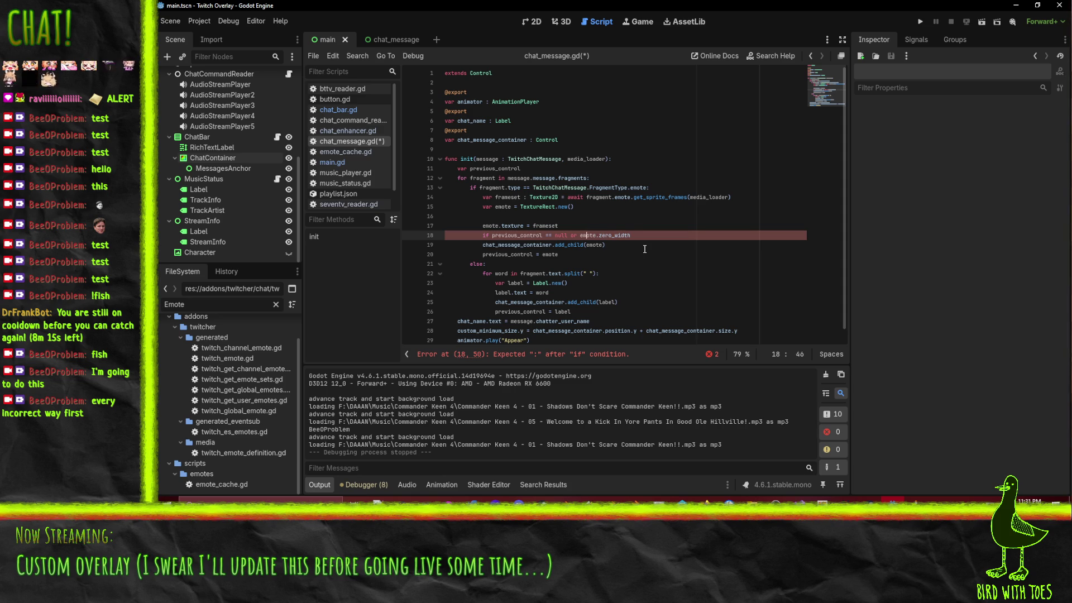
text(!)
key(End)
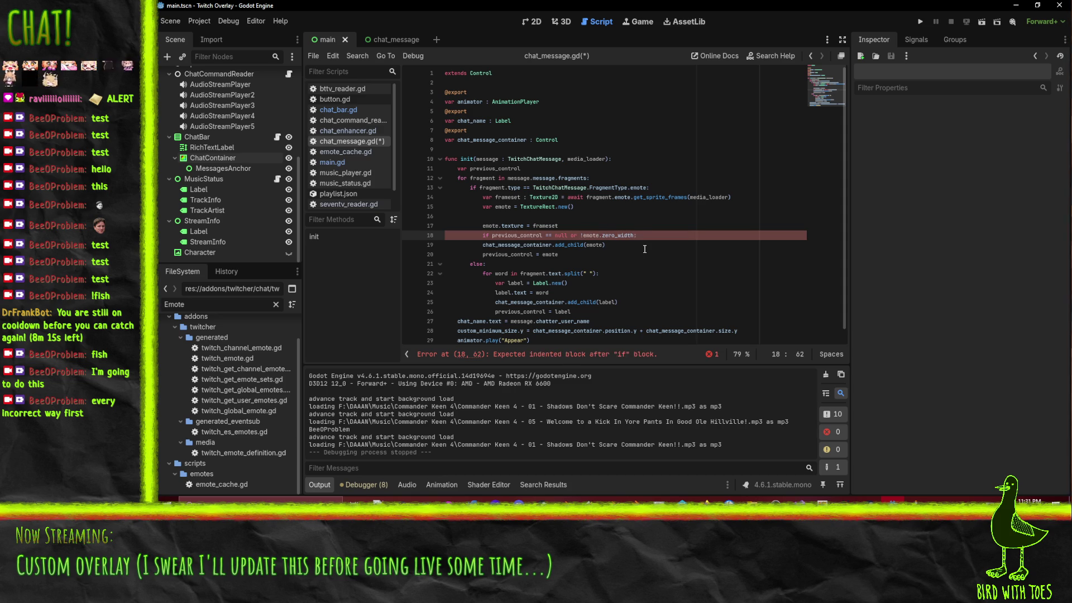
key(Down)
key(Home)
key(Tab)
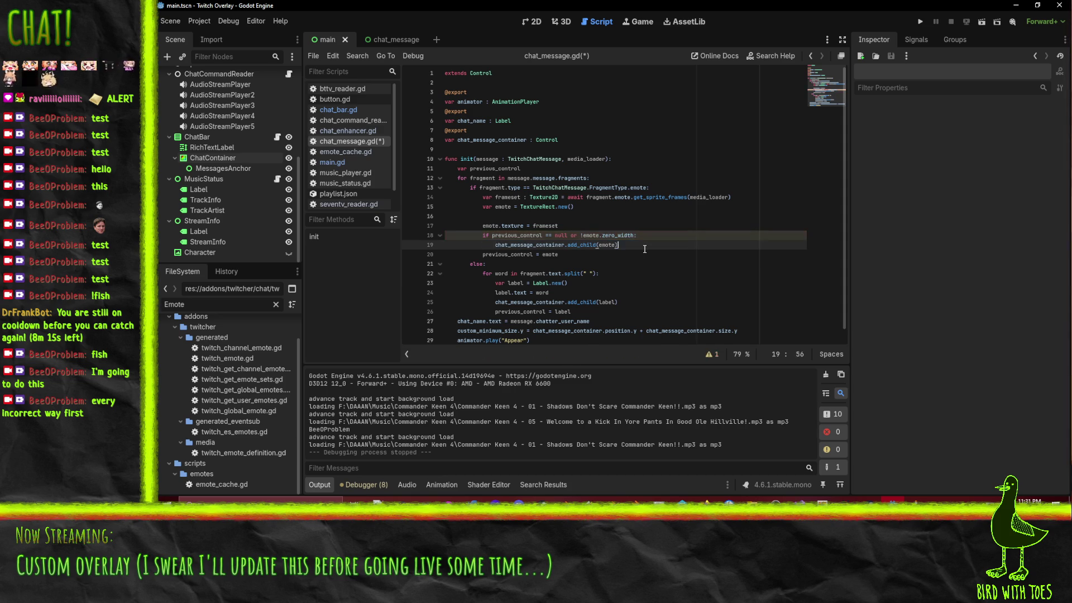
key(End)
key(Return)
text(lse)
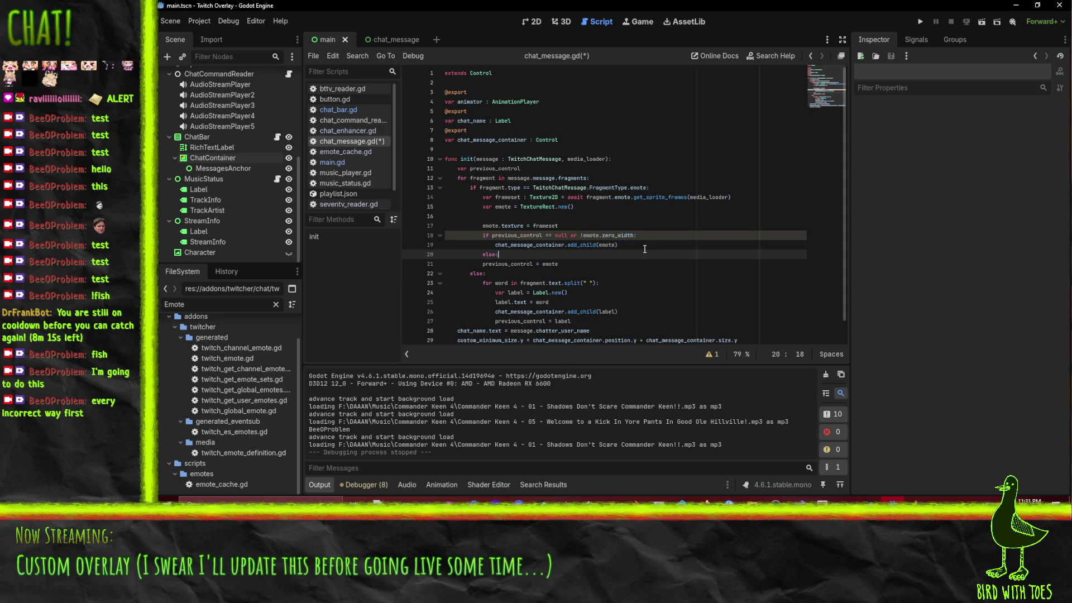
key(Return)
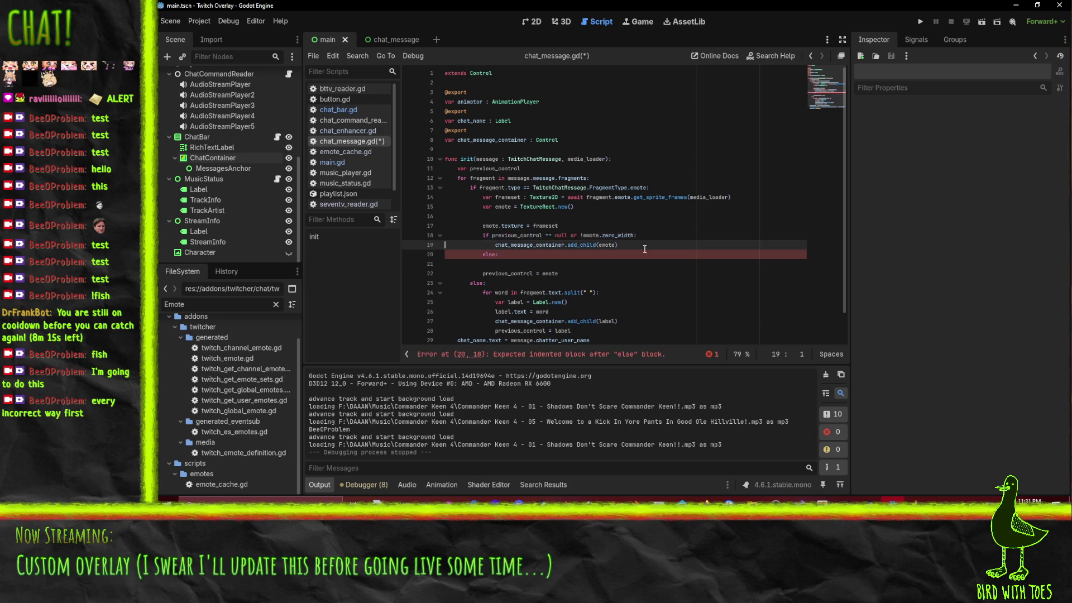
Make the else branch call previous_control.add_child(emote) and save the script
triple_click(644, 249)
key(ctrl+c)
key(Down)
key(Down)
key(ctrl+v)
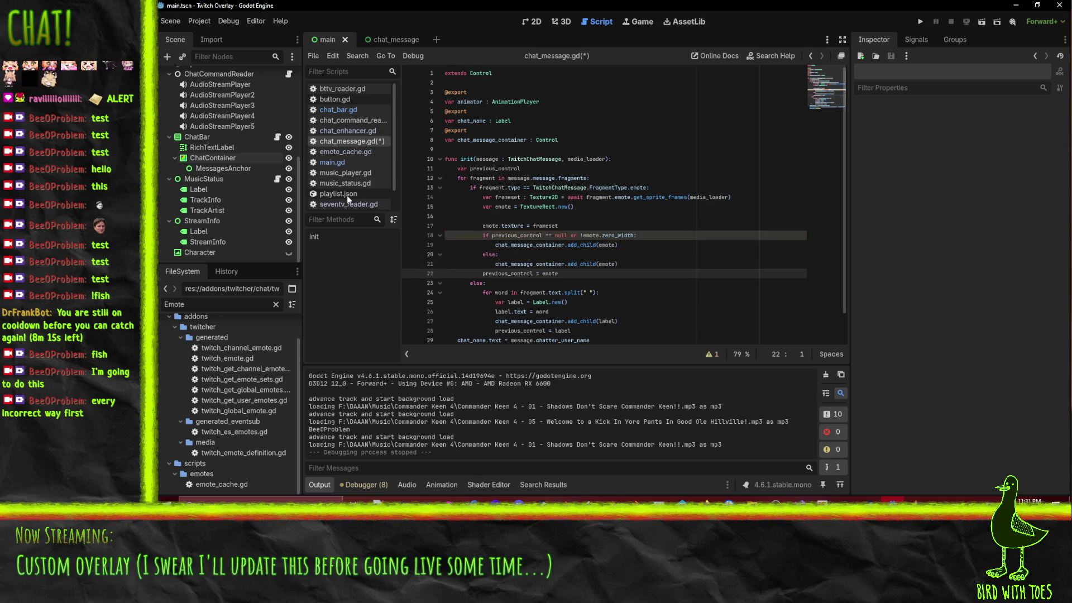
click(526, 263)
double_click(526, 263)
text(previous_control)
click(678, 246)
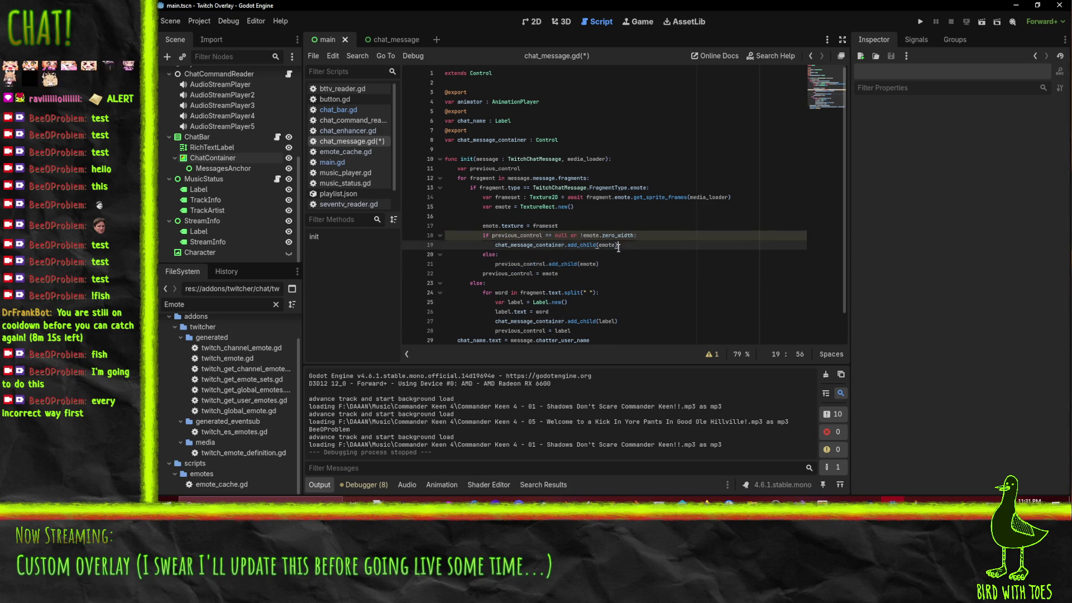
key(ctrl+s)
Indent 'previous_control = emote' into the if block and save again
click(645, 256)
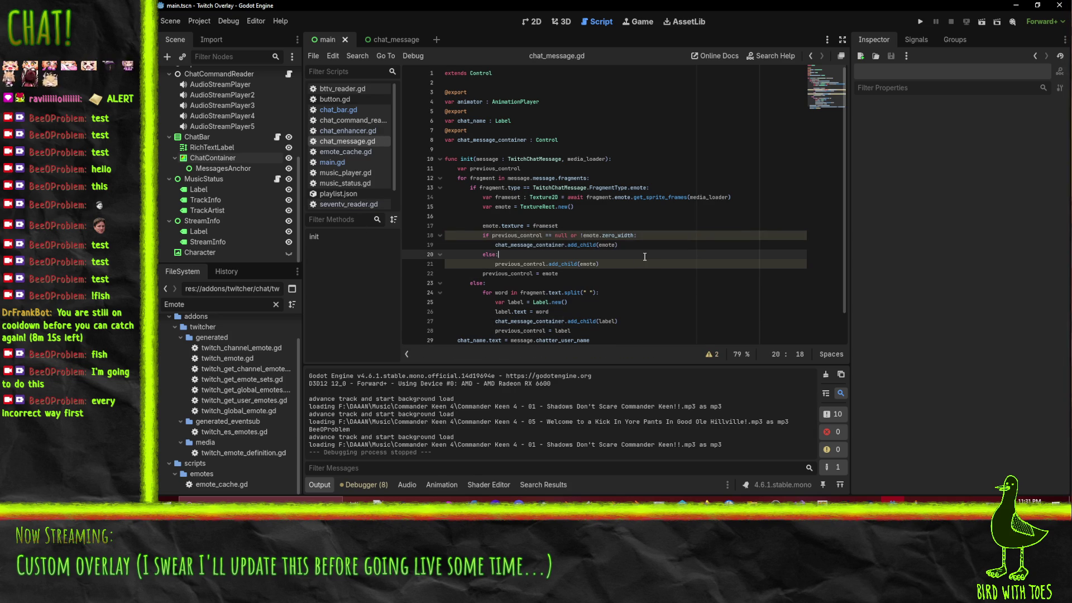
click(512, 274)
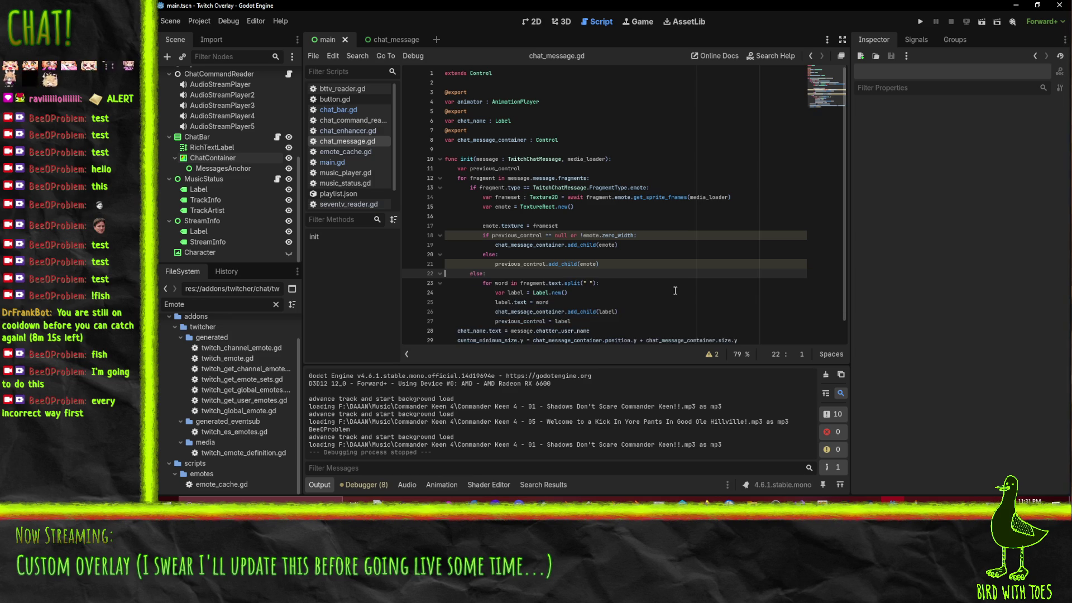
key(alt+Up)
key(alt+Up)
key(alt+Up)
key(alt+Down)
key(Down)
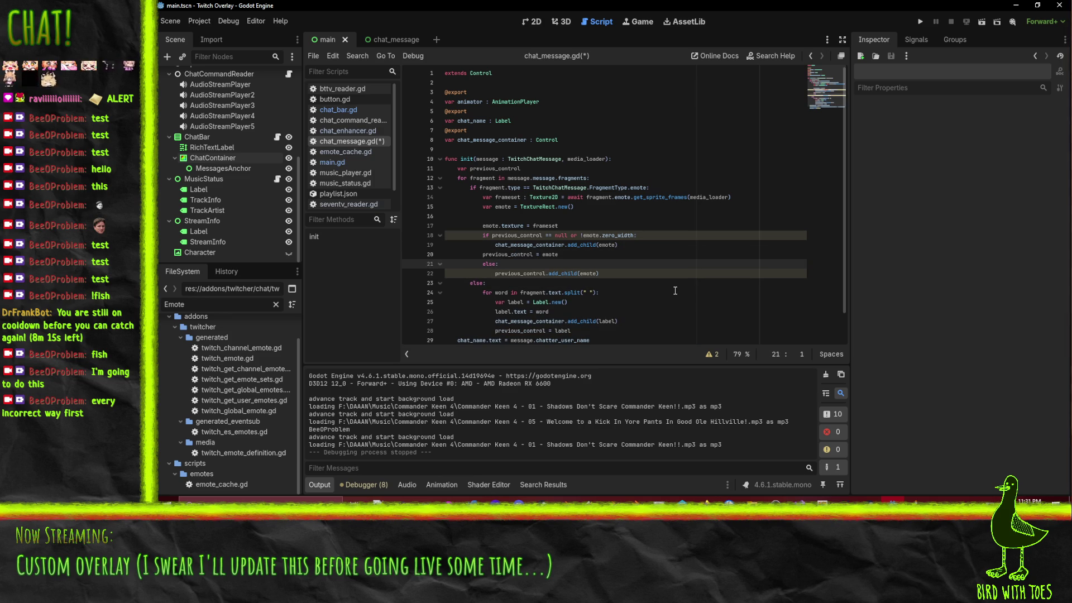
key(Up)
key(Tab)
key(ctrl+s)
key(Down)
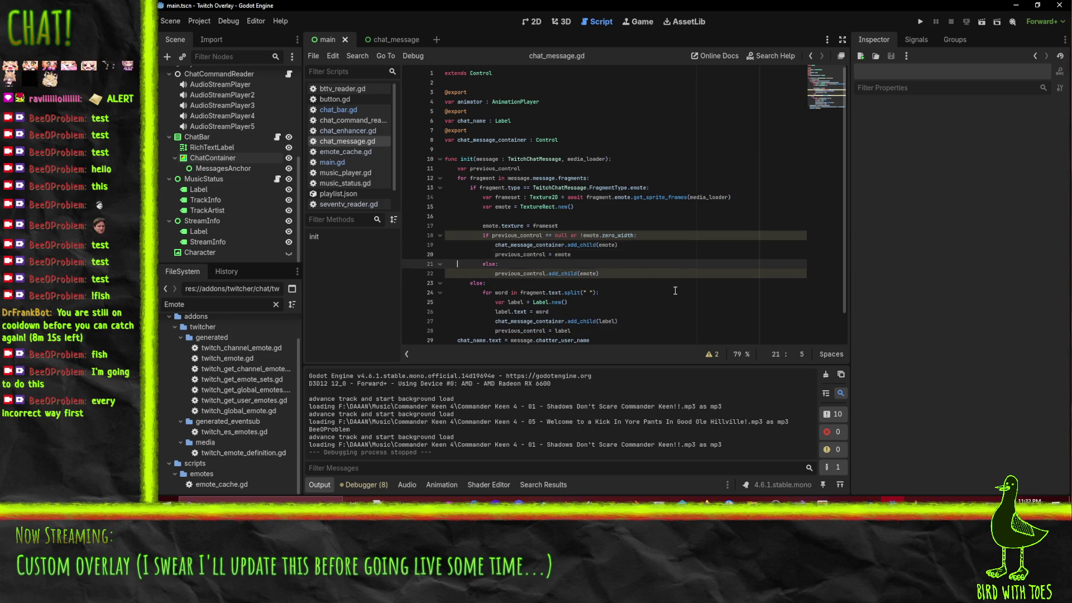
key(Down)
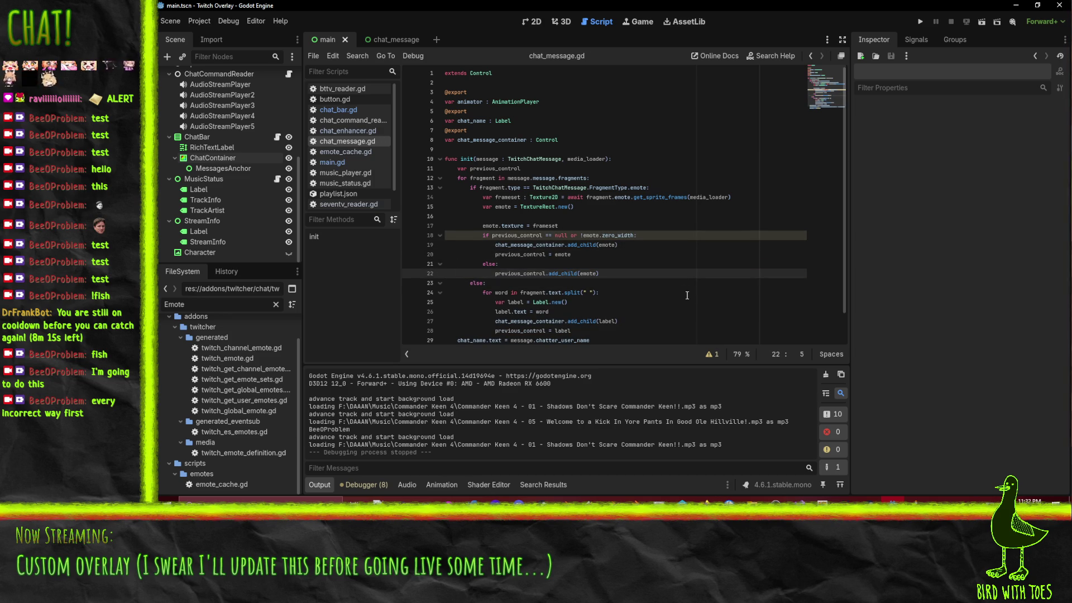
click(615, 273)
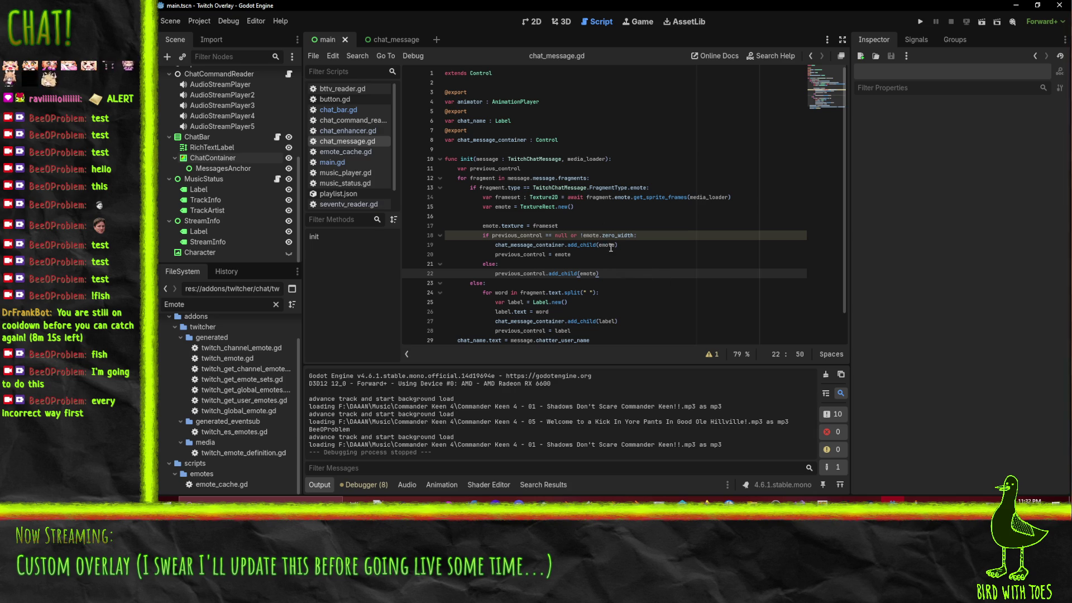
key(Up)
key(Up)
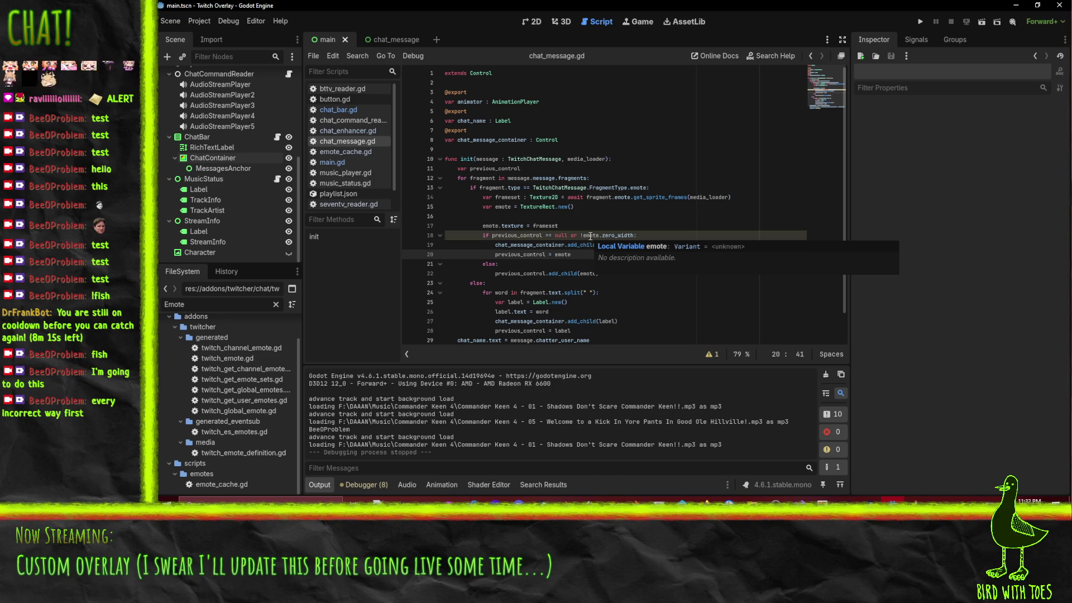
Test-run to find the TextureRect zero_width error, then change line 18 to !fragment.emote.zero_width
click(614, 211)
click(920, 21)
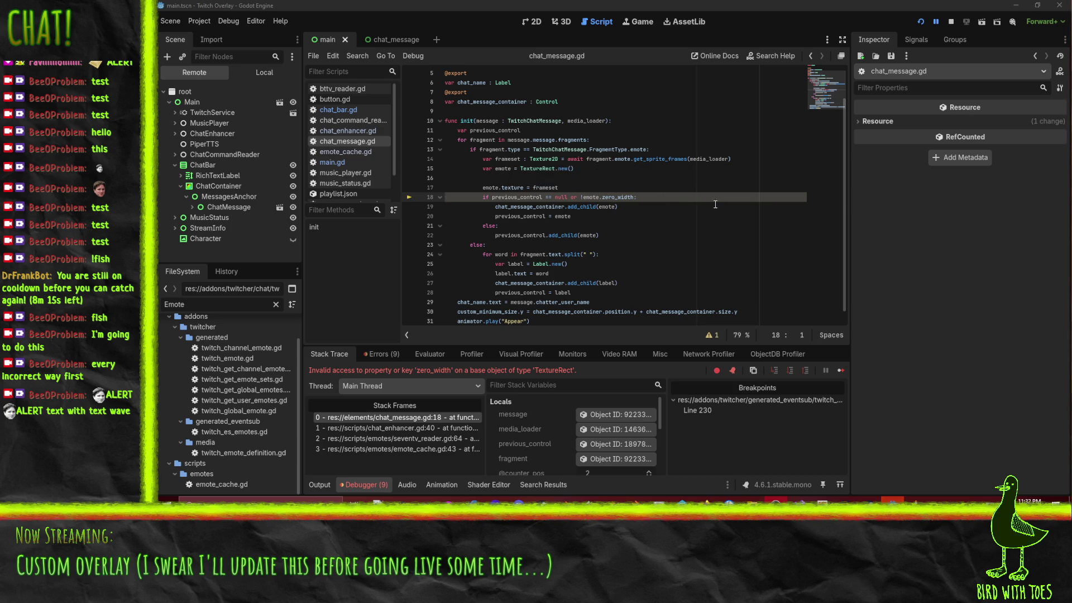
click(692, 207)
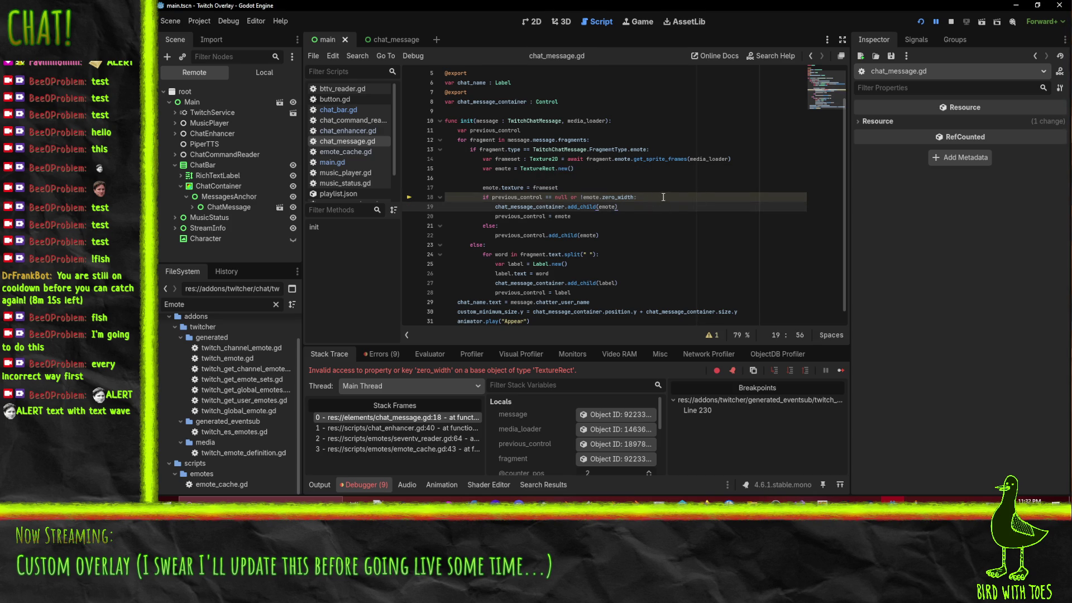
drag(586, 159, 614, 160)
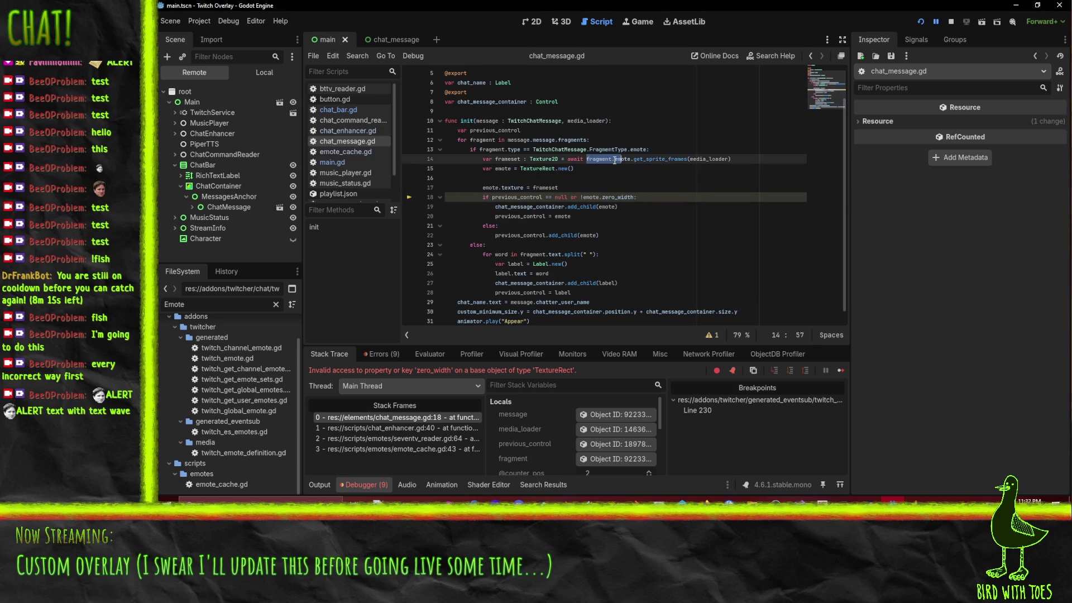
key(ctrl+c)
click(588, 198)
key(ctrl+v)
key(Up)
key(Up)
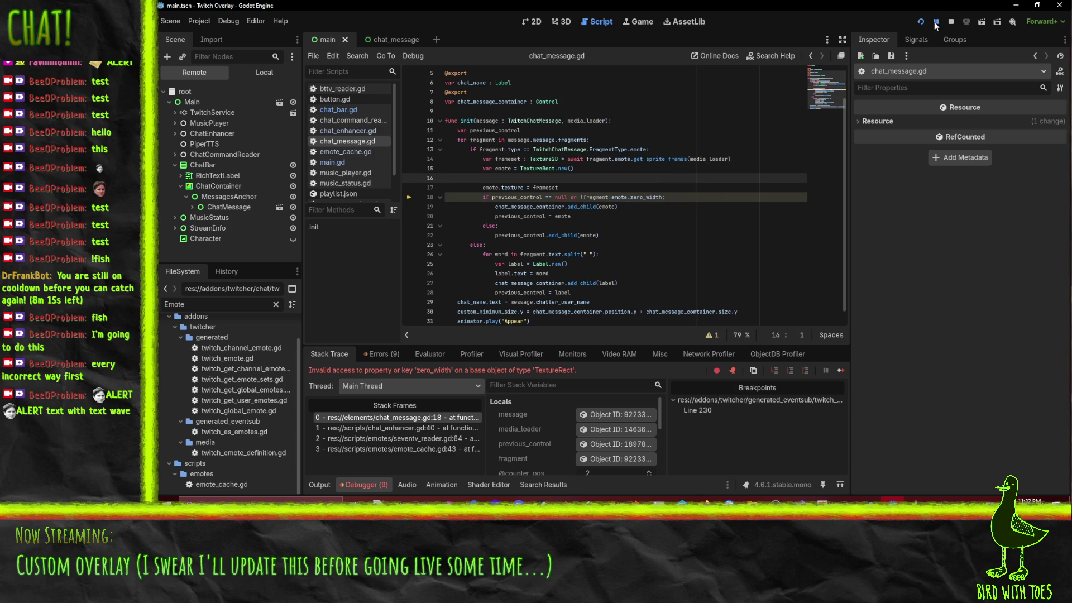
Continue and step past the paused error, then restart the overlay with the fixed script
click(933, 22)
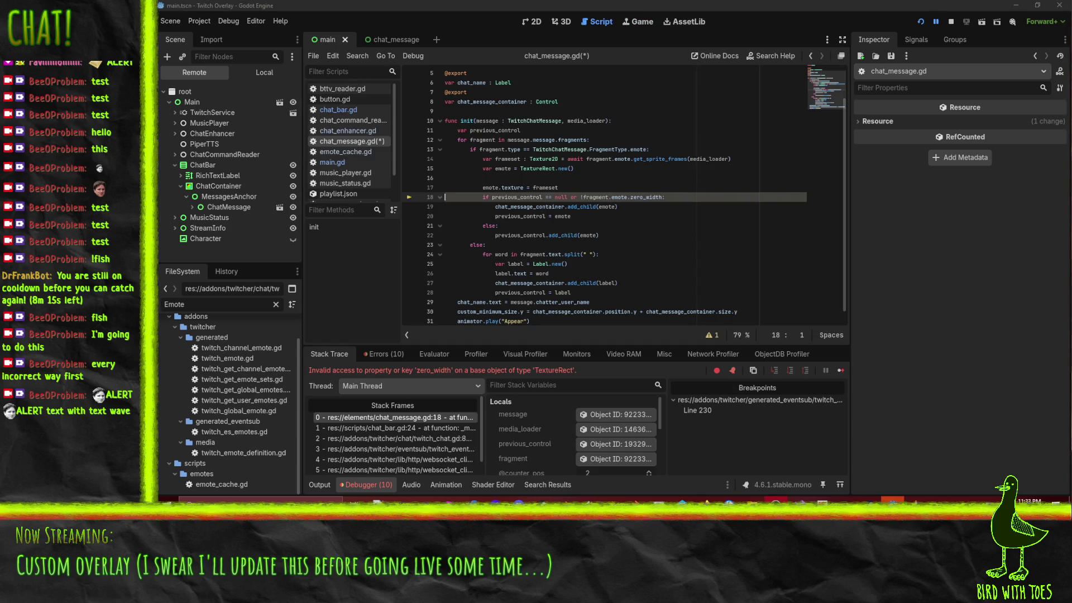
click(790, 371)
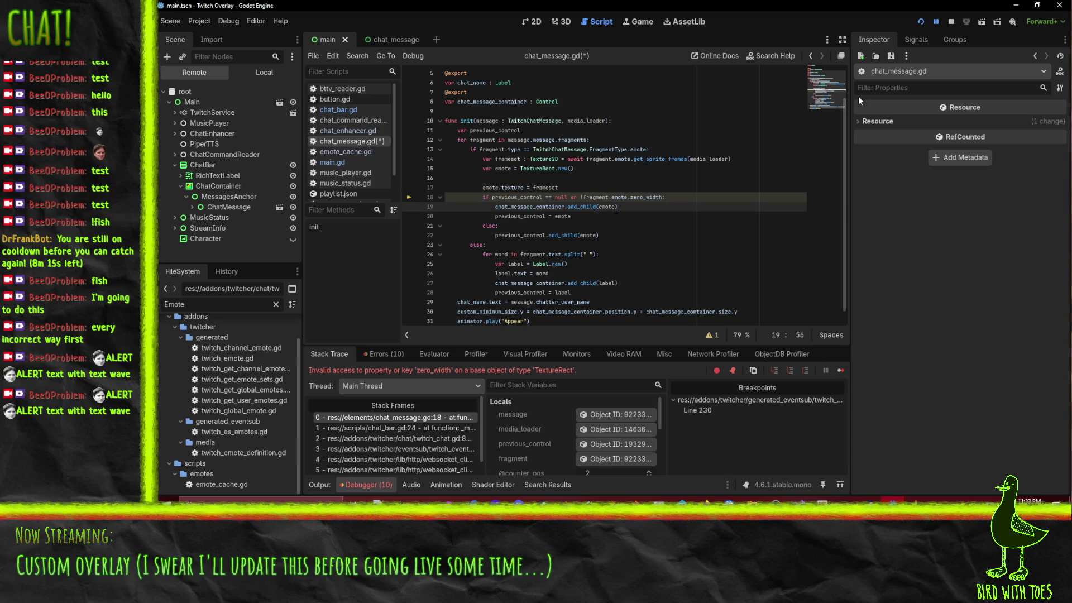
click(920, 22)
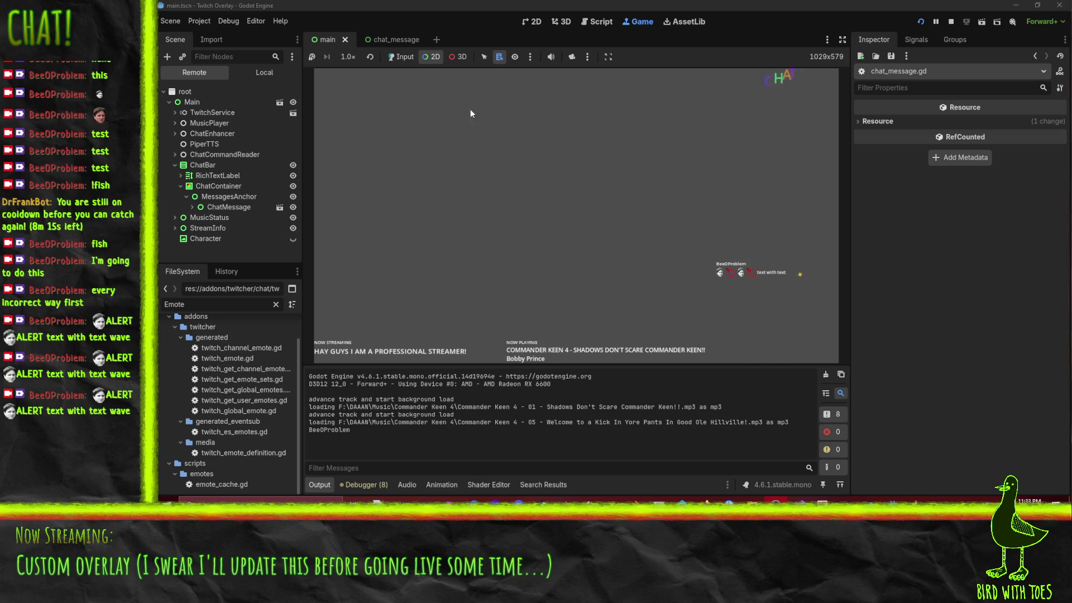
right_click(719, 272)
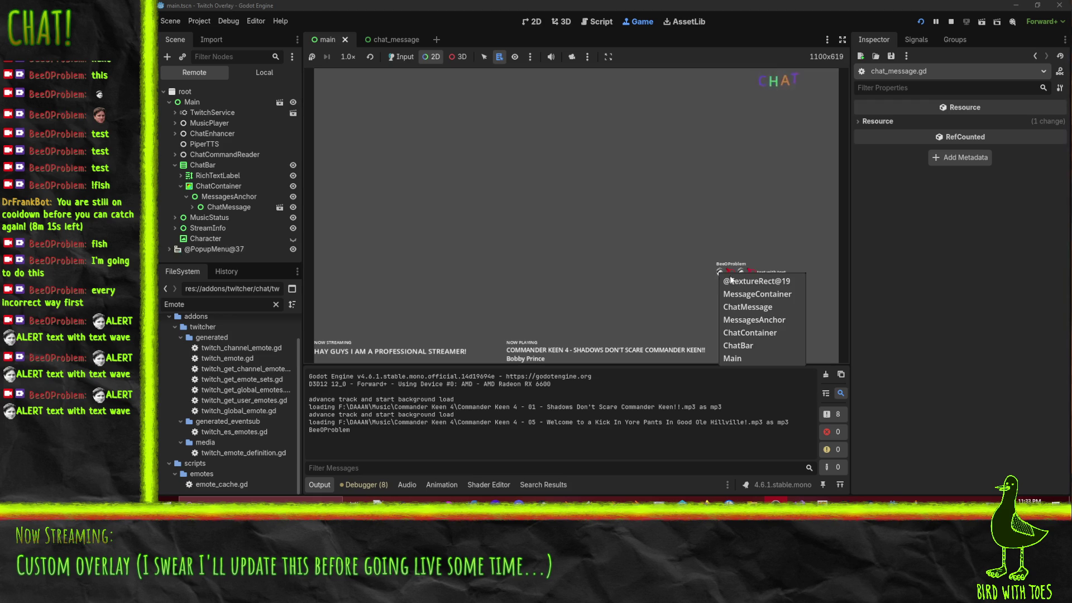
click(748, 285)
scroll(250, 228, down, 2)
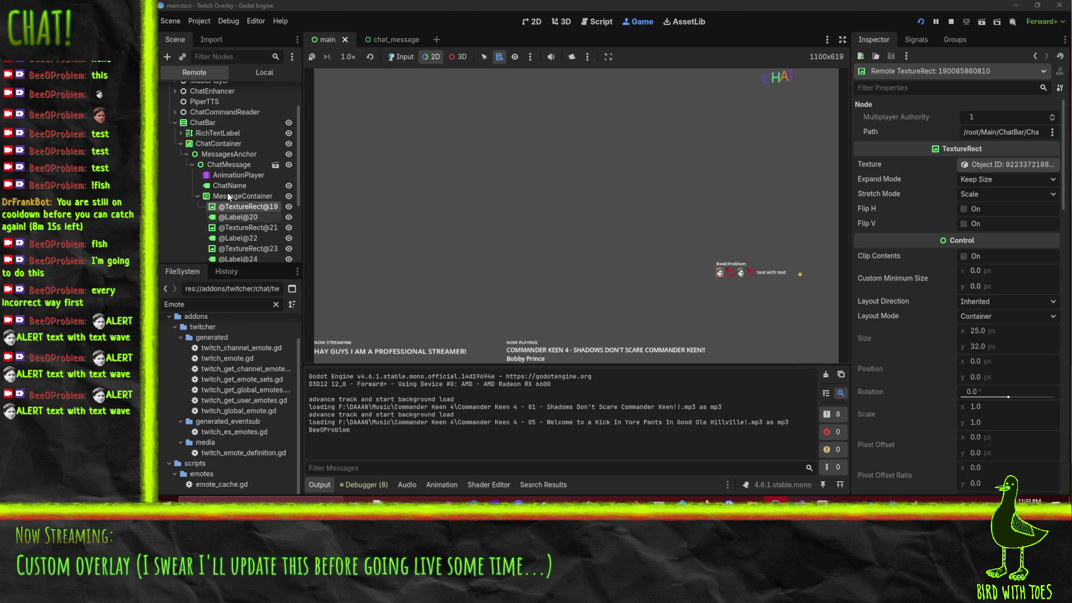
click(236, 217)
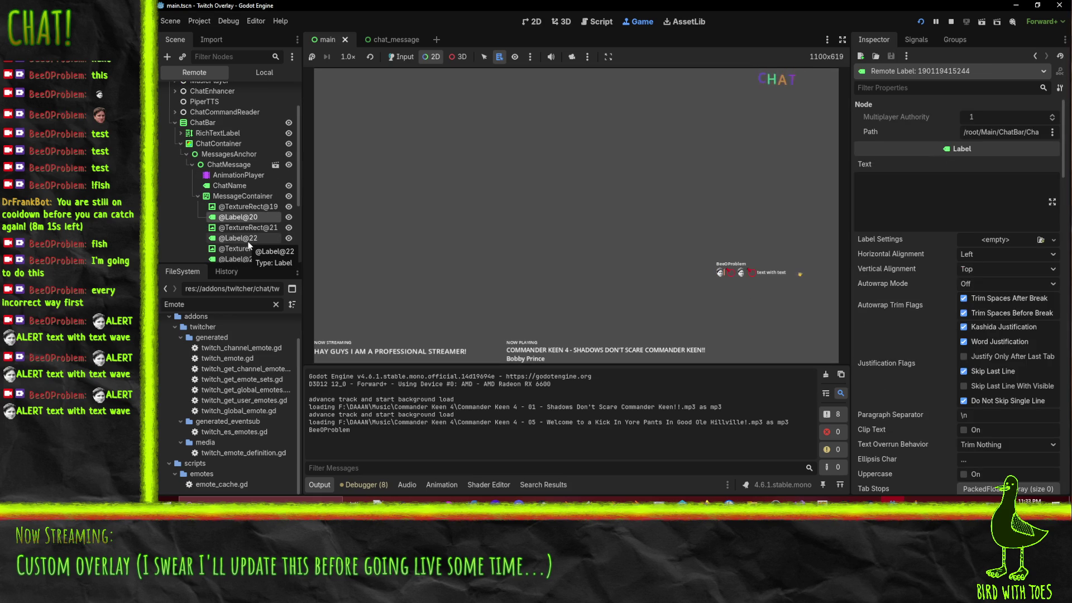
click(253, 239)
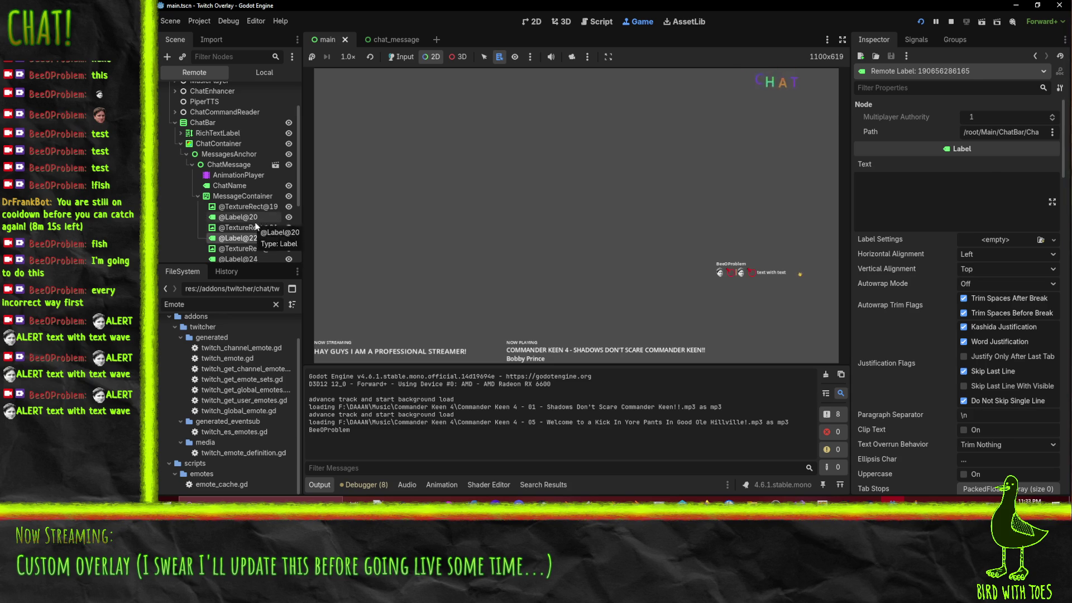
click(252, 231)
click(236, 217)
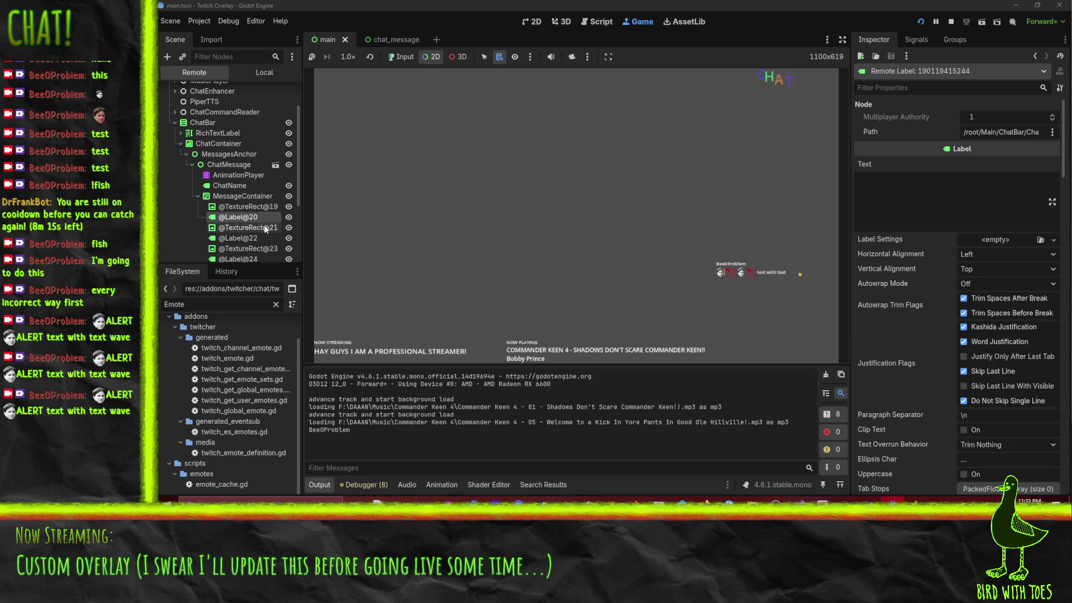
scroll(253, 213, down, 3)
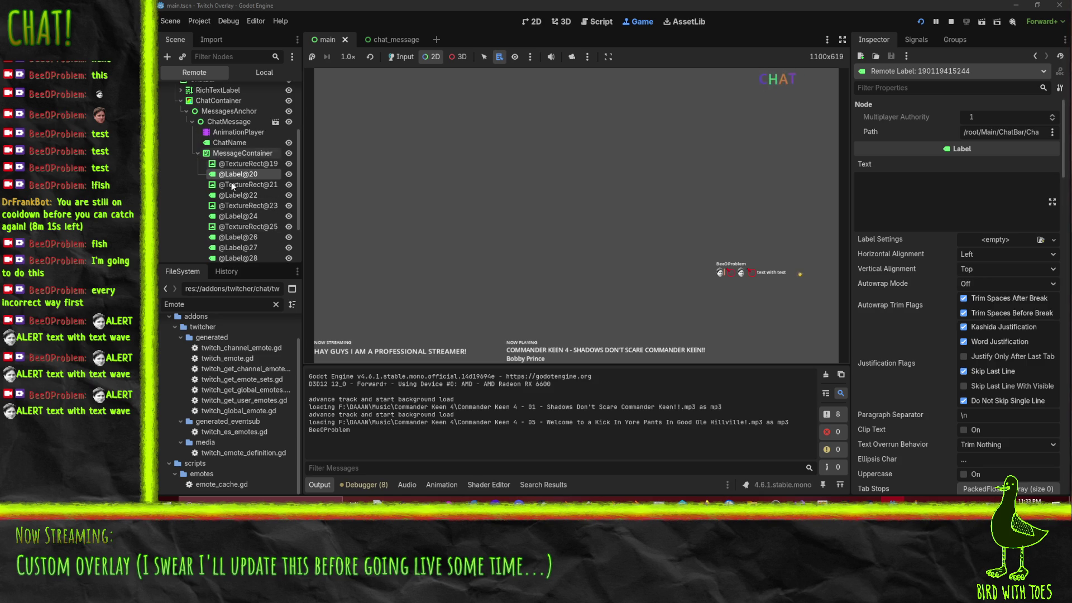
click(246, 163)
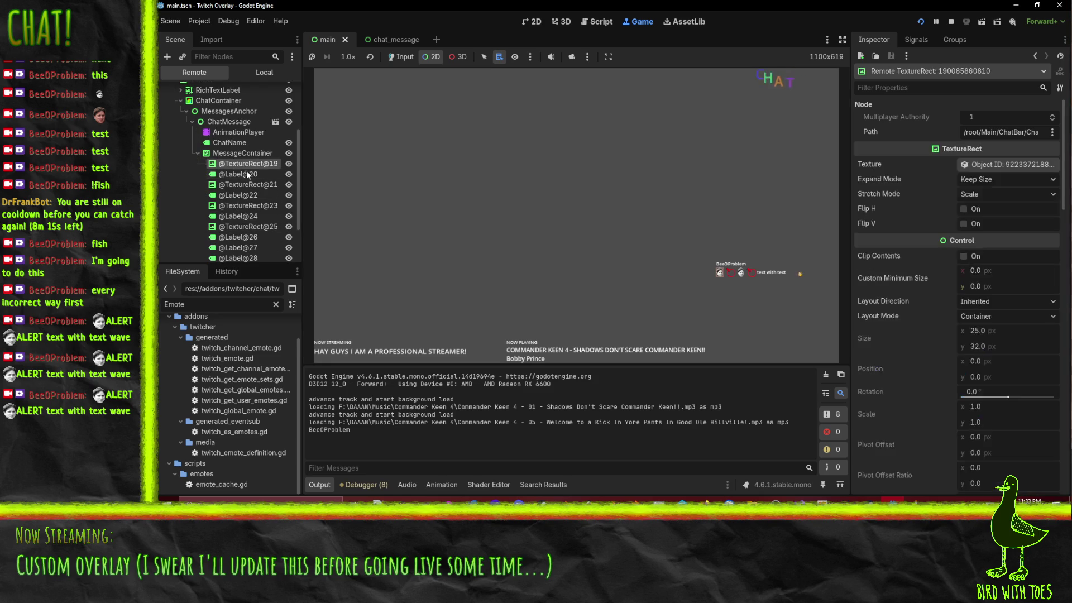
click(246, 174)
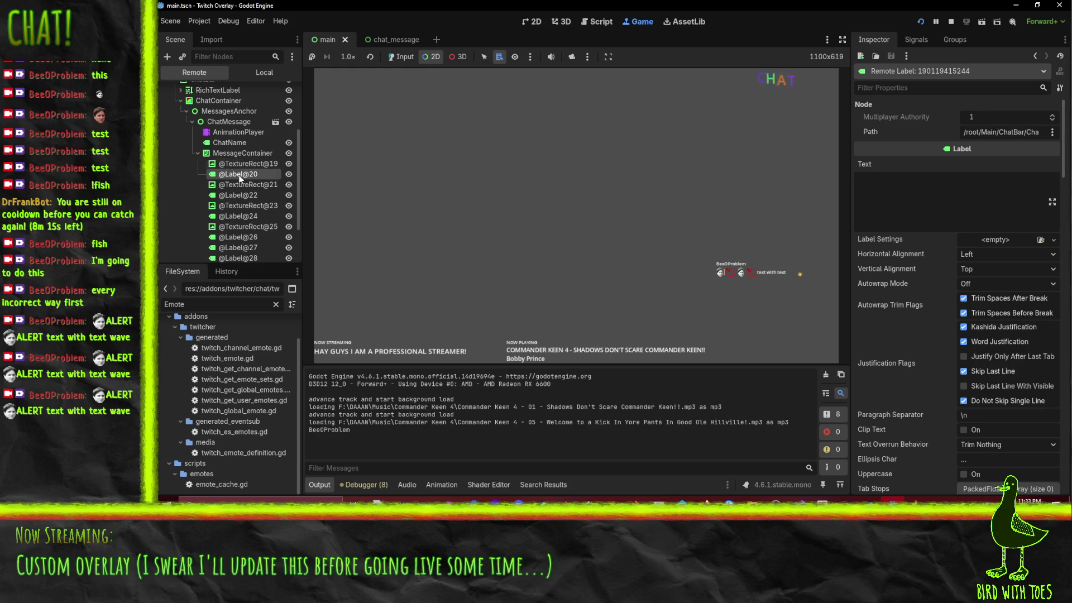
click(244, 185)
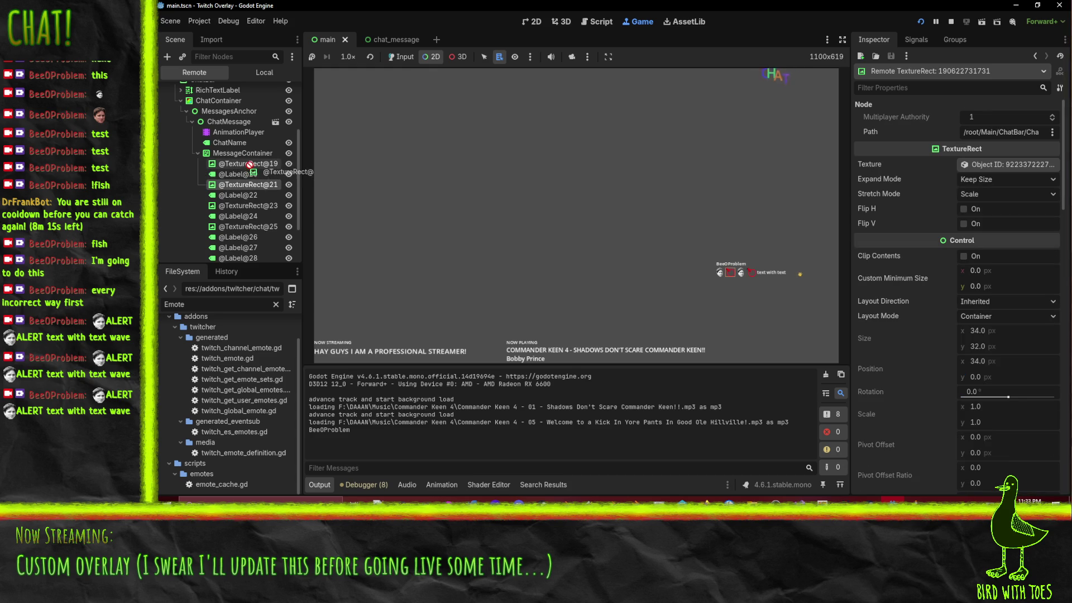
click(240, 174)
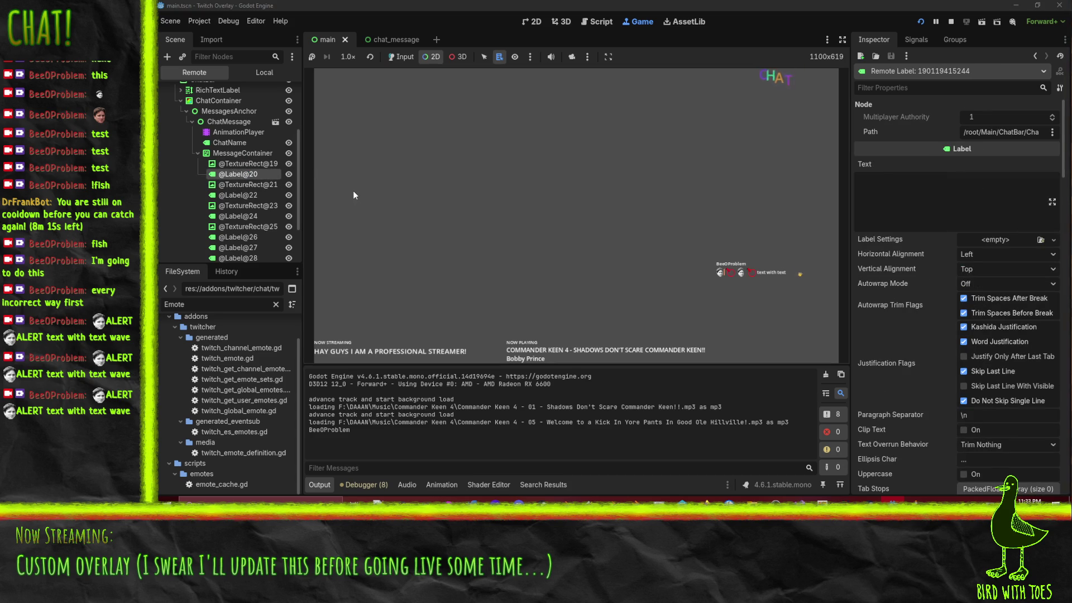
click(251, 184)
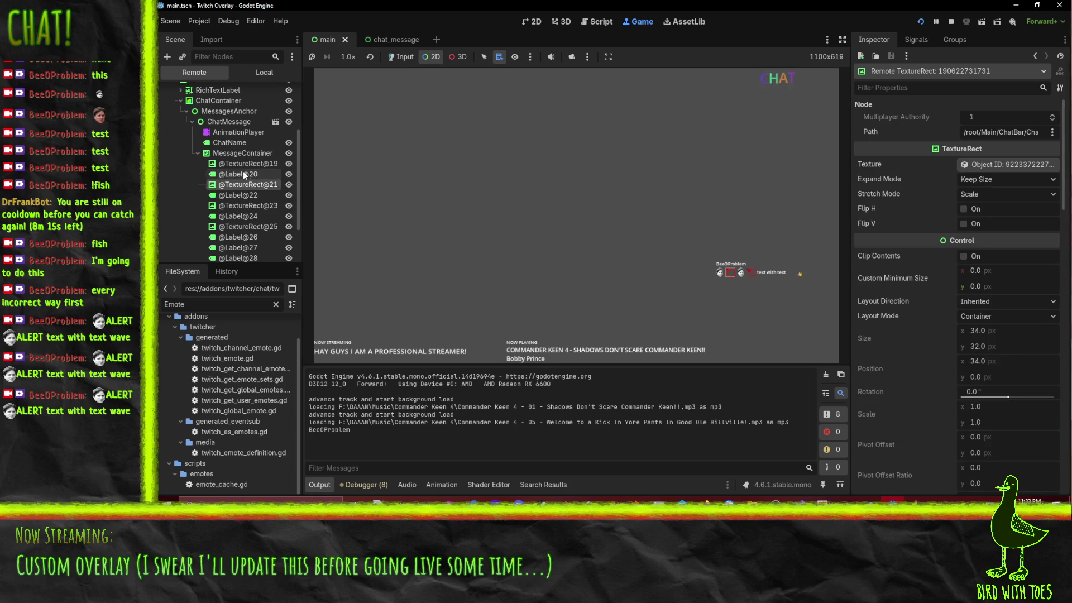
click(243, 171)
click(252, 184)
click(245, 174)
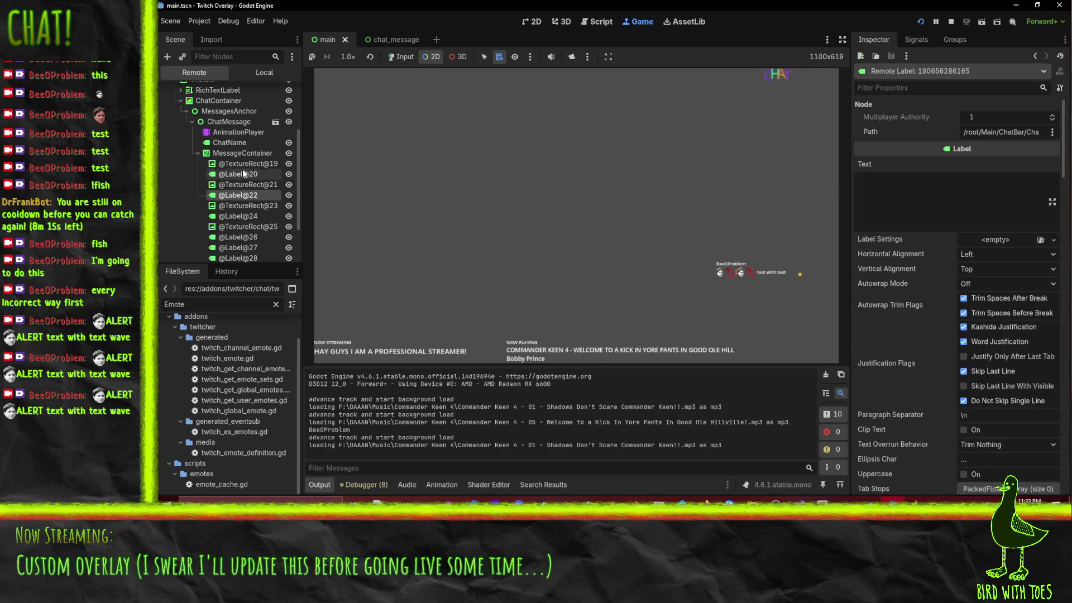
Stop the overlay and look over the emote TextureRect and sprite-frames lines in chat_message.gd
click(949, 24)
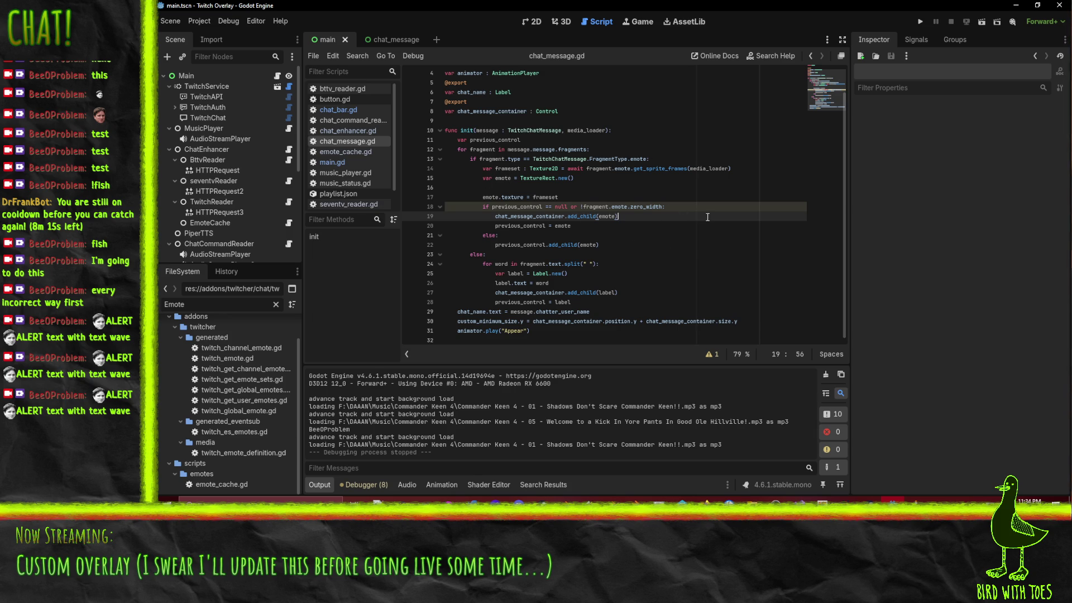
scroll(707, 216, up, 1)
scroll(718, 214, down, 1)
click(568, 175)
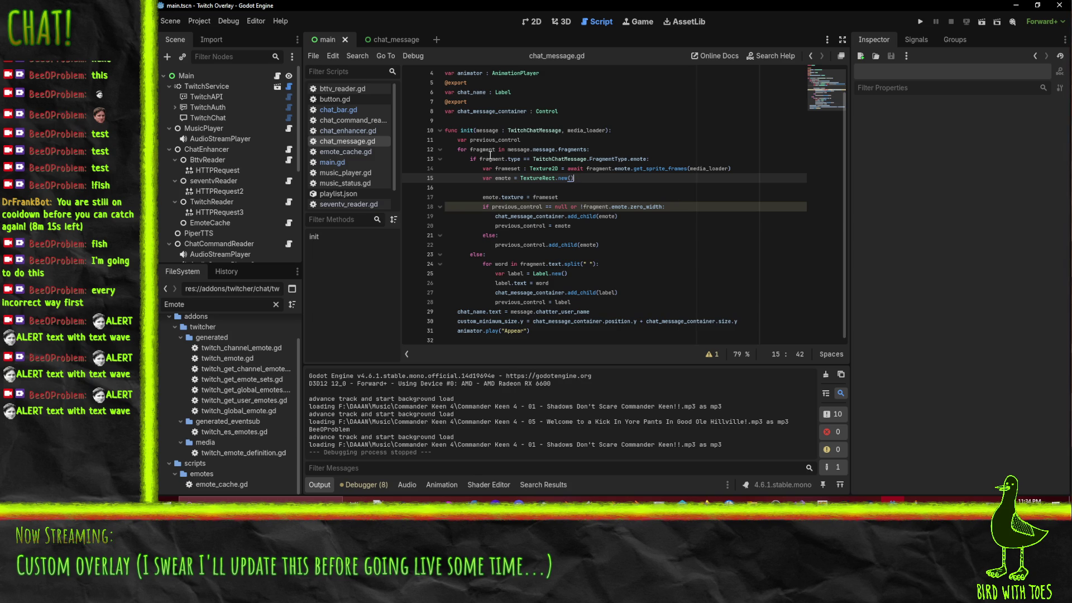
click(648, 167)
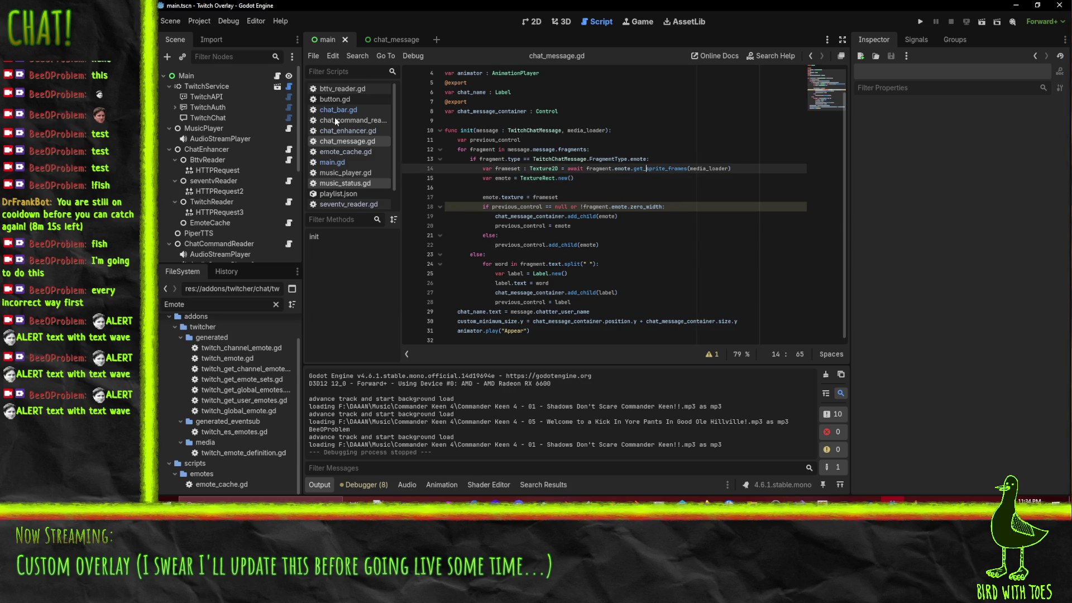
Open seventv_reader.gd, review the collected_text lines in split_by_emotes, and add a line after line 79
click(357, 204)
click(660, 204)
scroll(698, 228, up, 2)
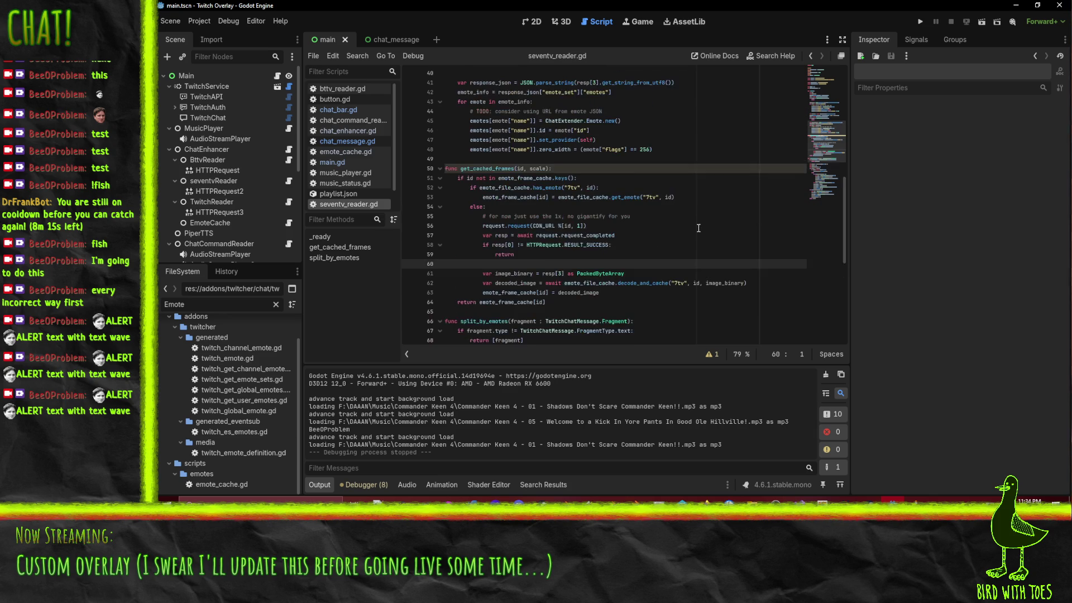
scroll(698, 228, down, 8)
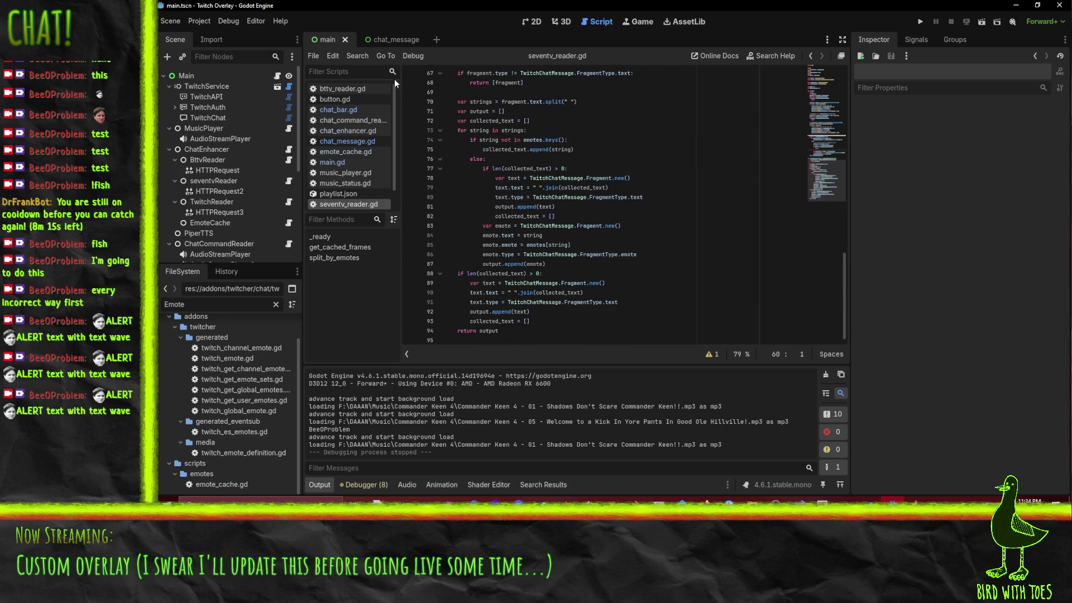
click(629, 188)
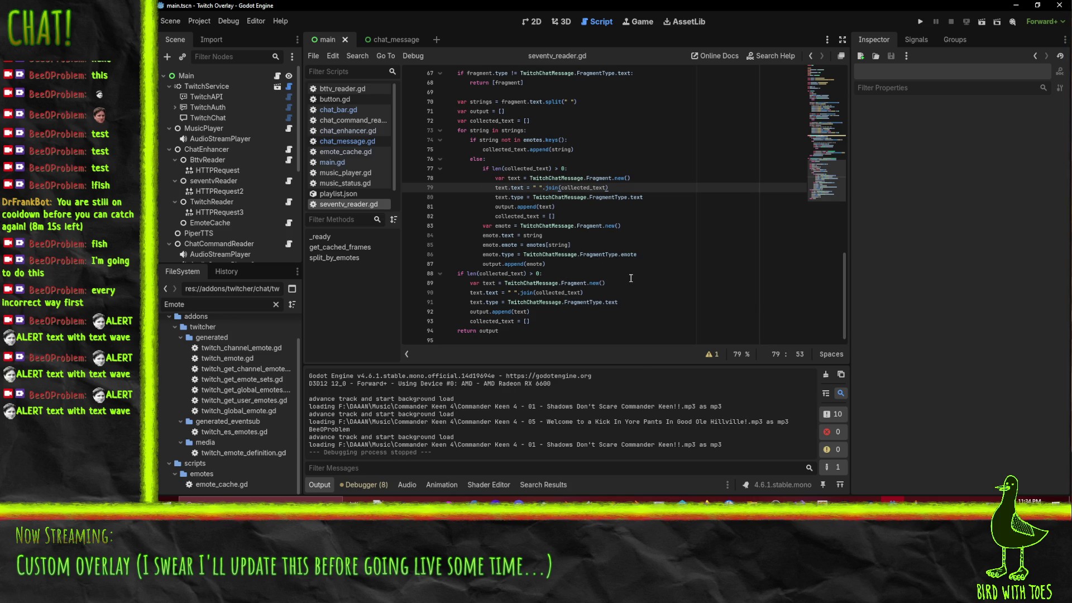
click(588, 214)
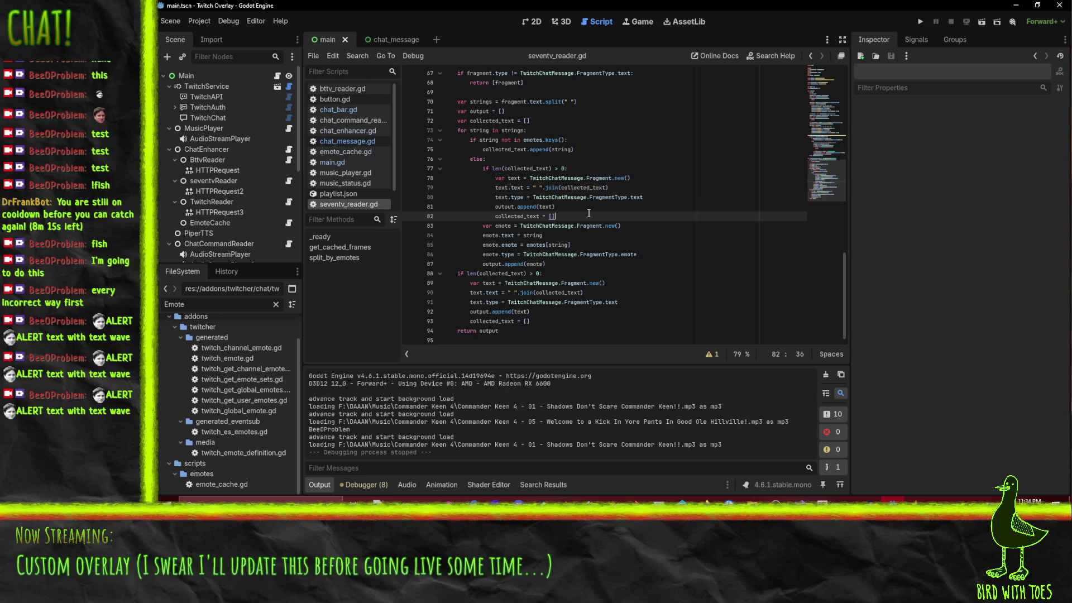
click(595, 169)
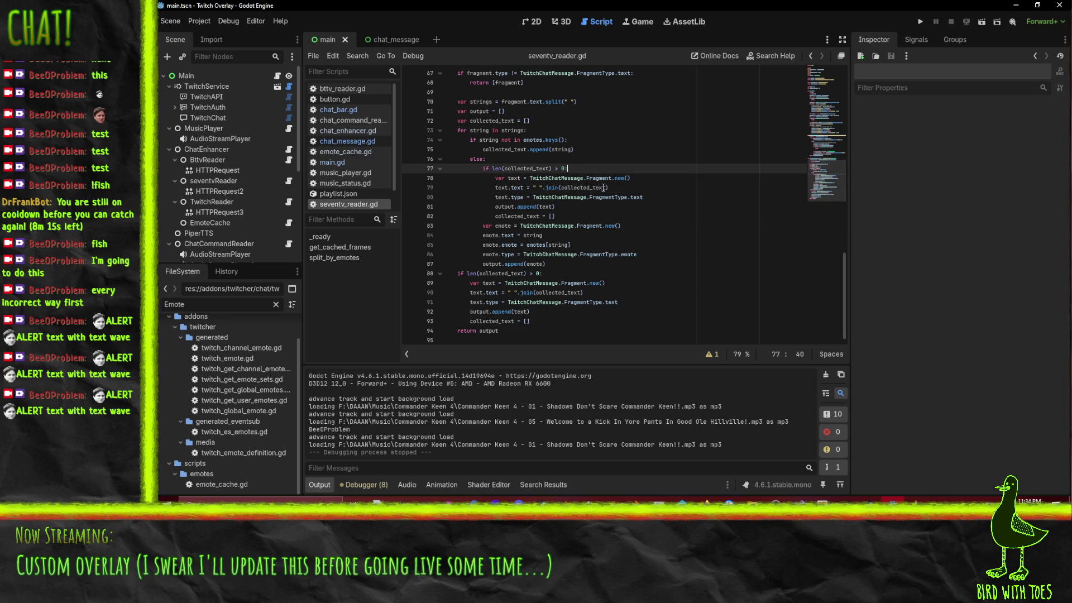
click(623, 188)
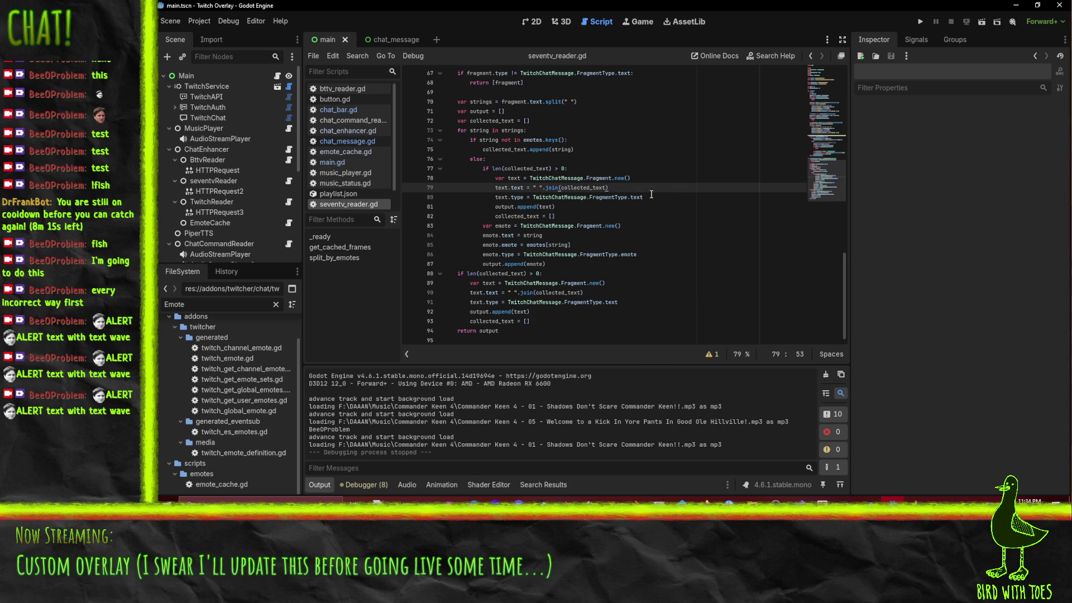
key(Return)
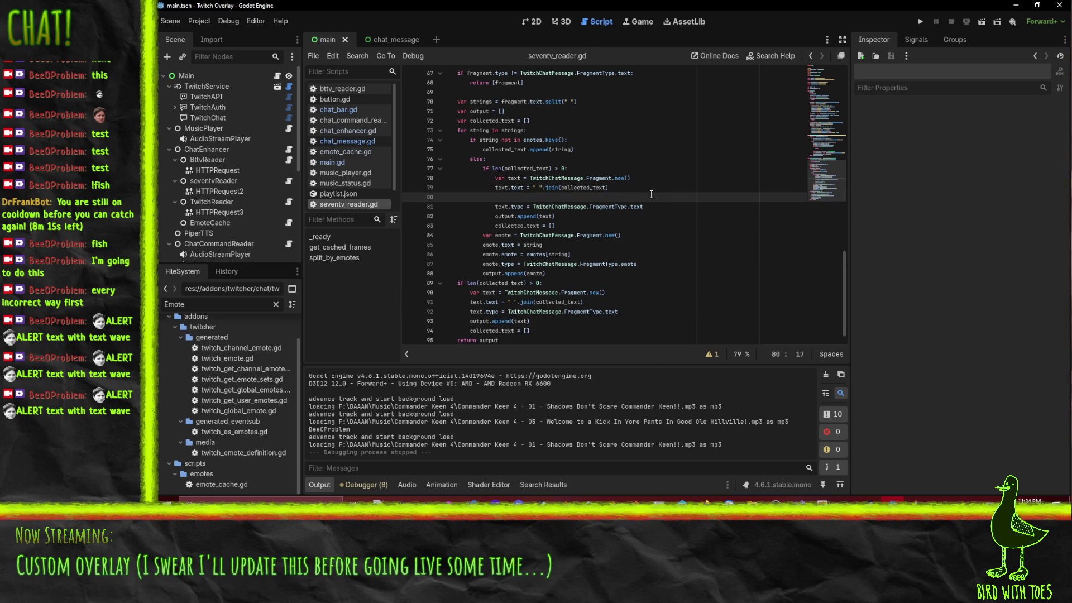
Append a strip_edges() call to the joined text fragment in split_by_emotes
key(ctrl+z)
text(.)
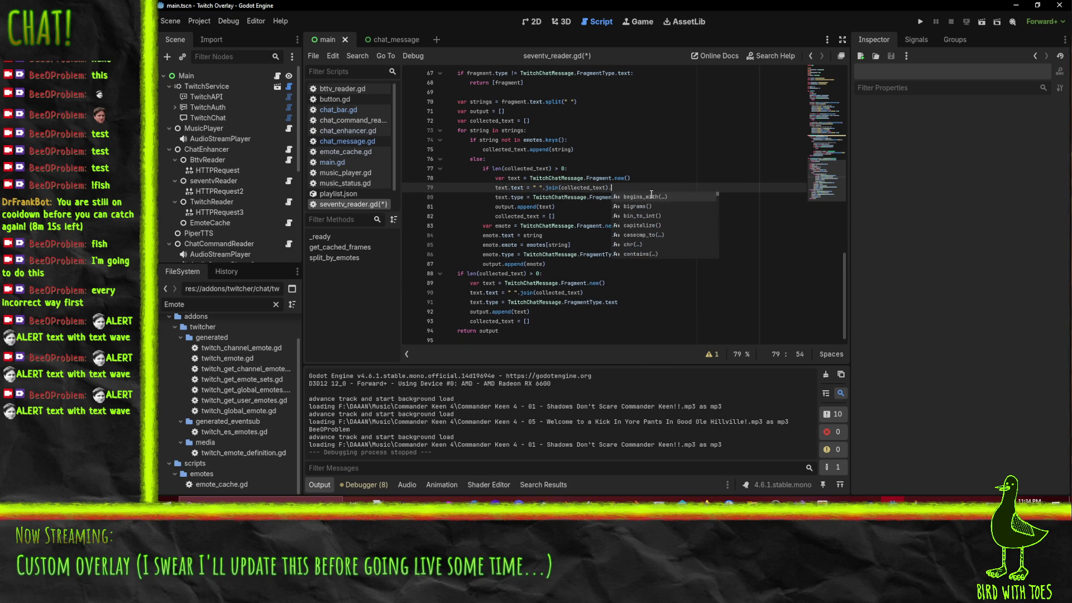
text(trim)
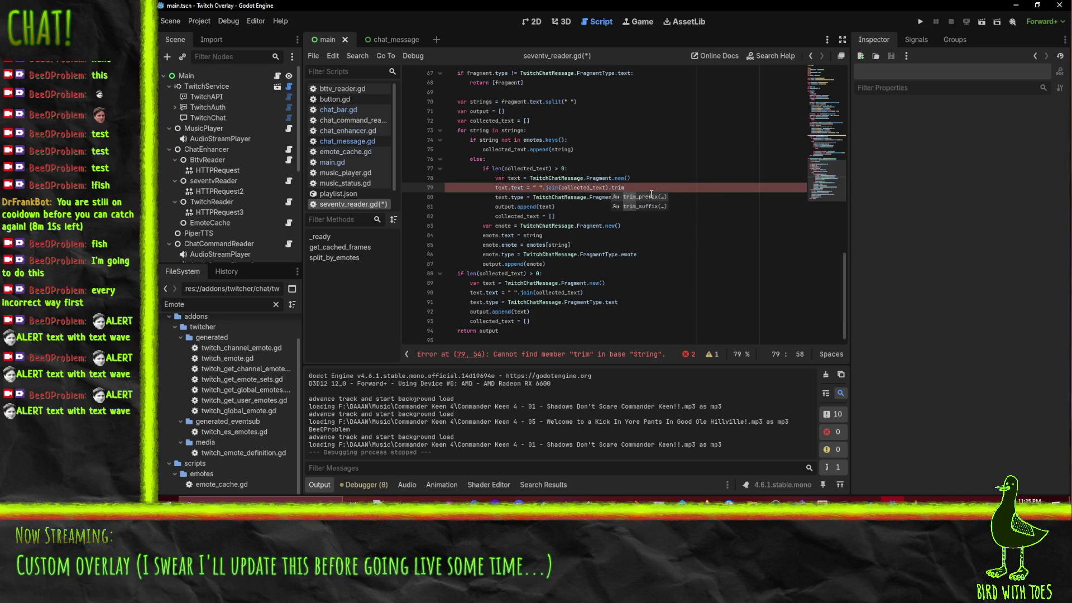
key(BackSpace)
key(BackSpace)
key(BackSpace)
text(stripo)
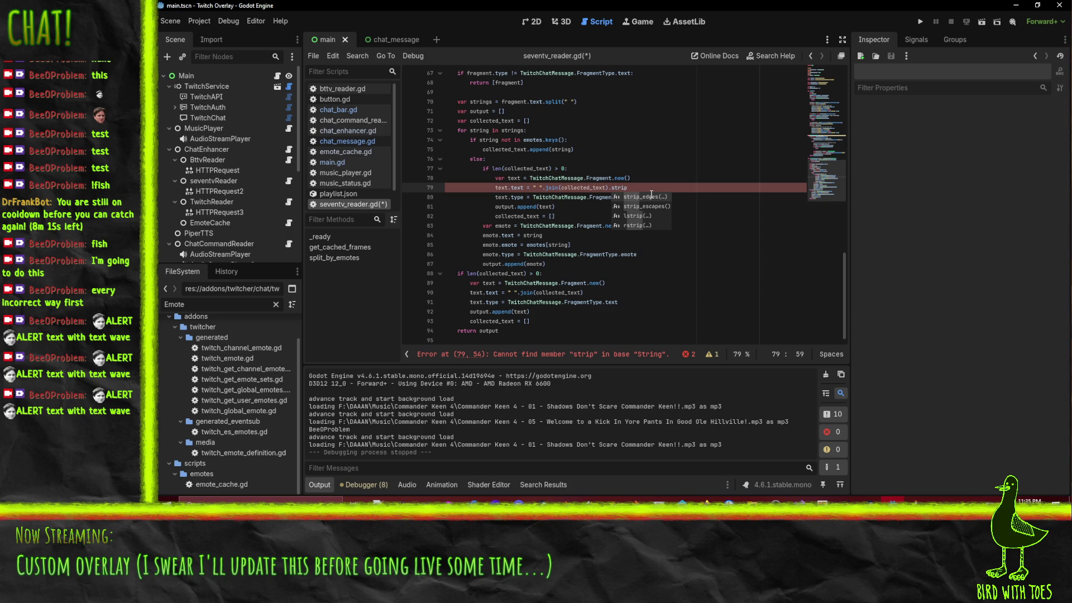
key(Down)
key(Down)
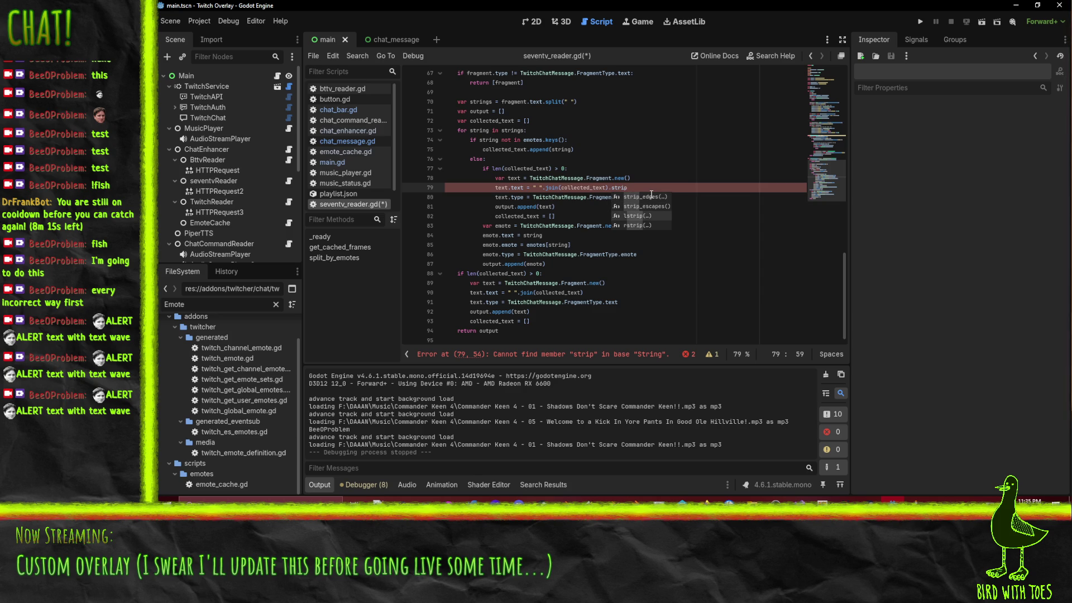
key(BackSpace)
key(BackSpace)
key(BackSpace)
text(r)
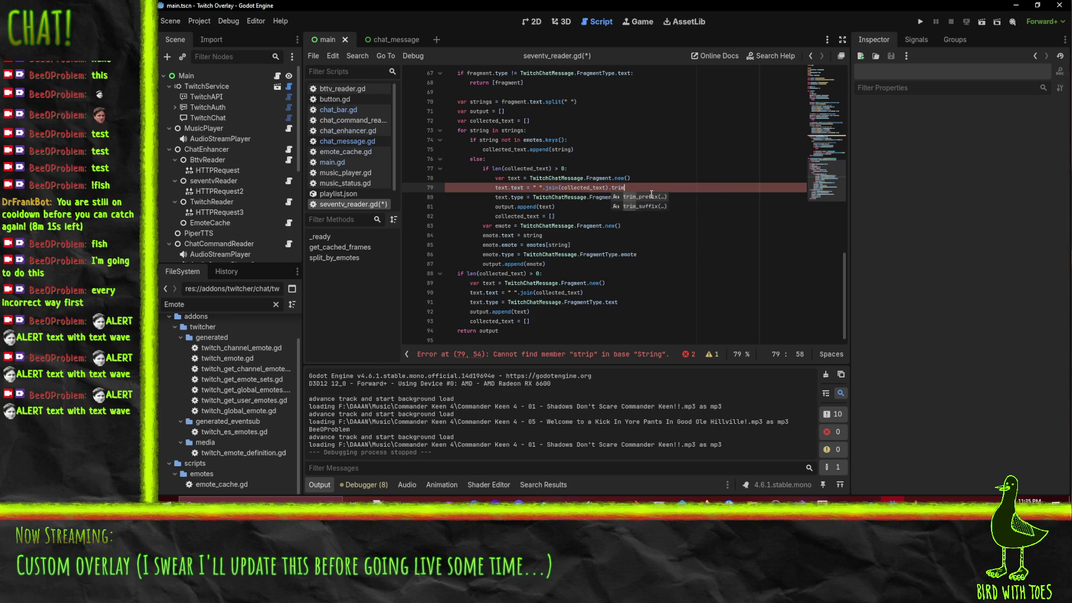
key(BackSpace)
key(BackSpace)
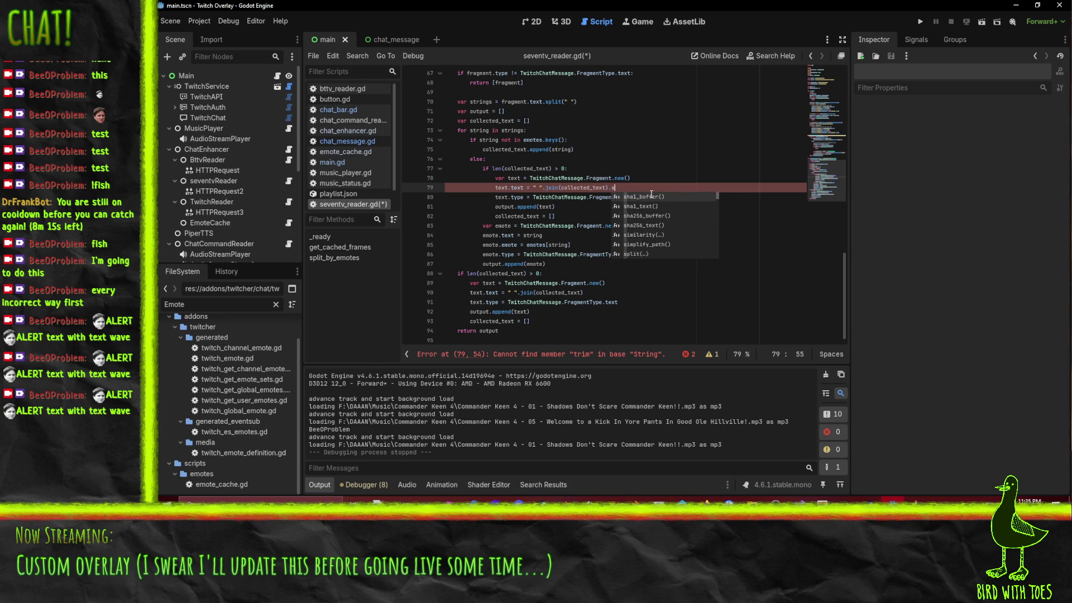
text(stri)
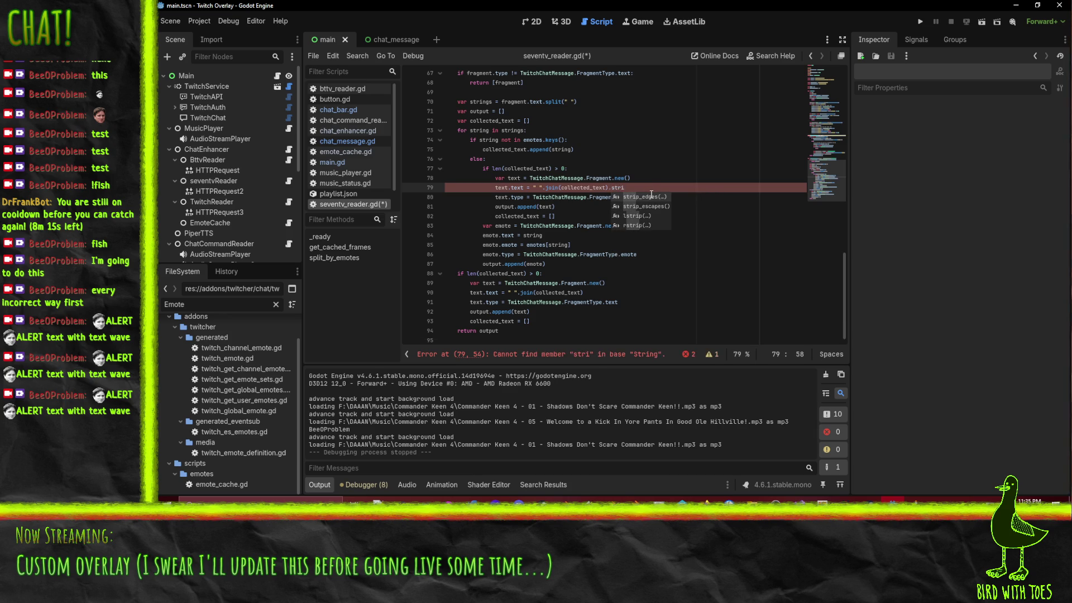
key(Return)
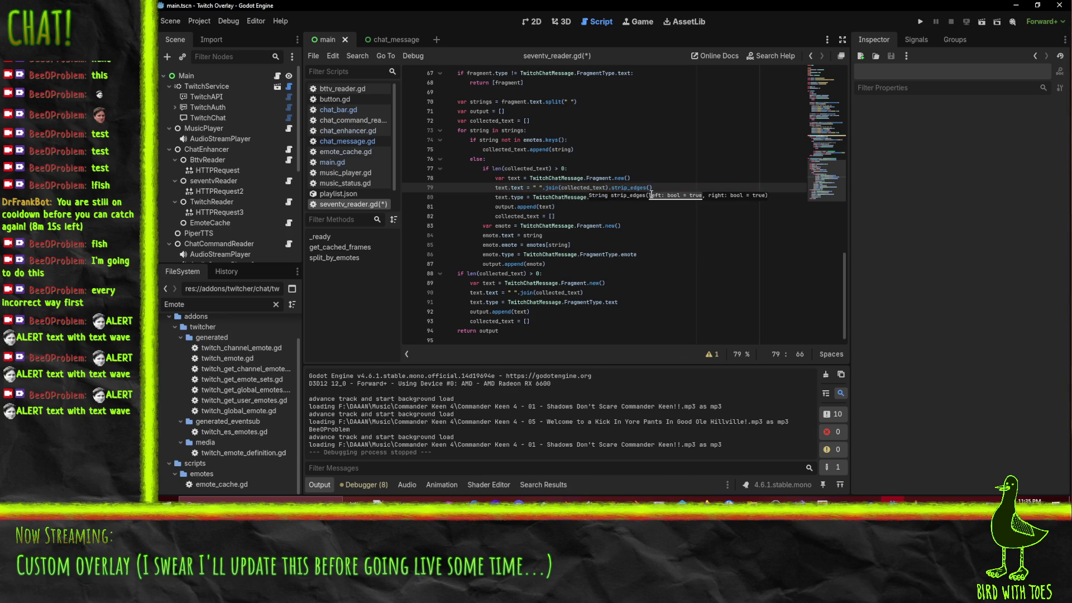
text())
key(Tab)
key(Tab)
key(Tab)
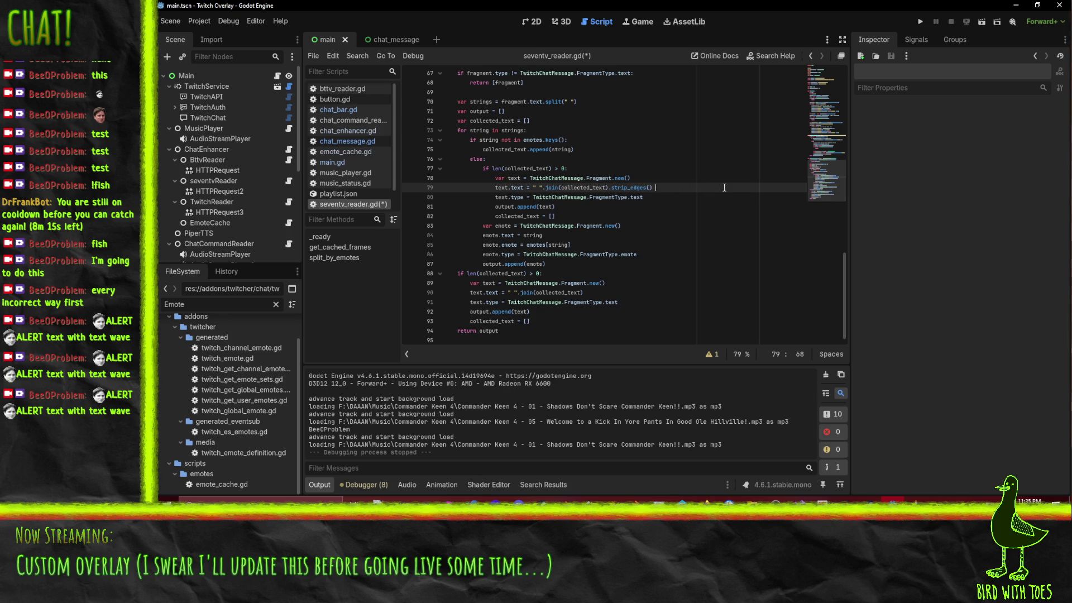
Nest the text-type and append lines under a new 'if len(text) > 0:' check, and save
key(Return)
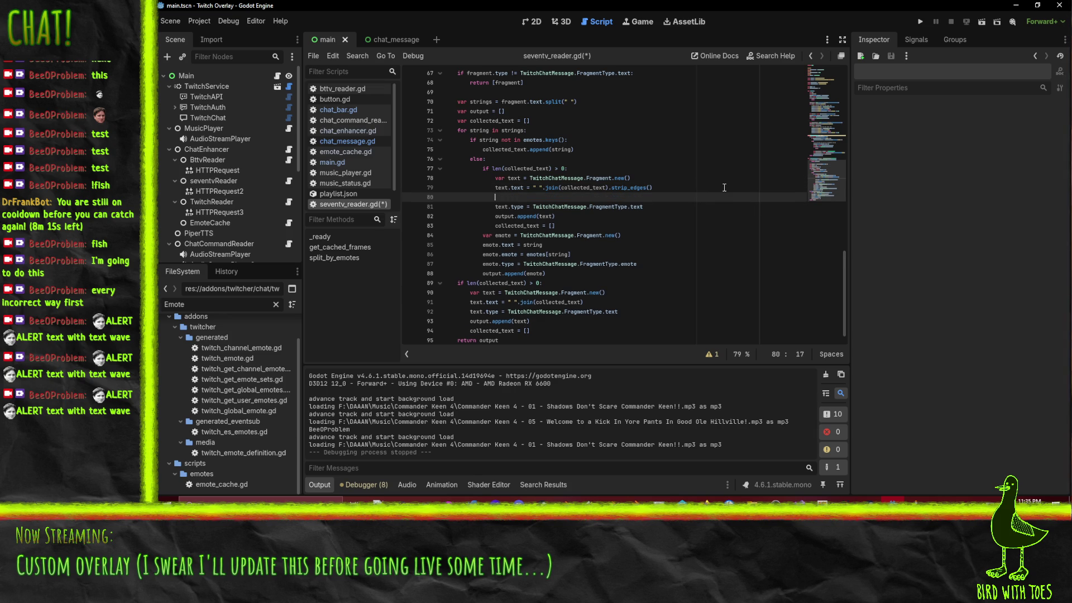
text(len(text)
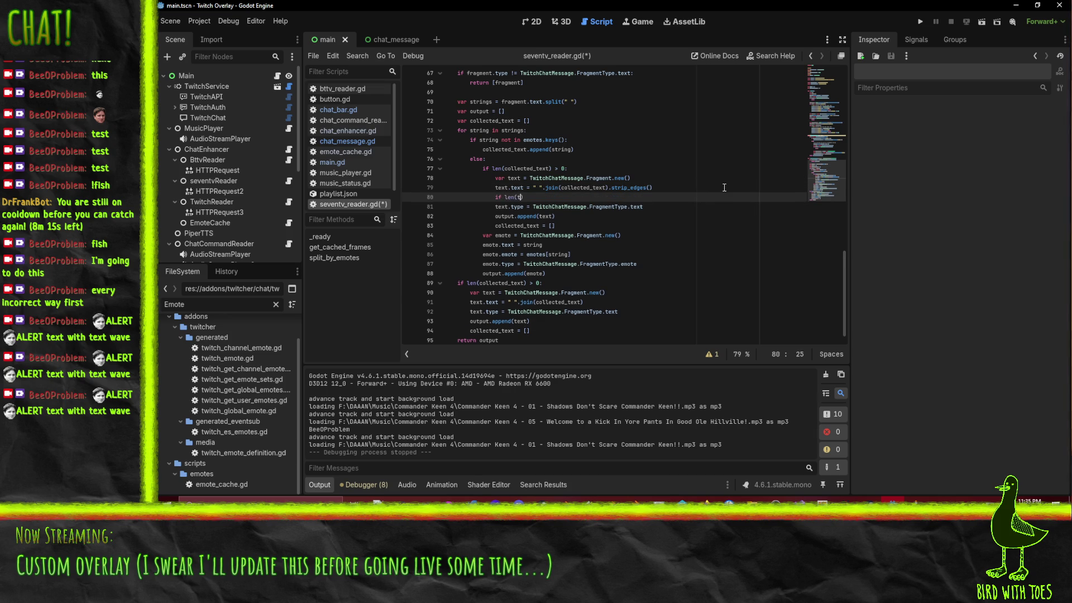
text() > 0:)
key(Down)
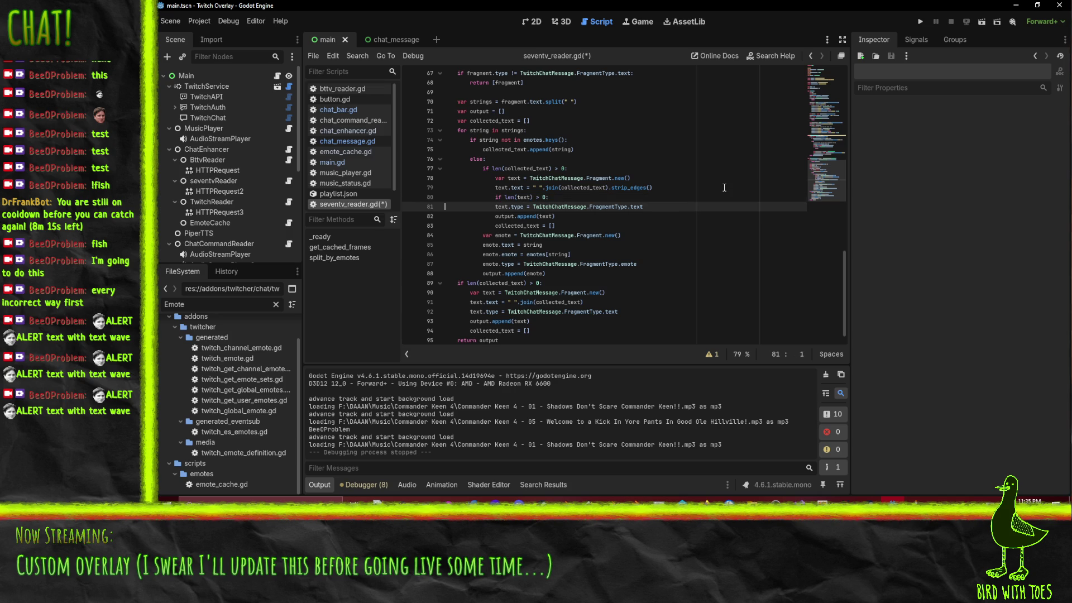
key(shift+Down)
key(shift+Down)
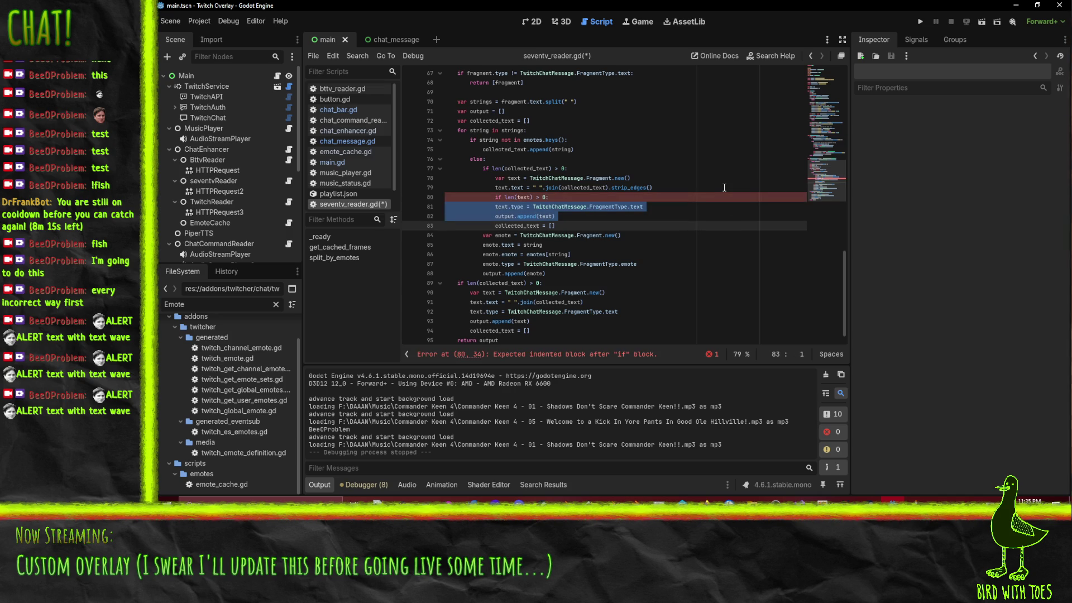
key(Tab)
key(Up)
key(Up)
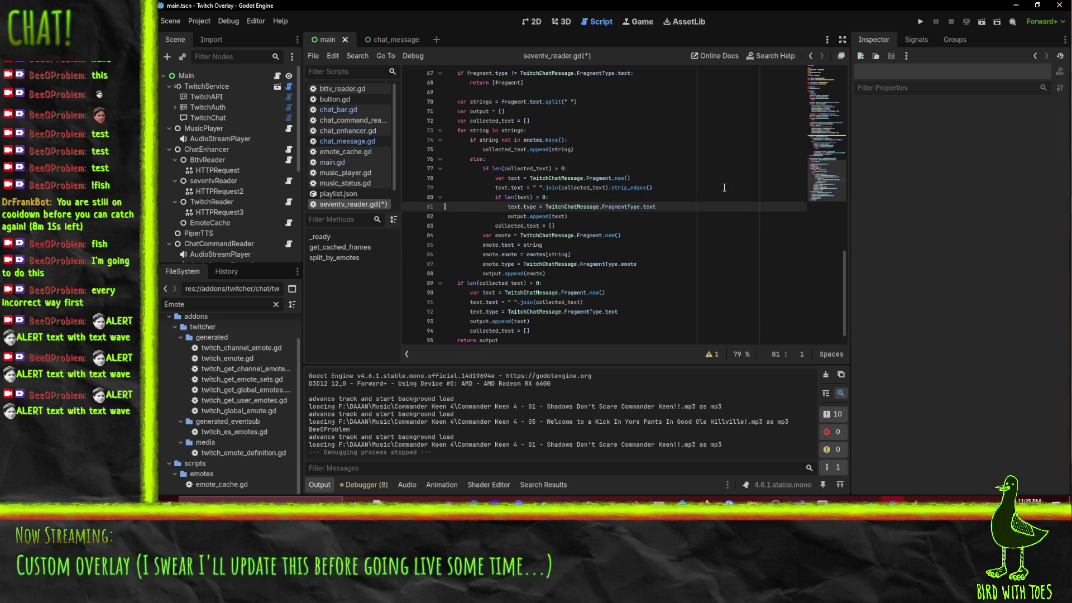
key(Up)
key(Up)
key(ctrl+s)
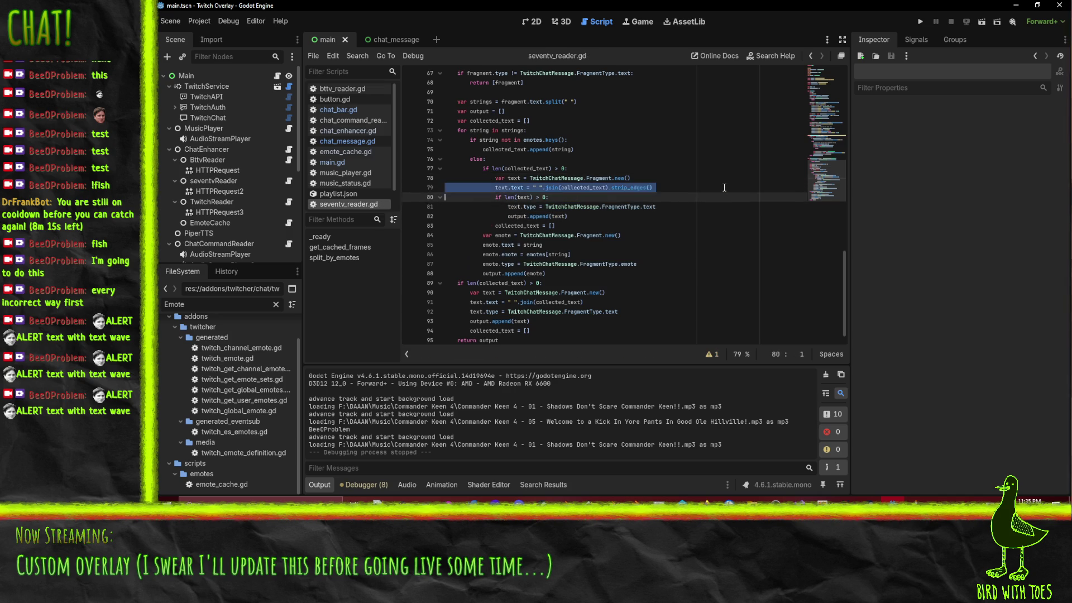
key(shift+Down)
key(shift+Down)
key(shift+Down)
Delete the 'if len(text) > 0:' check line and dedent the code beneath it
click(687, 206)
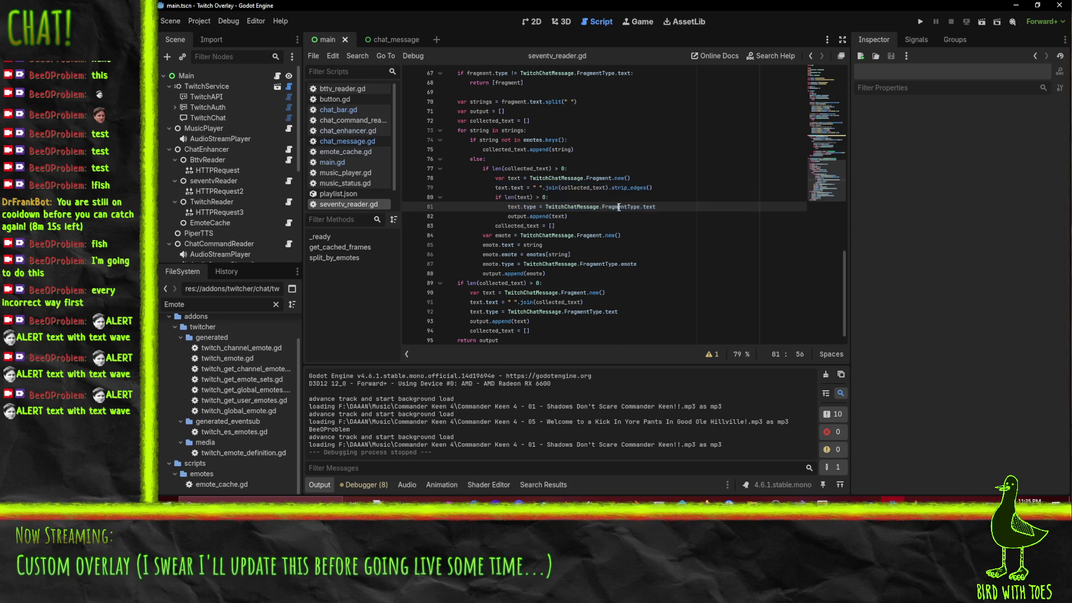
scroll(567, 244, up, 1)
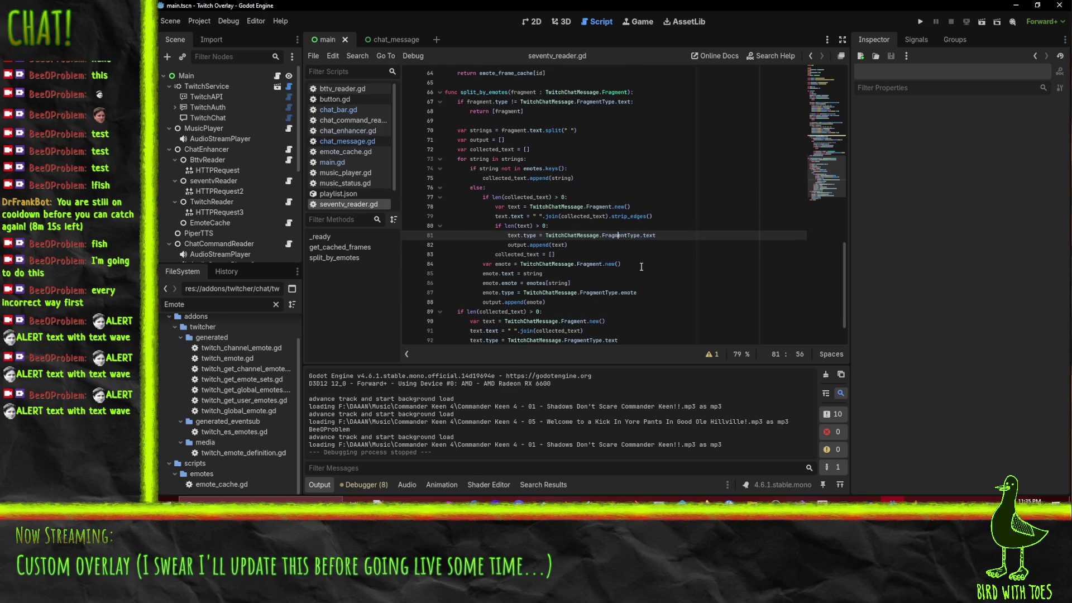
click(620, 246)
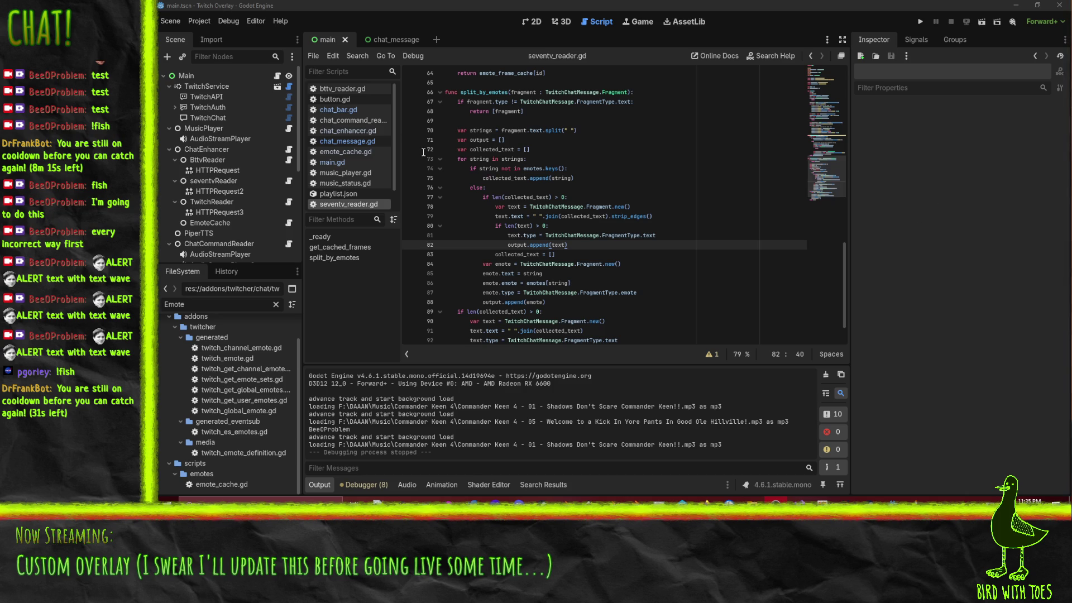
click(586, 251)
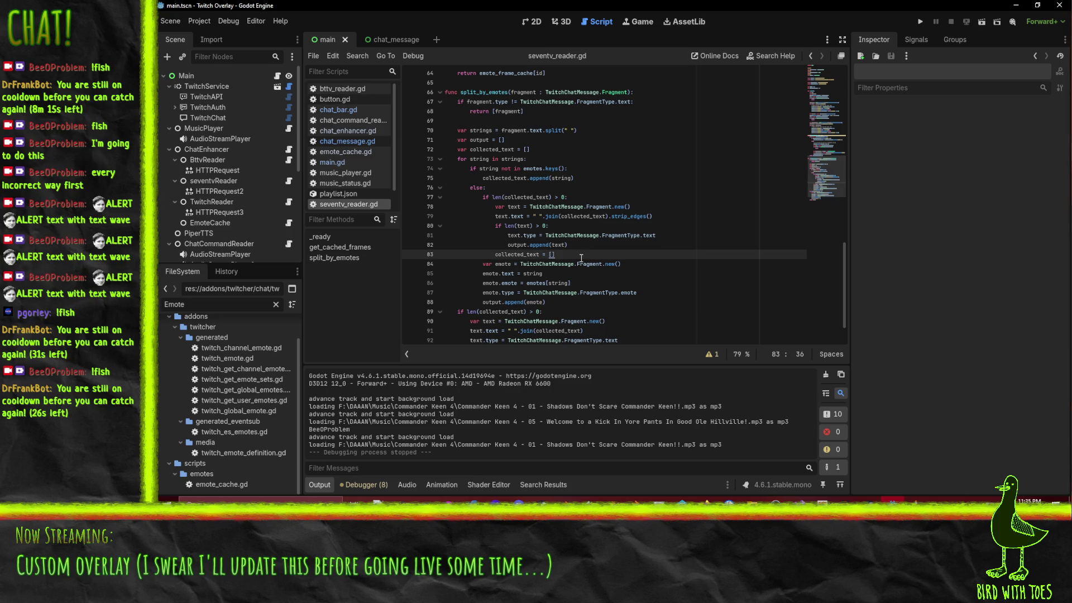
click(596, 241)
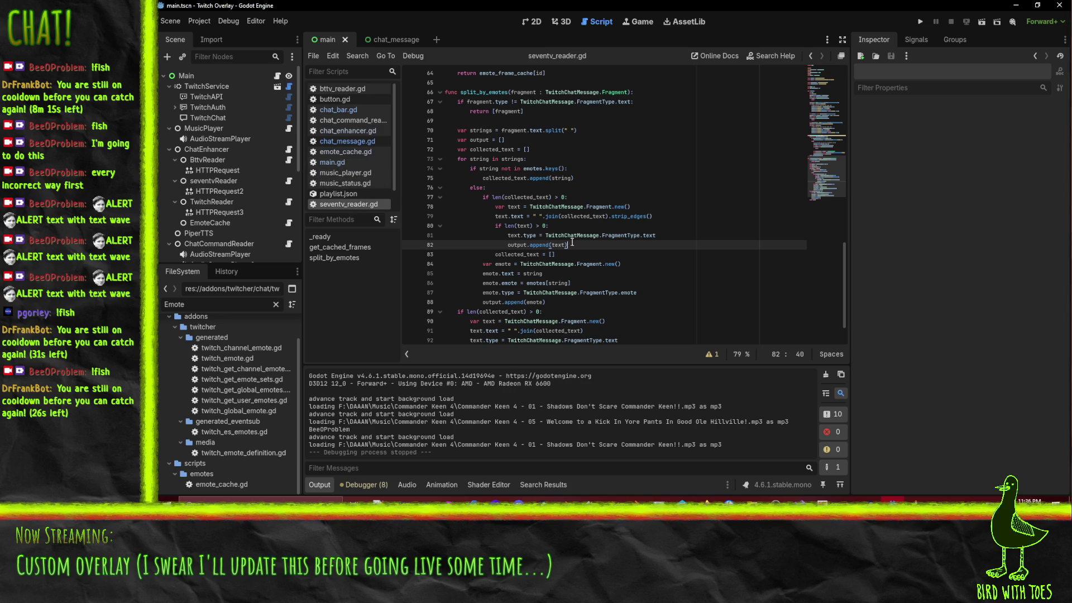
click(536, 225)
key(shift+Tab)
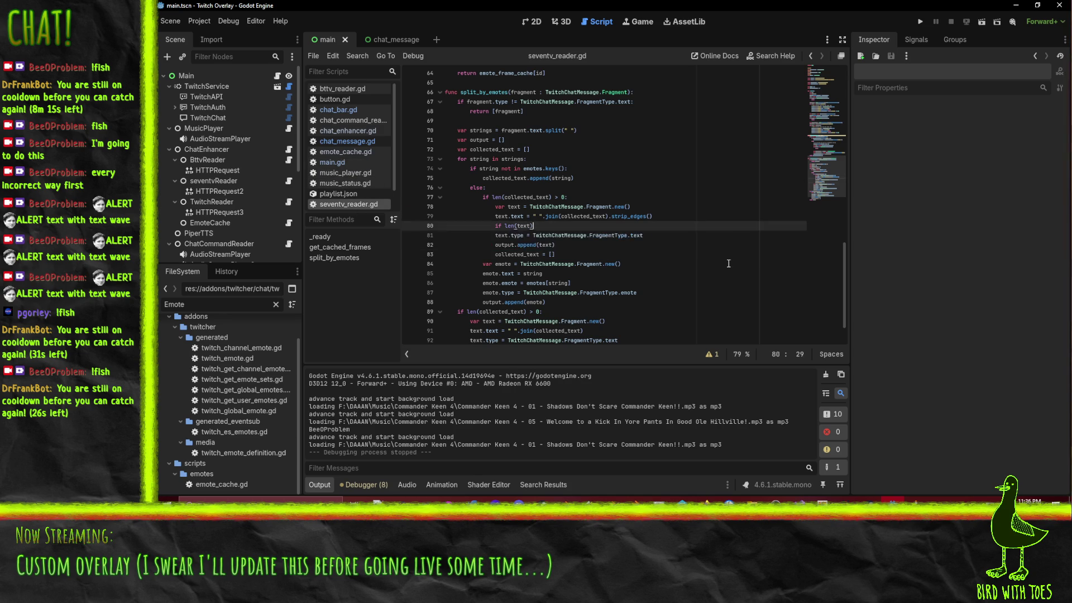
key(ctrl+shift+k)
Remove the strip_edges call from the joined text on line 79
key(Up)
key(End)
key(BackSpace)
key(BackSpace)
key(BackSpace)
key(BackSpace)
key(BackSpace)
key(BackSpace)
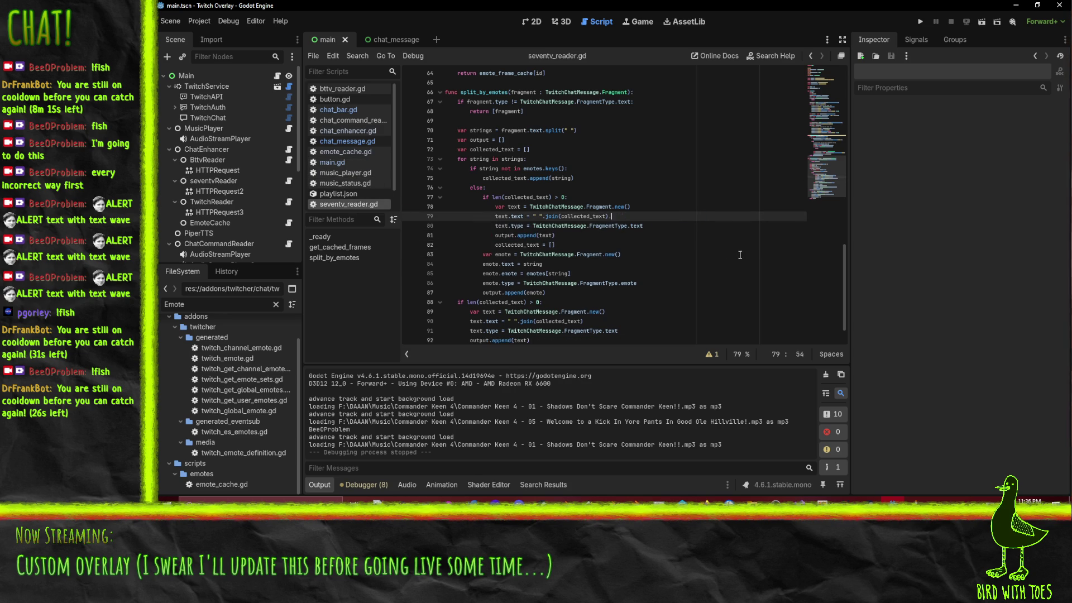
text(str)
key(BackSpace)
key(BackSpace)
key(BackSpace)
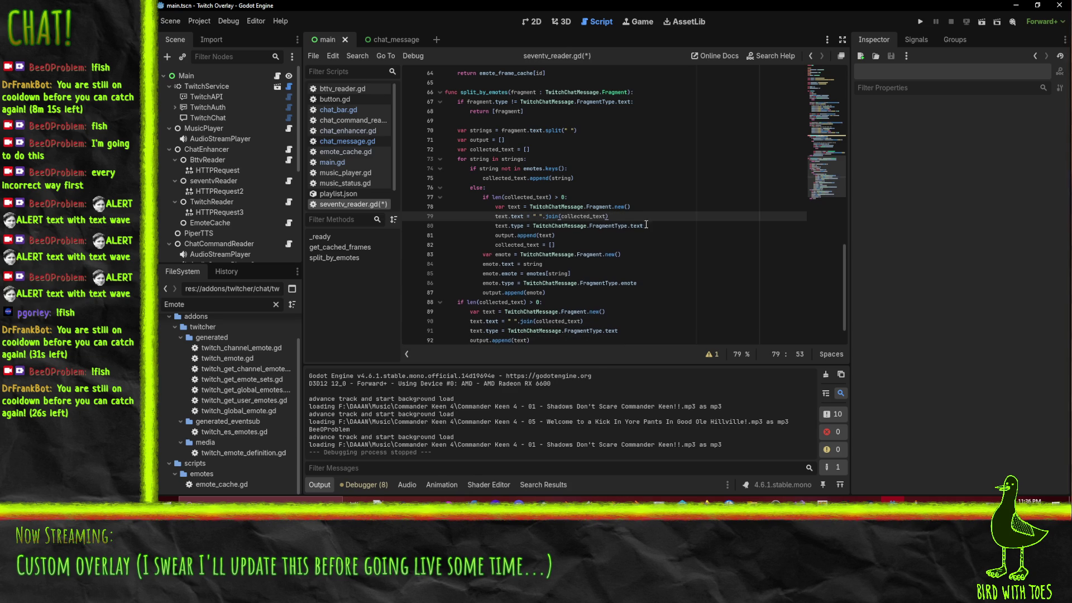
click(672, 232)
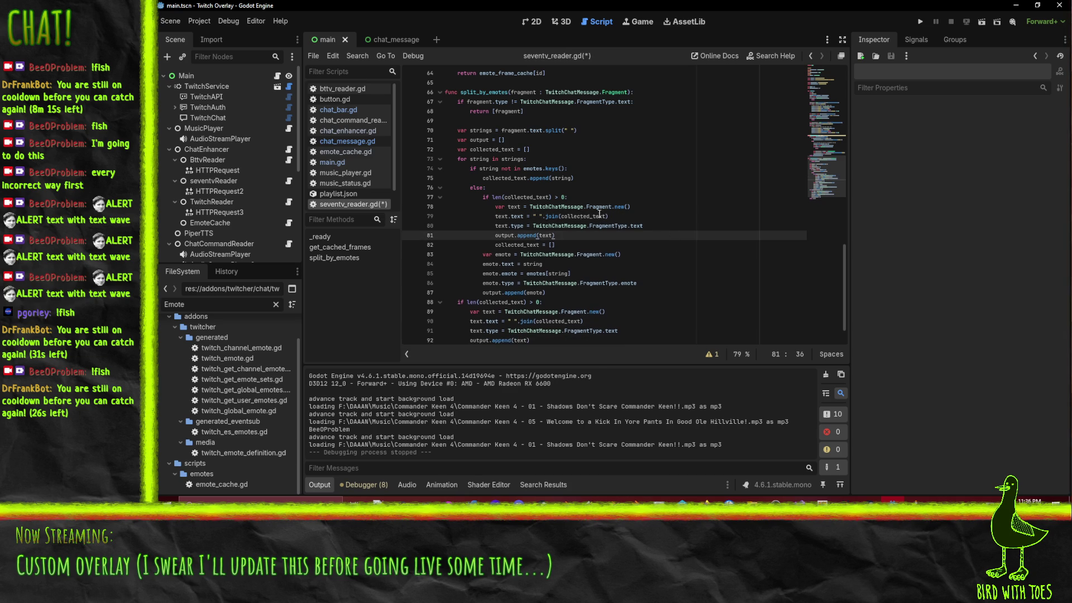
In chat_message.gd's else branch, add 'if fragment.text.strip_edges() == "": continue', save, and run
click(397, 39)
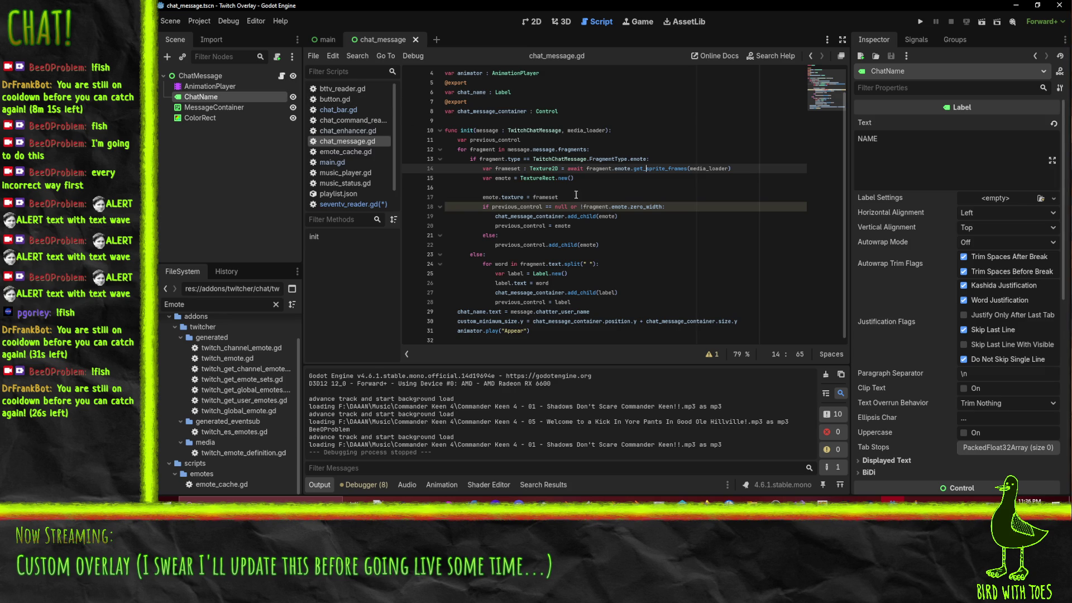
click(628, 188)
click(550, 168)
click(528, 256)
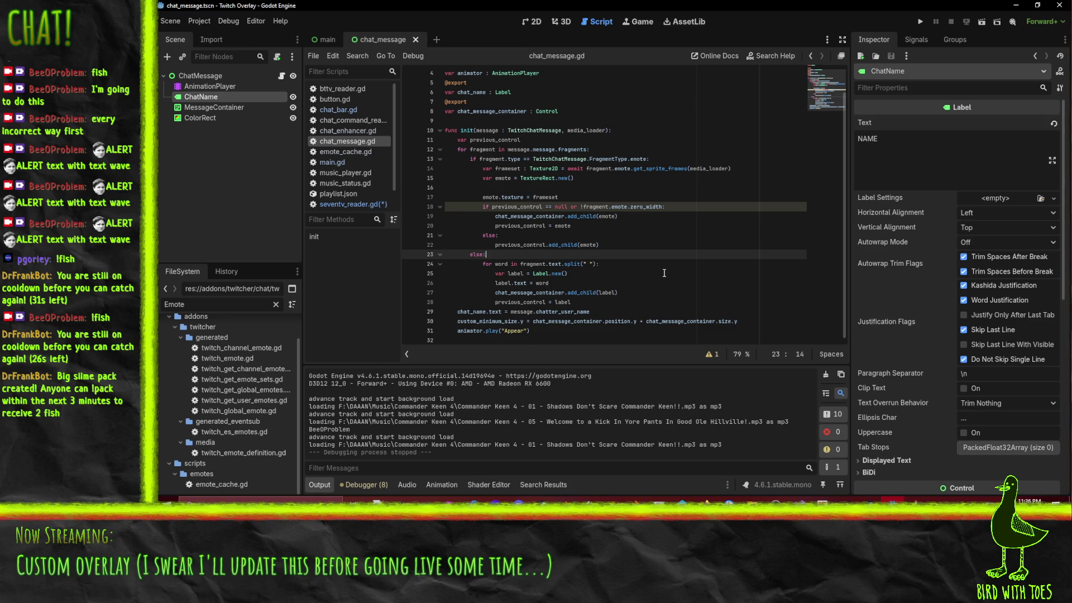
key(Return)
text(if frag)
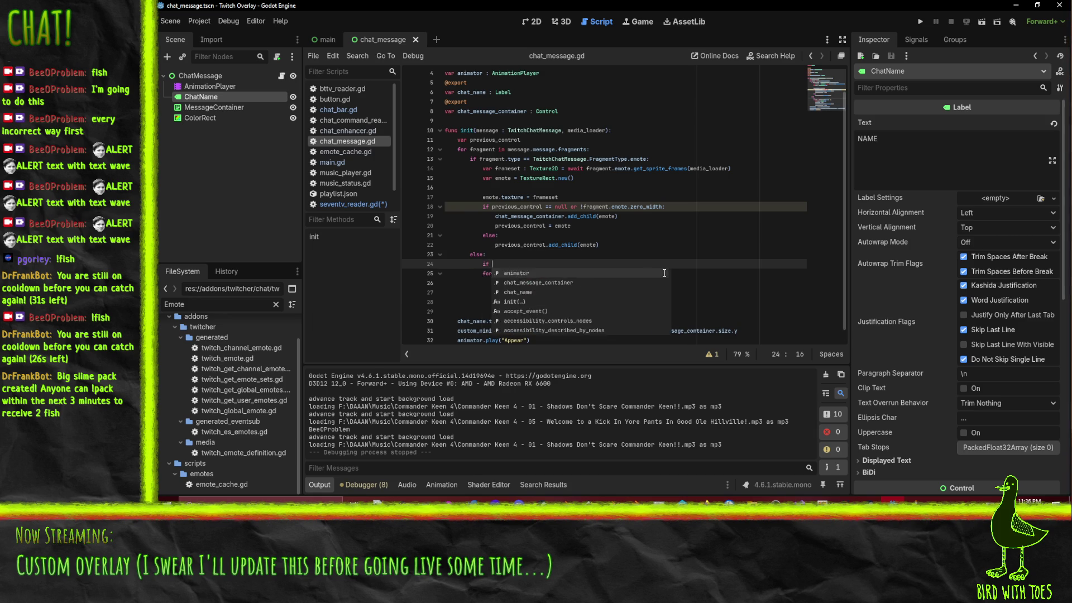
text(ment.text)
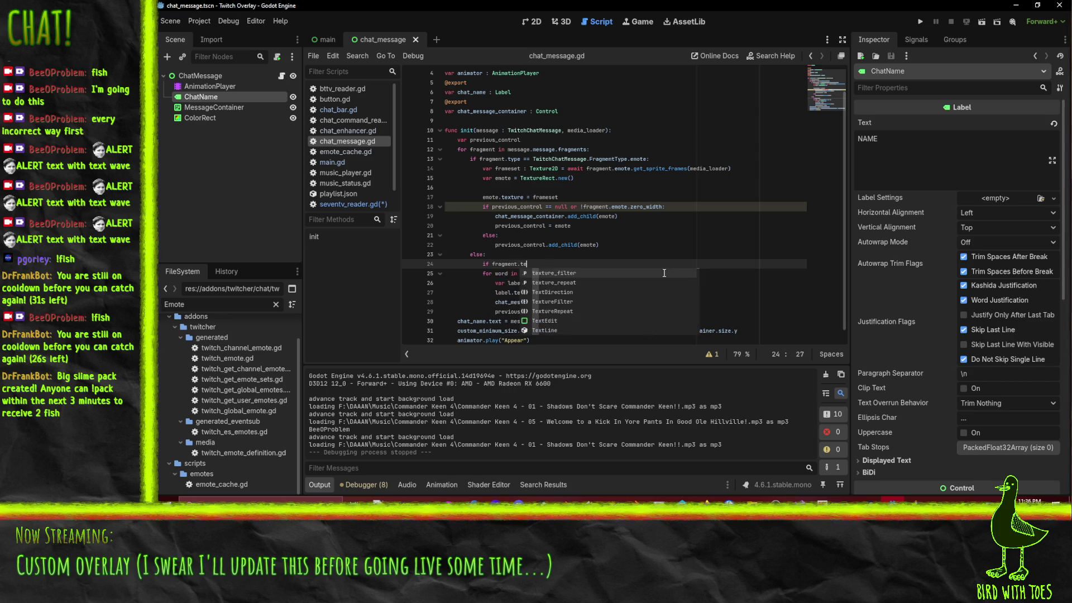
text(.)
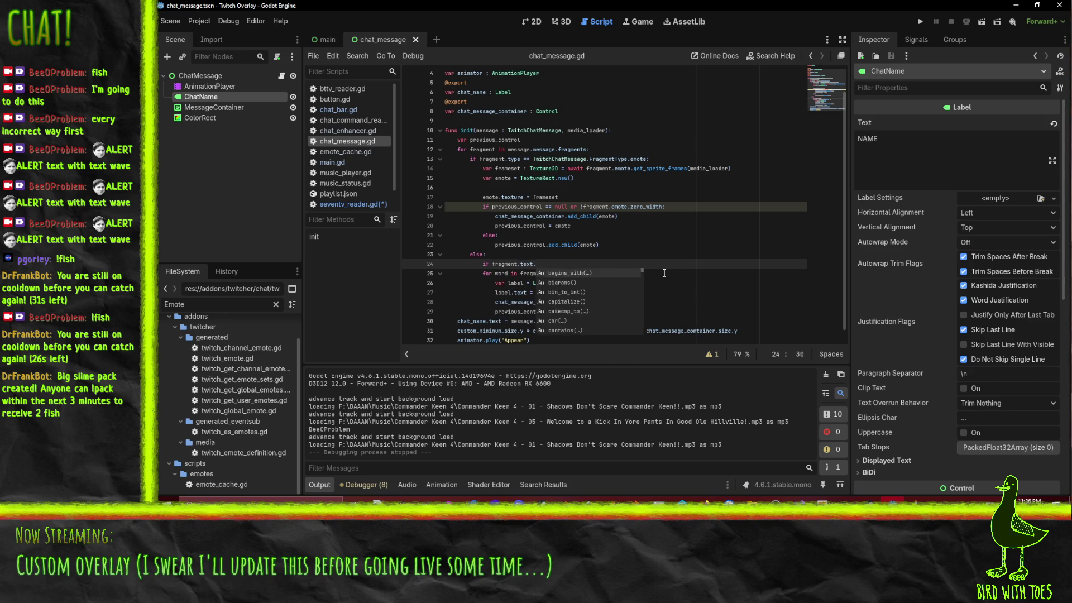
text(strip)
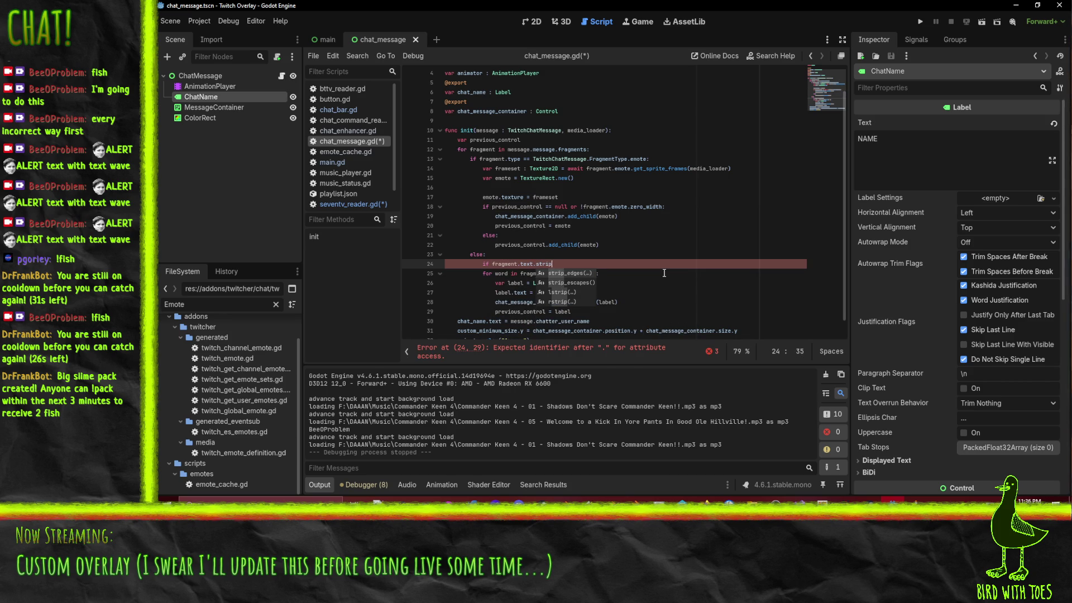
key(Return)
key(Right)
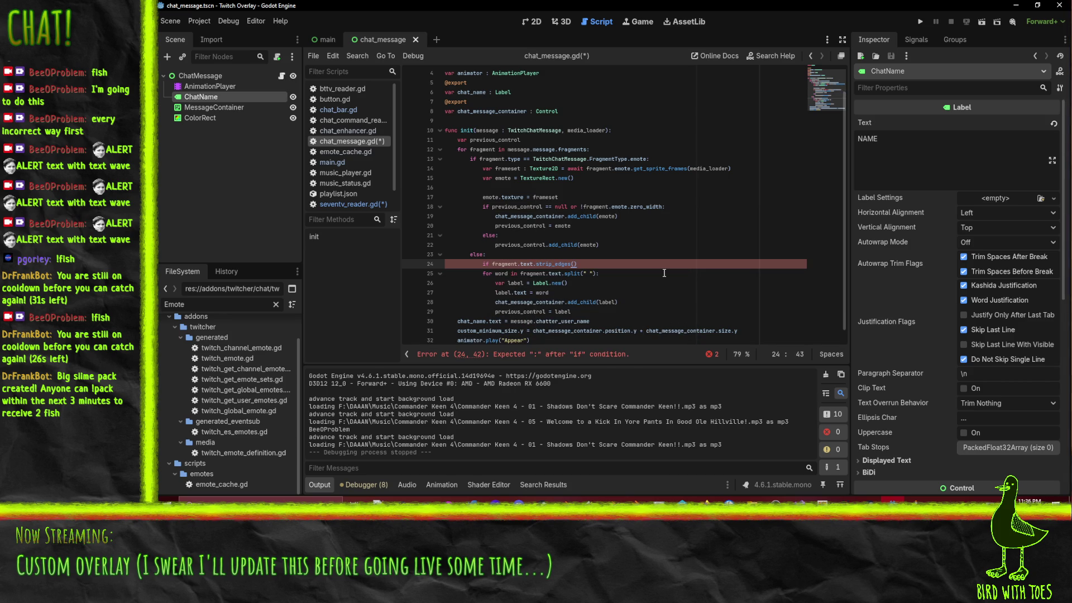
text(= "": )
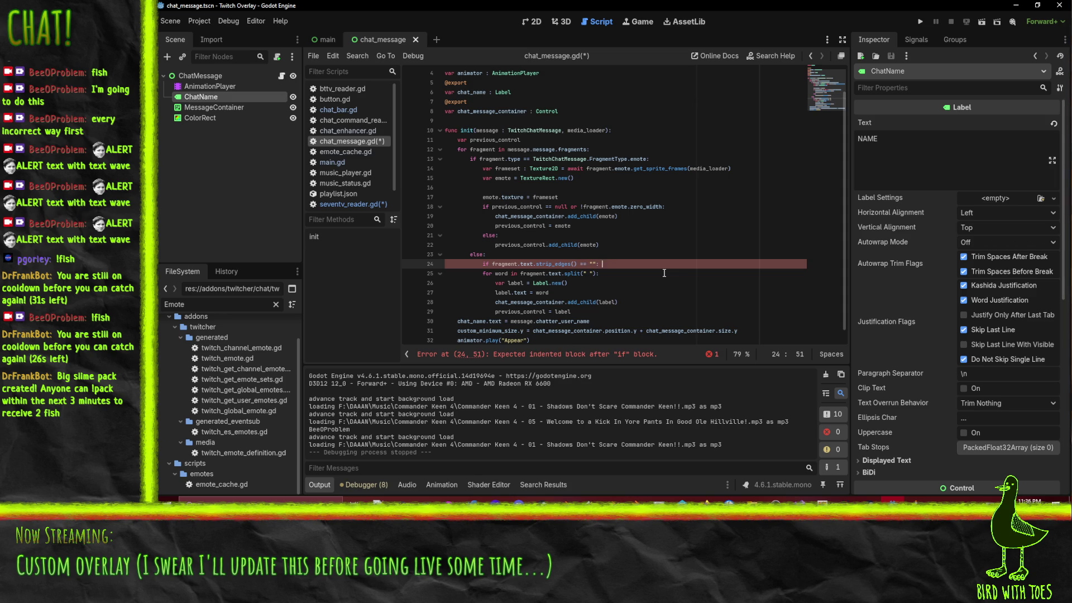
text(continue)
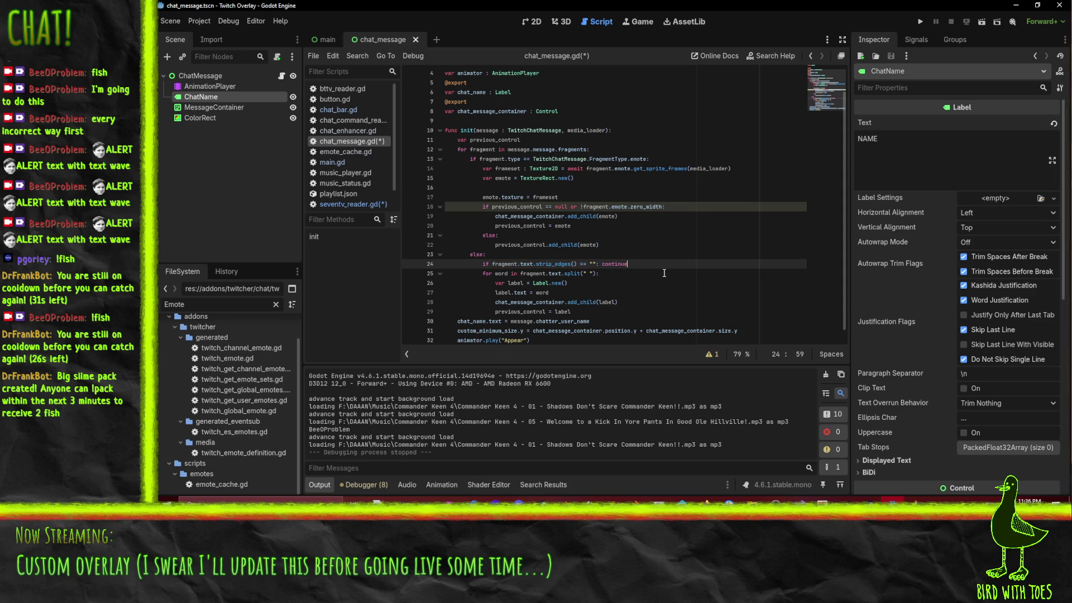
key(ctrl+s)
key(F5)
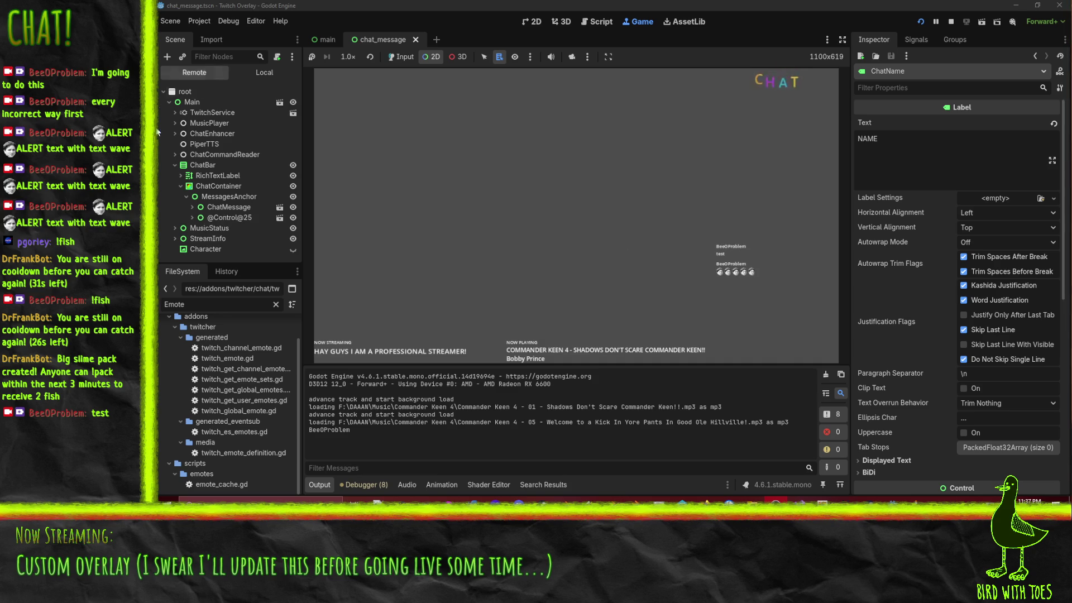
click(193, 217)
scroll(202, 219, down, 2)
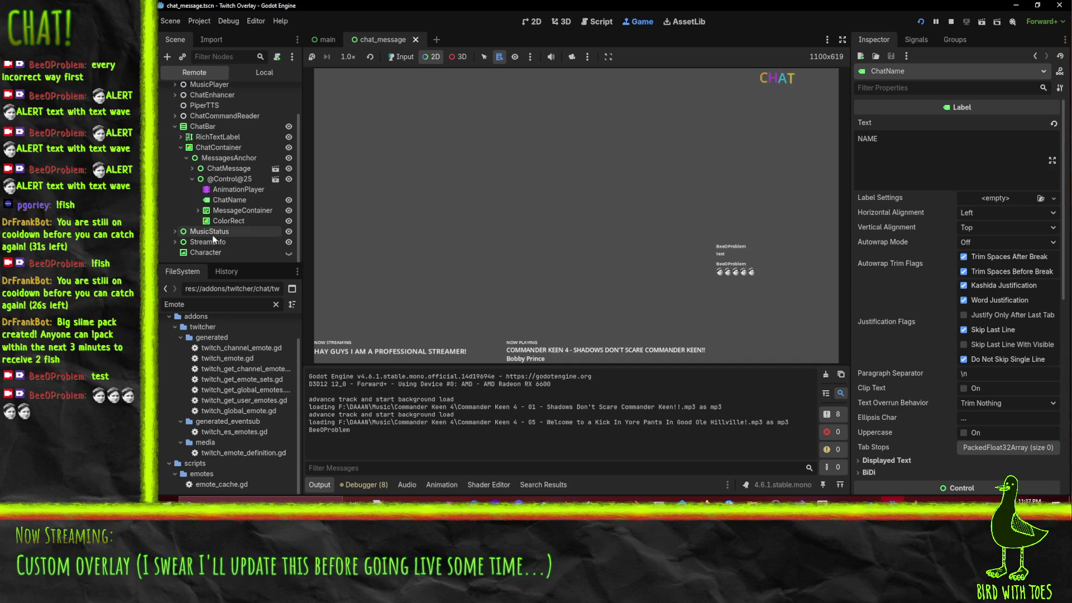
click(198, 210)
scroll(196, 210, down, 2)
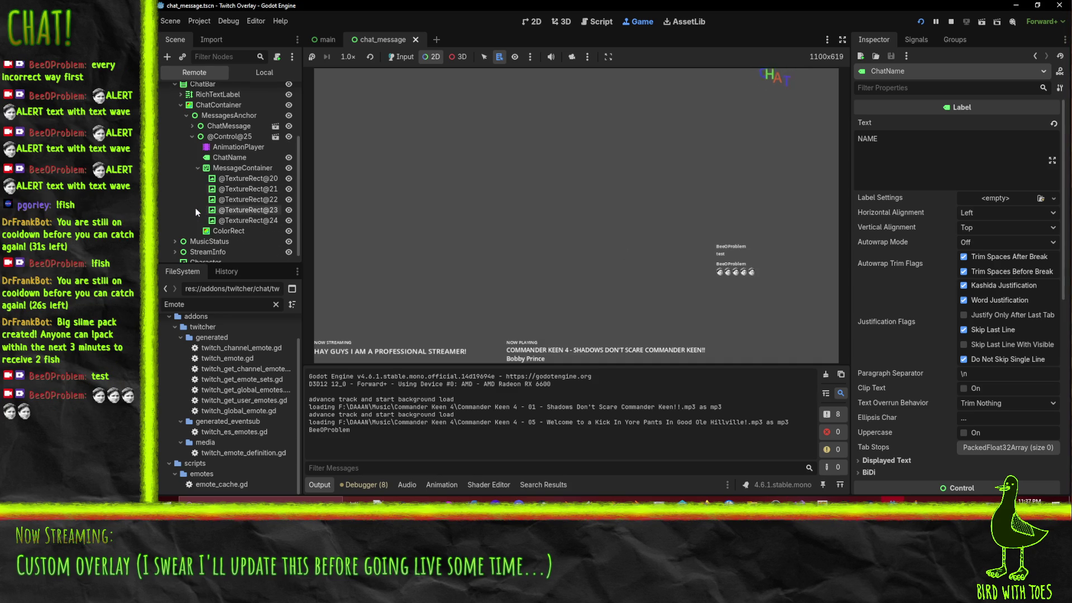
click(229, 179)
click(235, 188)
click(243, 199)
click(250, 210)
click(254, 220)
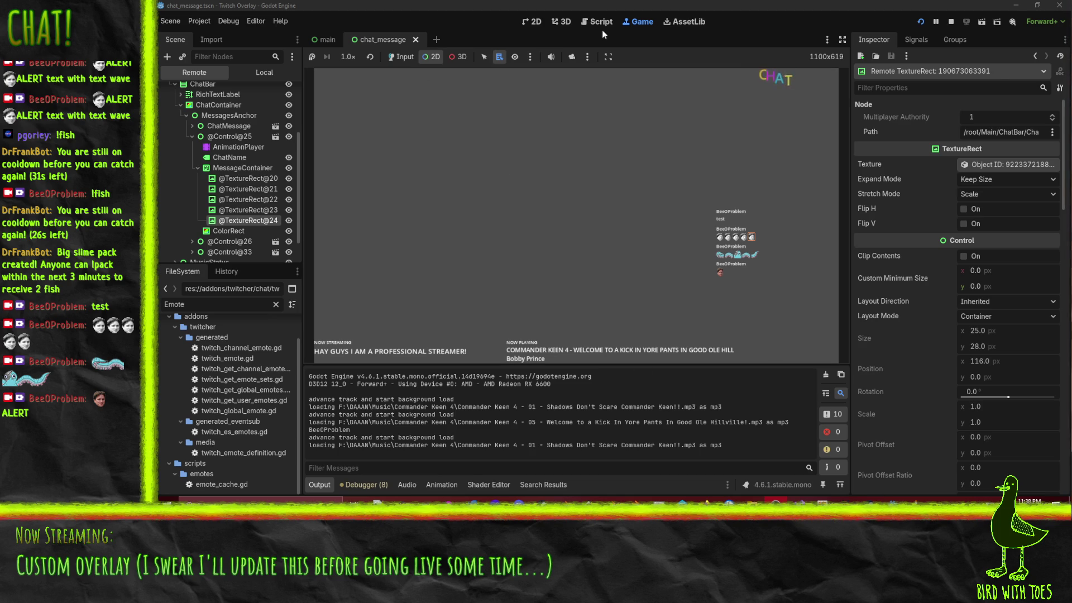
Switch back to the Script workspace
click(561, 23)
click(593, 22)
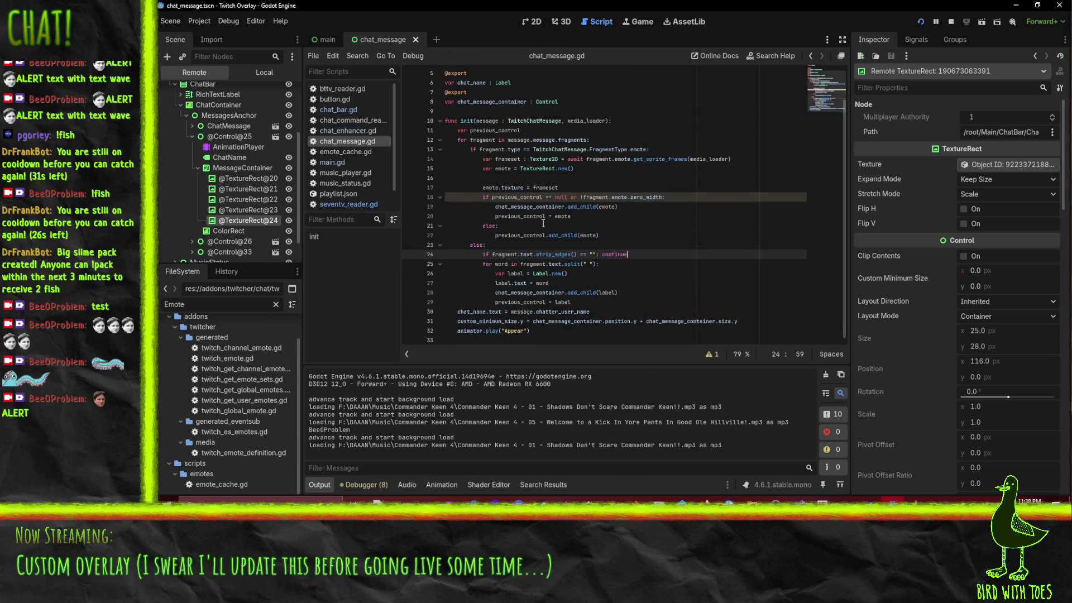
scroll(625, 289, up, 2)
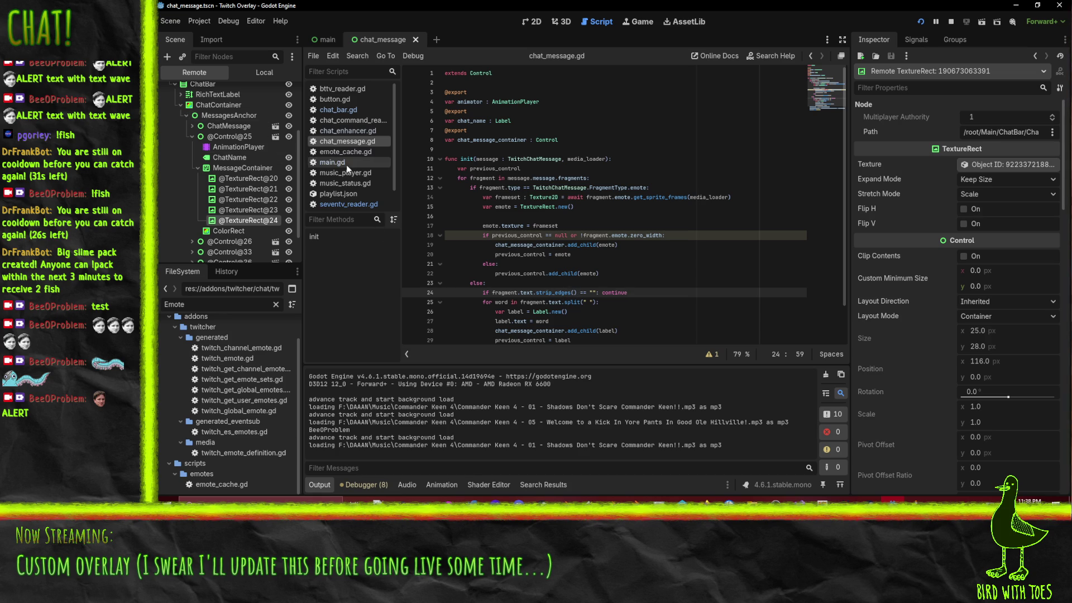
Open seventv_reader.gd and add a breakpoint on line 48, the zero_width flags == 256 line
scroll(347, 120, down, 2)
scroll(355, 196, up, 1)
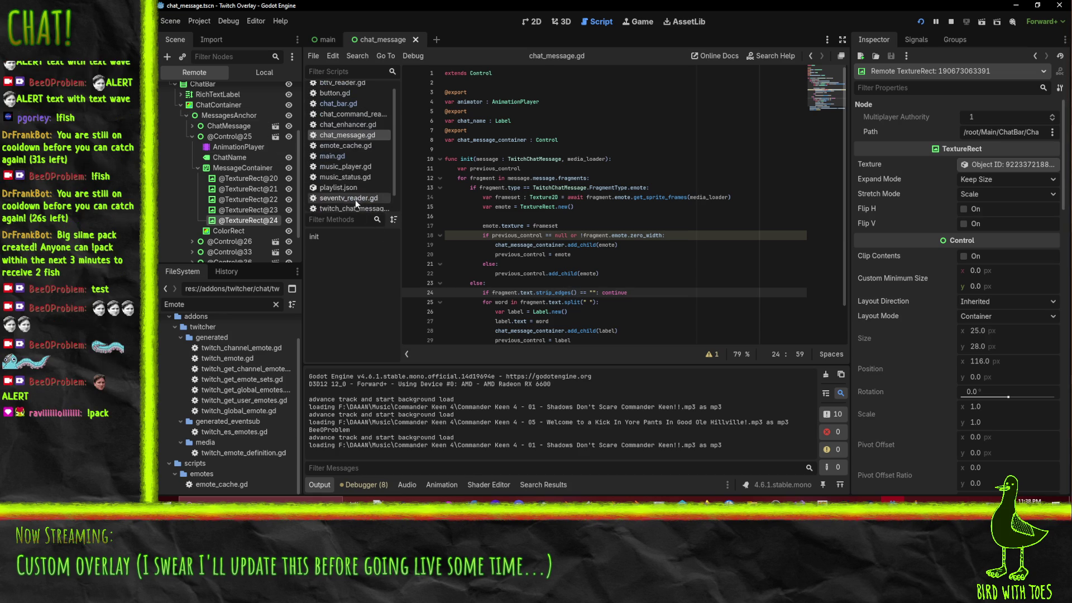
click(355, 199)
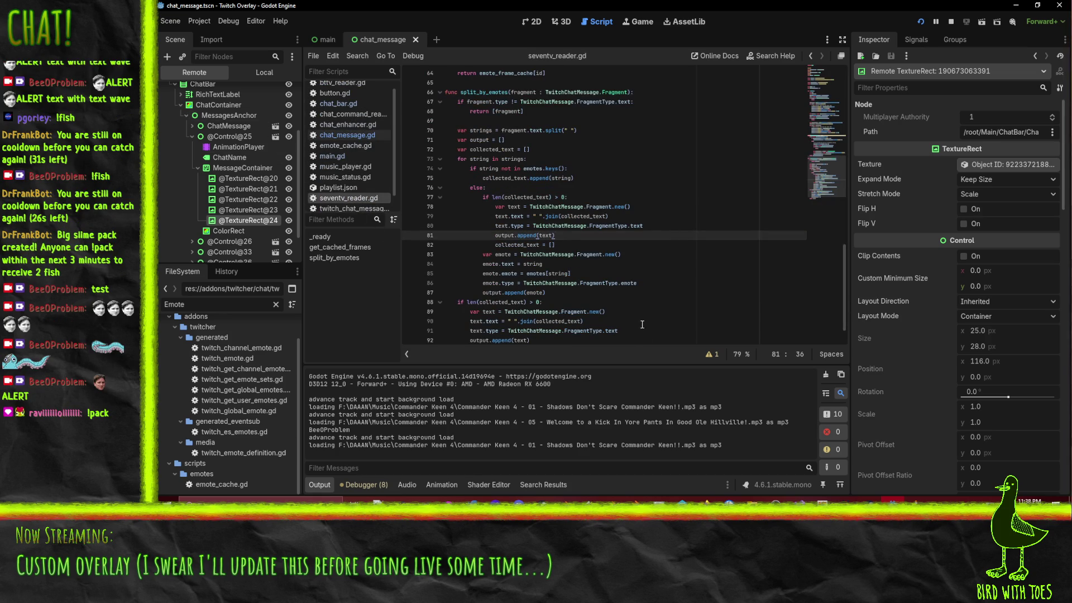
scroll(642, 324, up, 5)
scroll(639, 213, up, 5)
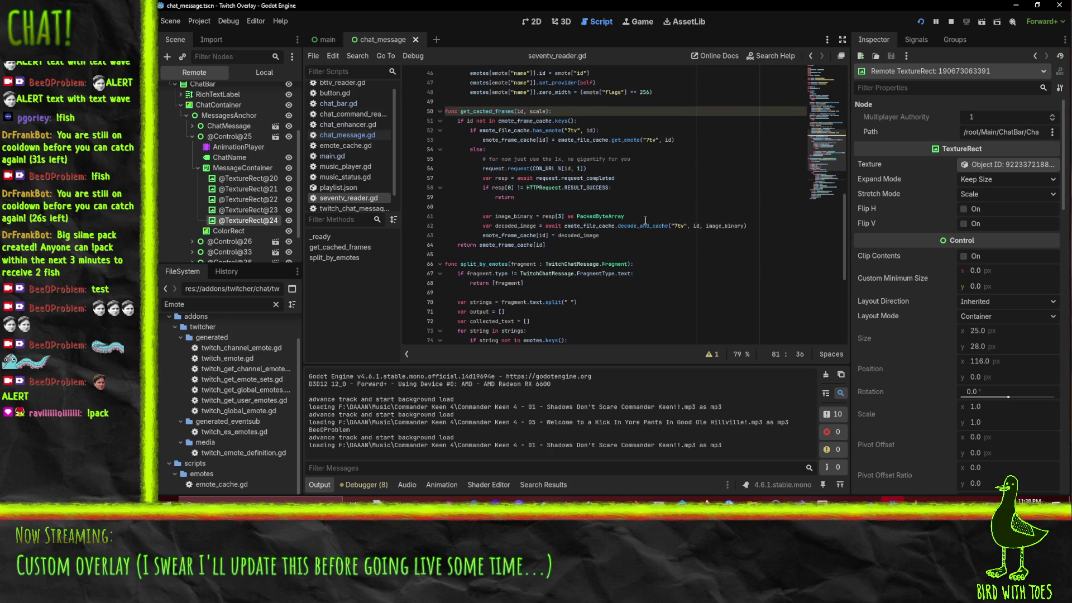
scroll(736, 264, up, 1)
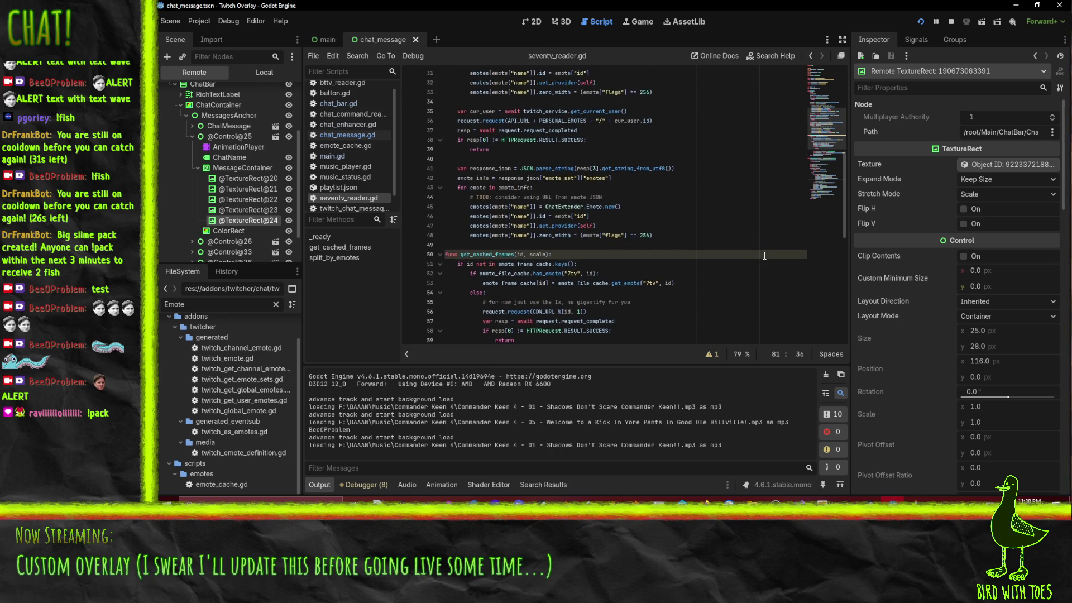
click(628, 235)
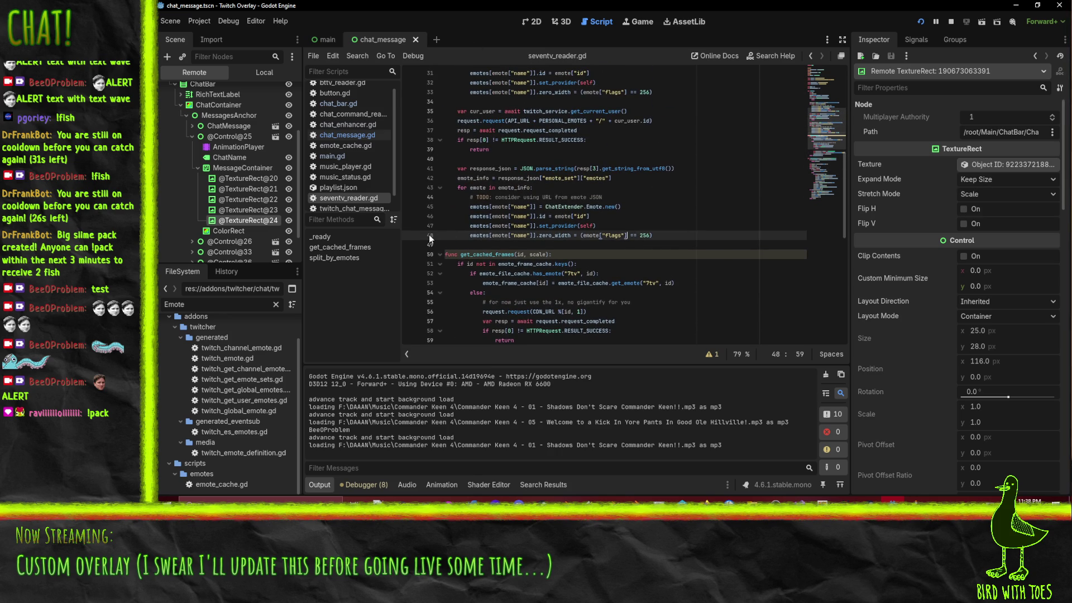
click(410, 235)
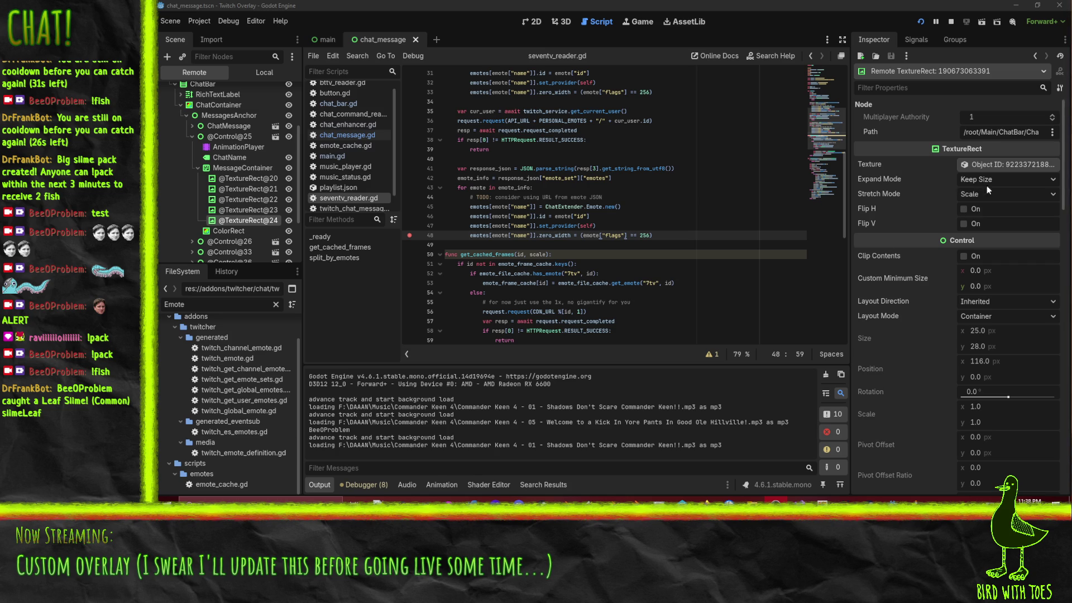
Restart the project to hit the breakpoint and expand response_json to view the emote fields
click(920, 21)
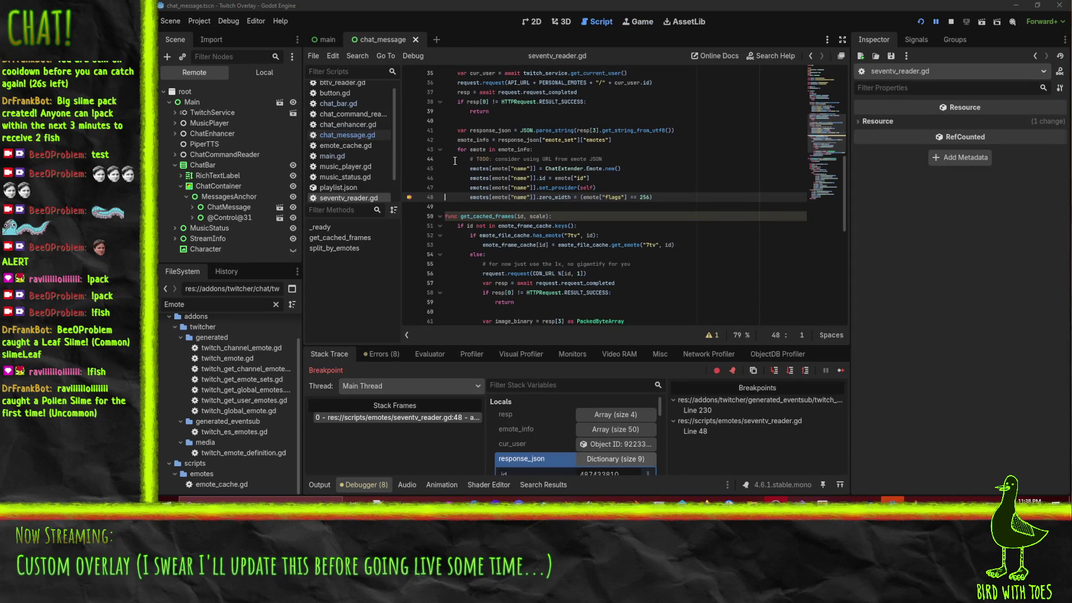
mouse_move(593, 198)
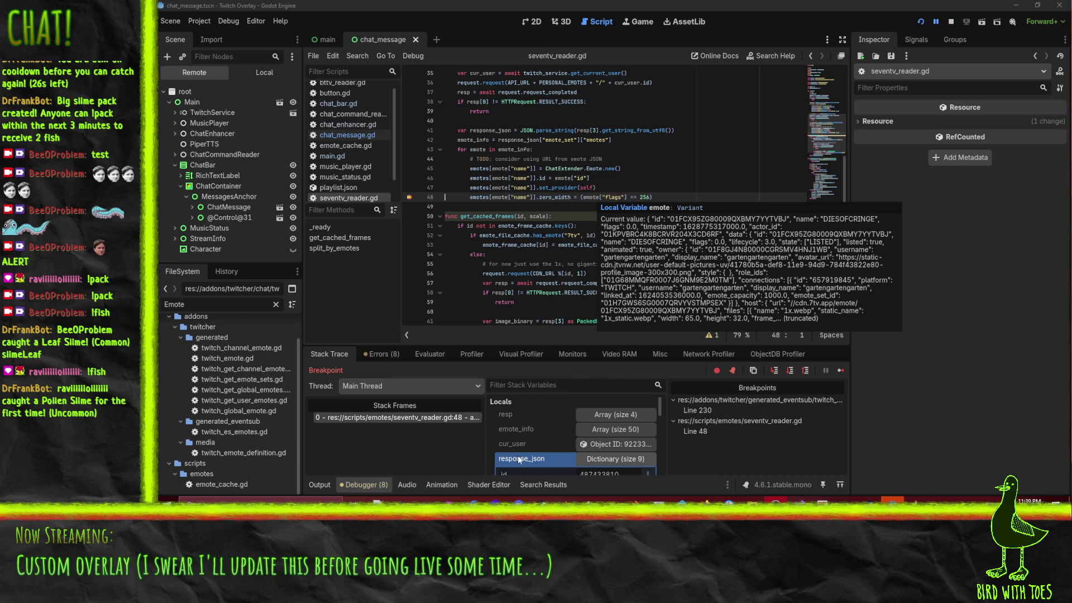
scroll(558, 418, down, 2)
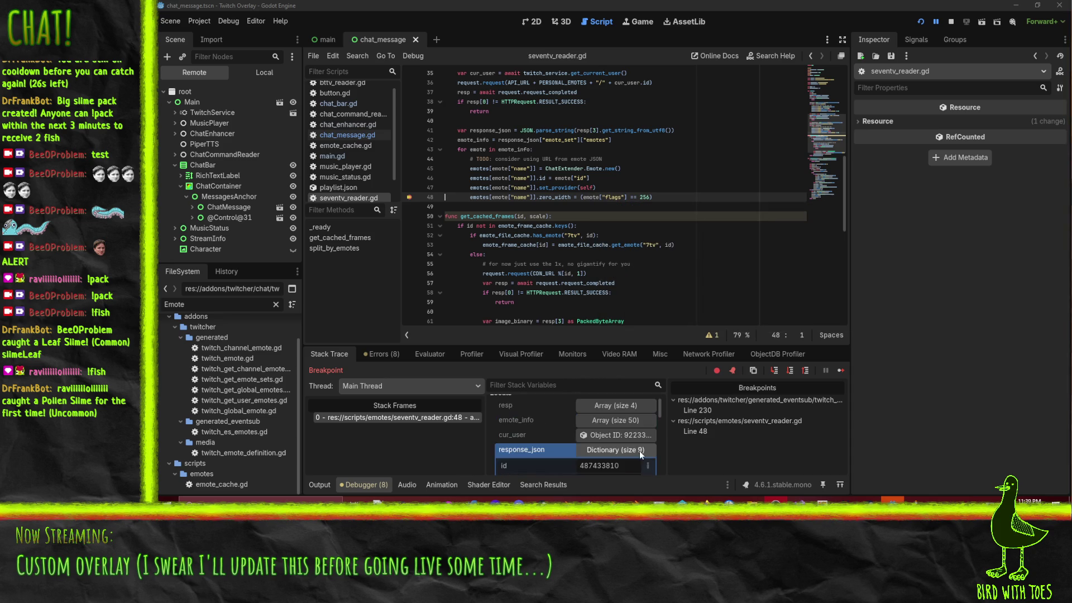
click(641, 451)
scroll(544, 439, down, 5)
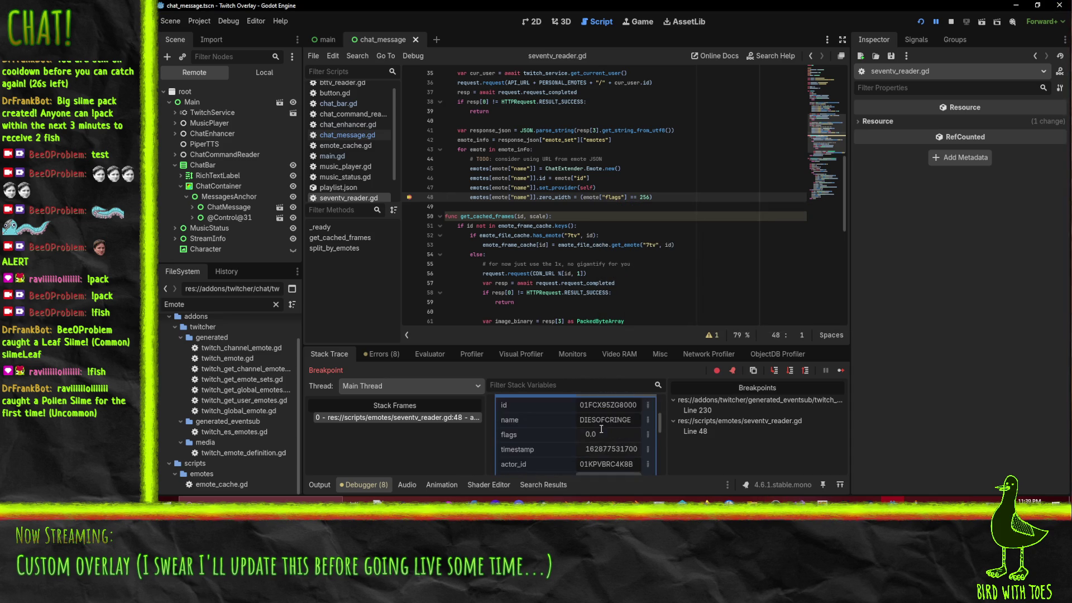
scroll(614, 410, down, 2)
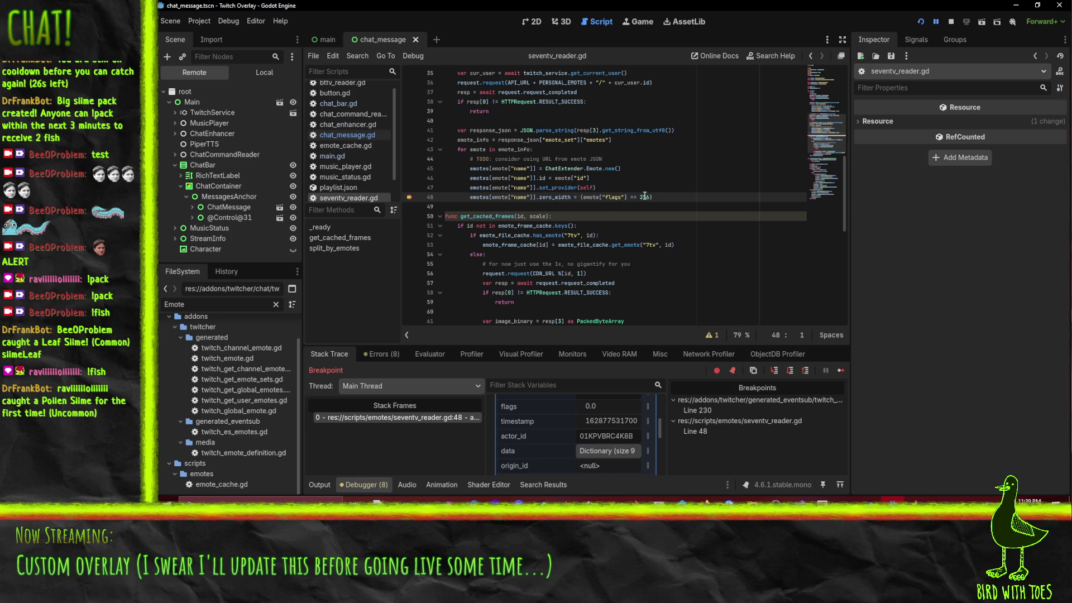
scroll(640, 206, up, 1)
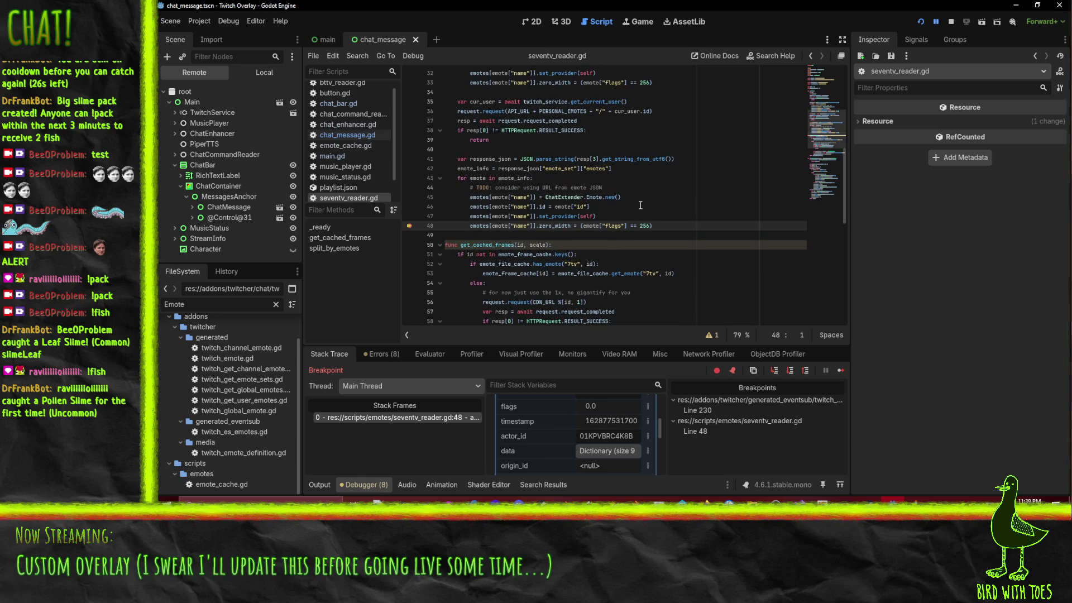
Continue through successive breakpoint hits, checking each emote's flags until ALERT shows 1.0
click(937, 23)
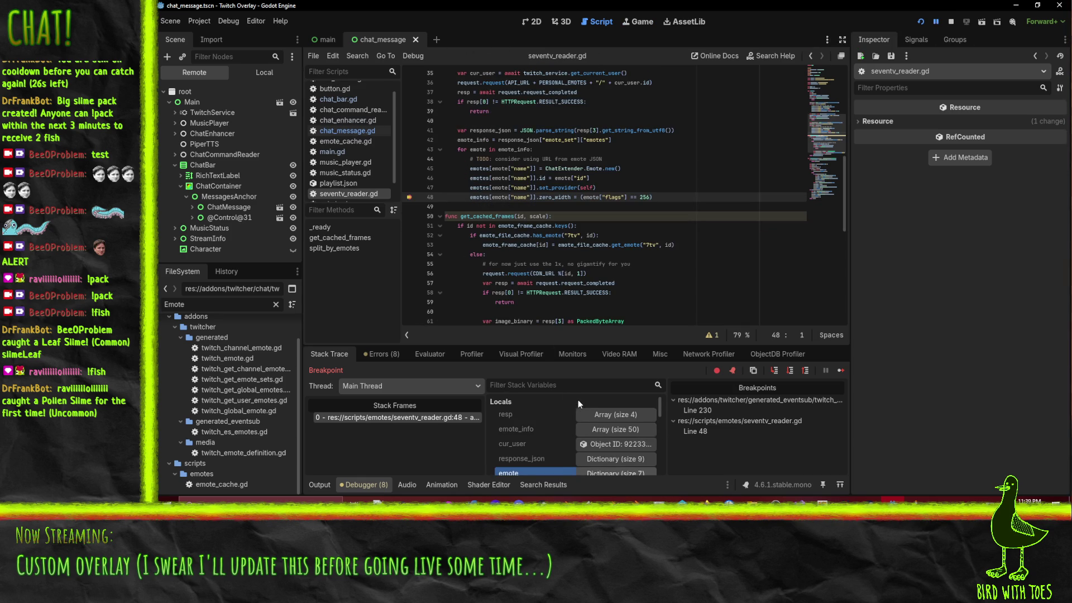
click(937, 22)
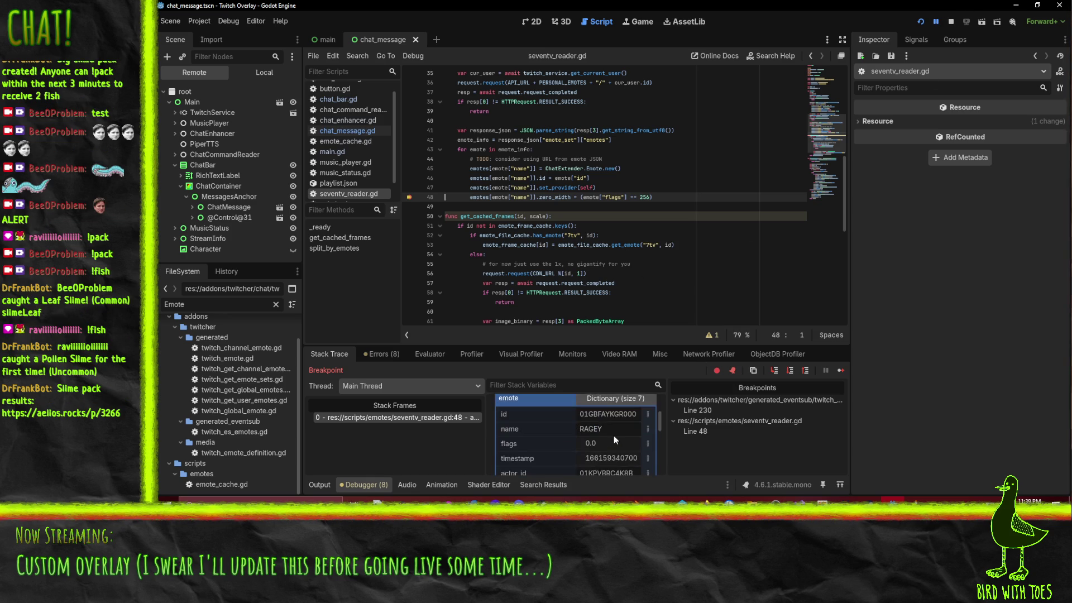
click(936, 22)
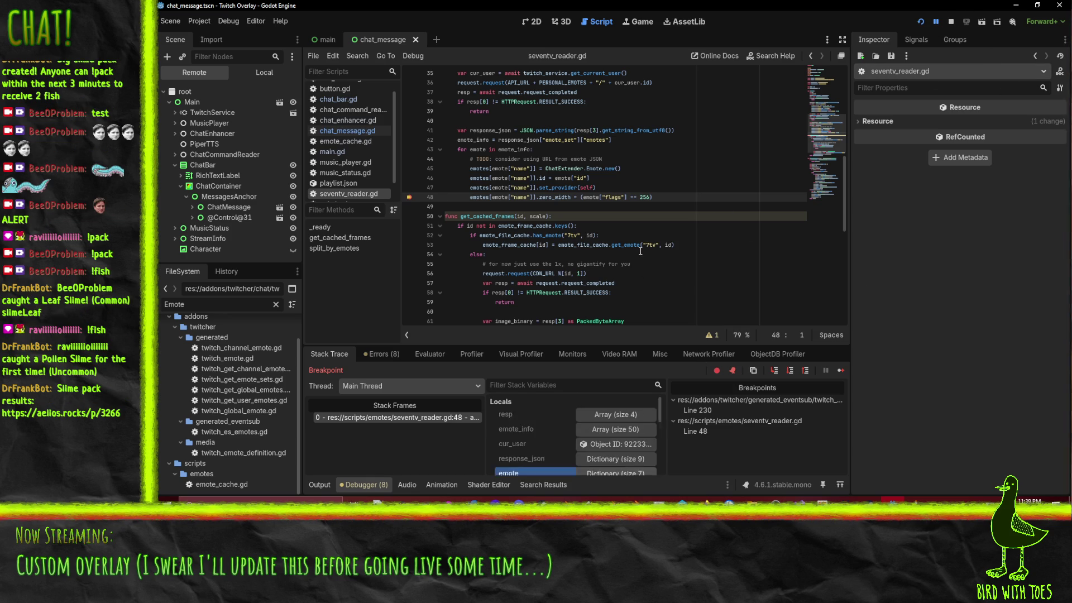
click(936, 25)
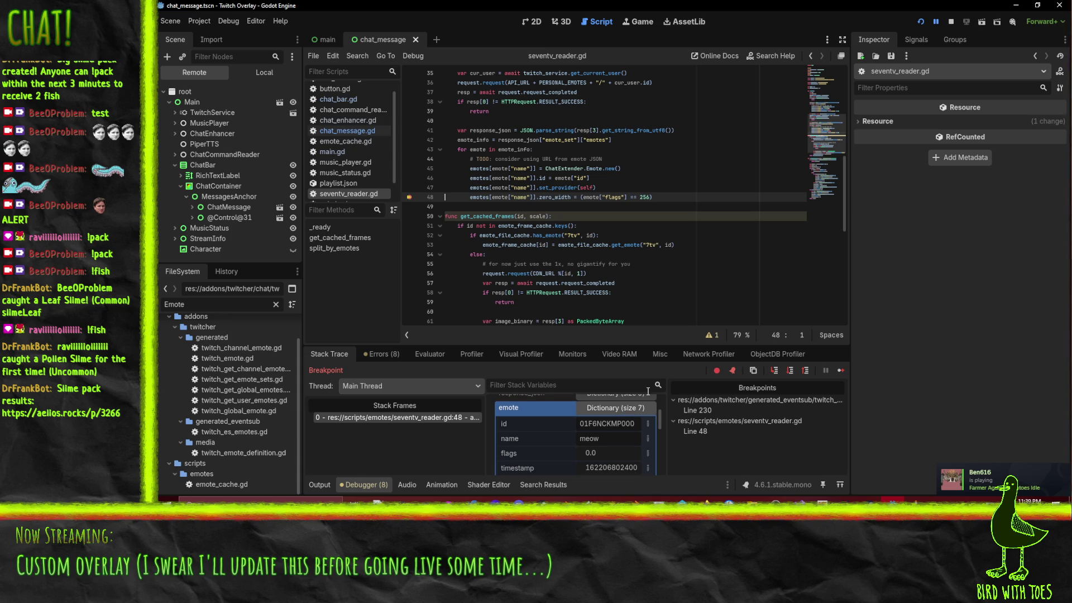
click(936, 23)
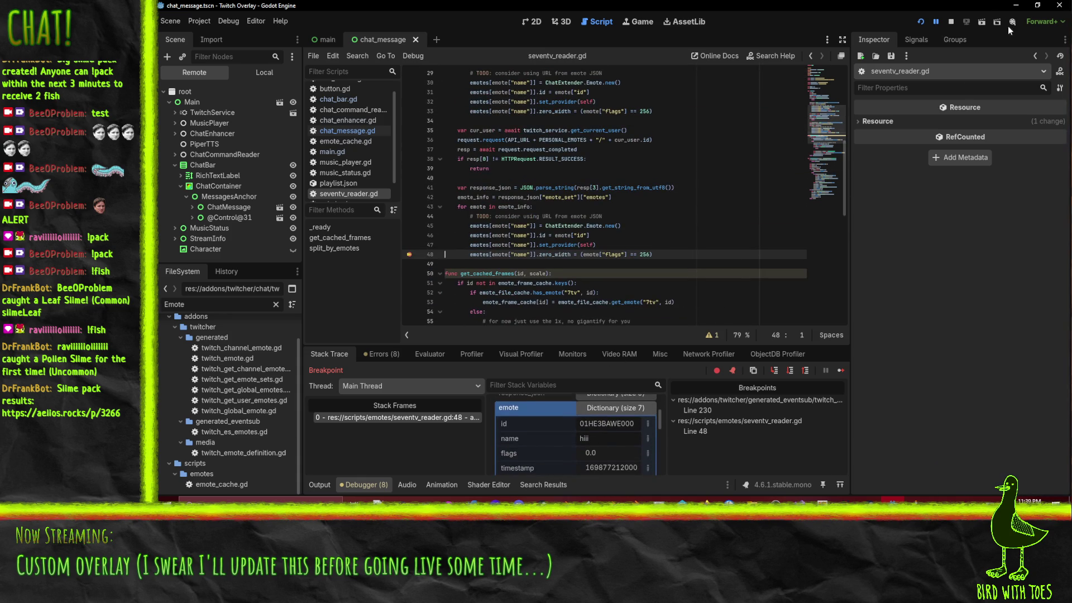
click(935, 21)
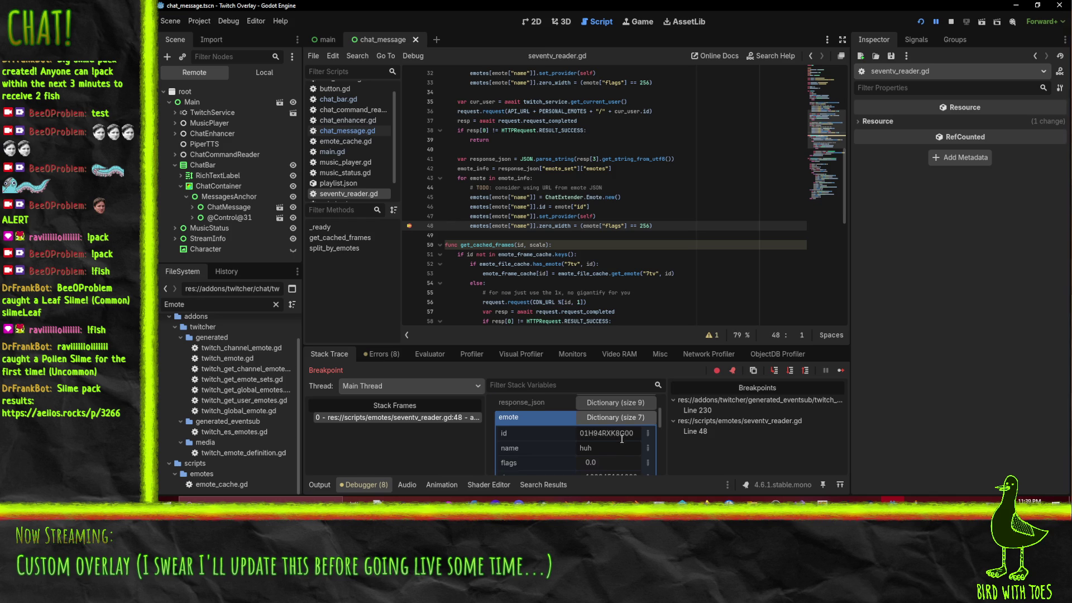
key(F12)
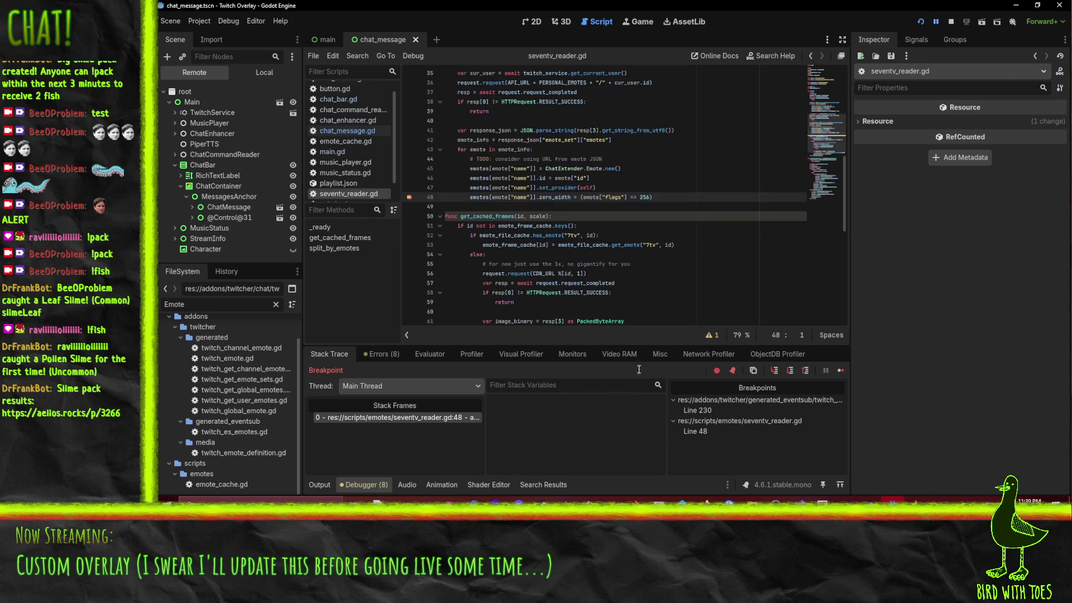
click(935, 21)
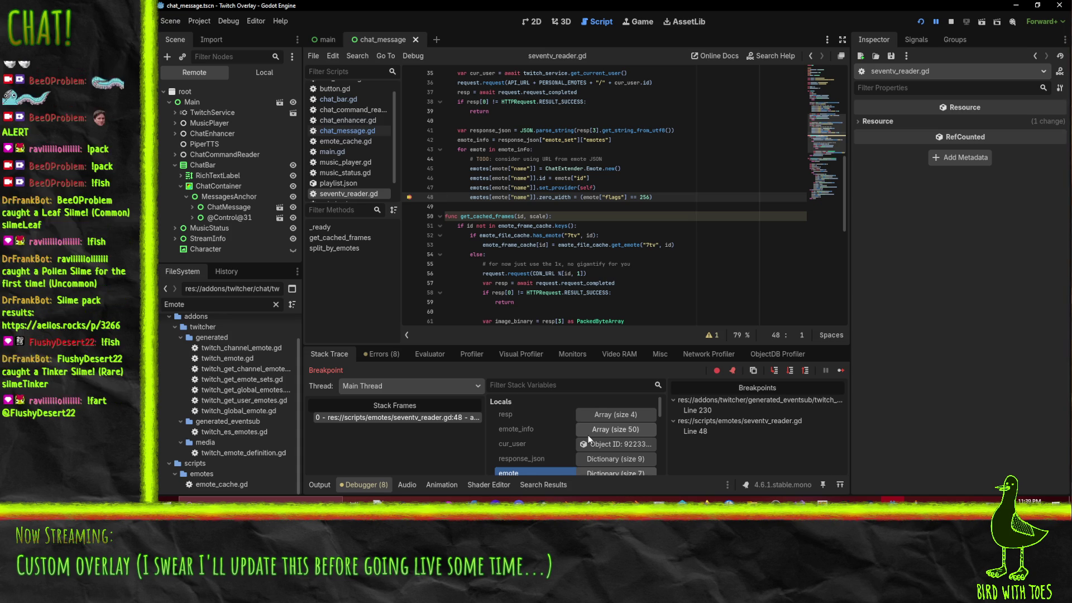
scroll(588, 435, down, 5)
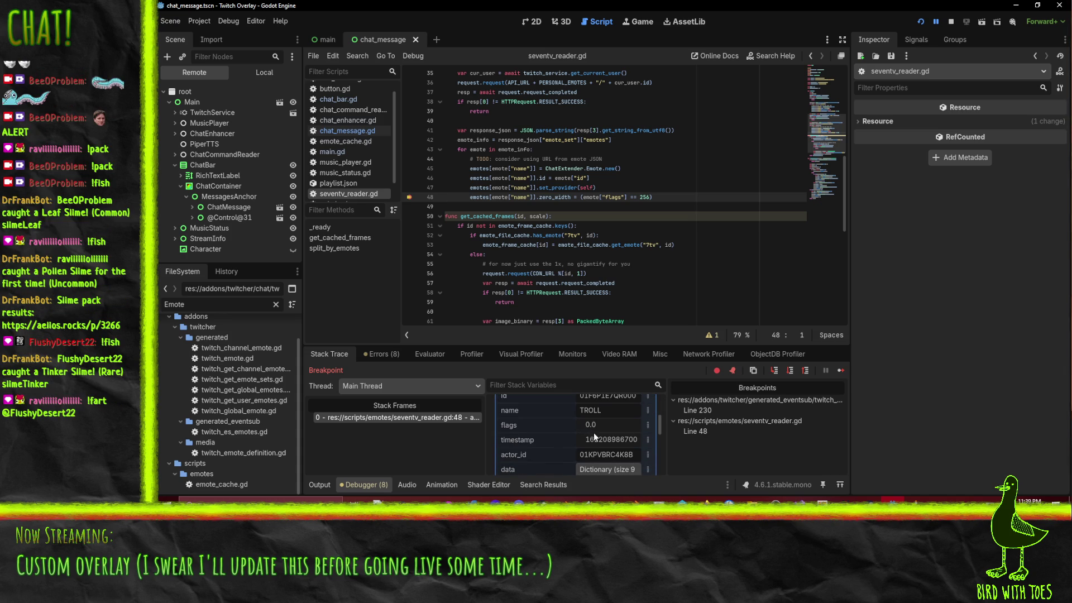
key(F12)
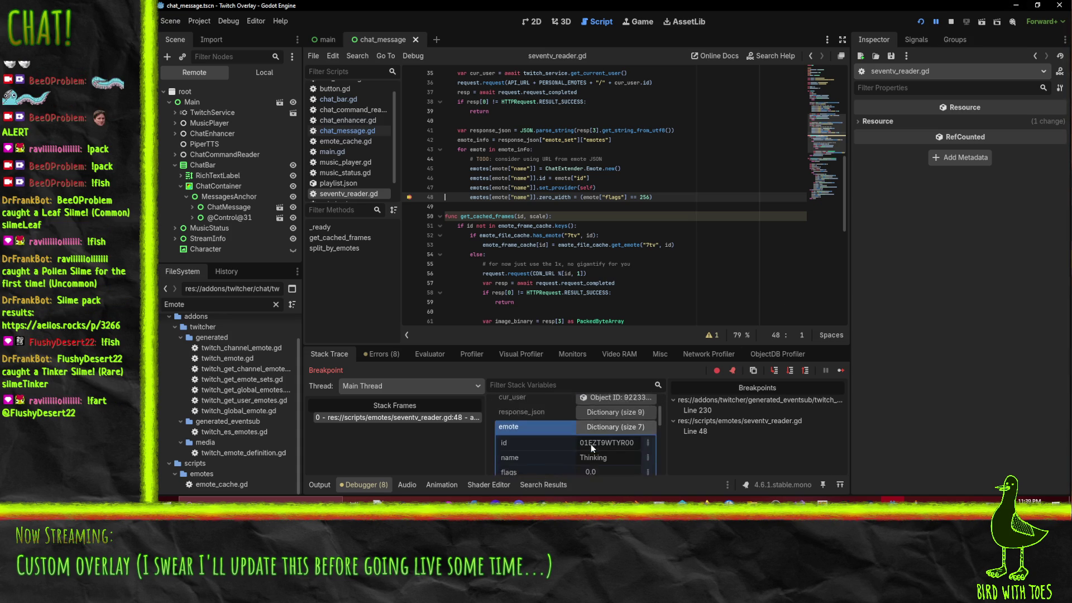
click(937, 22)
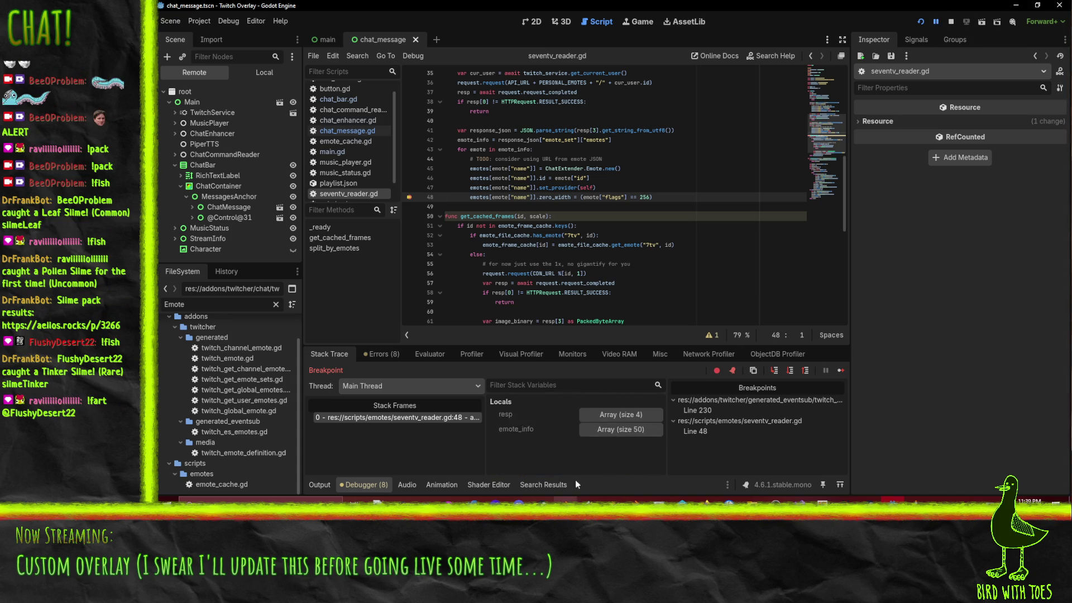
click(937, 22)
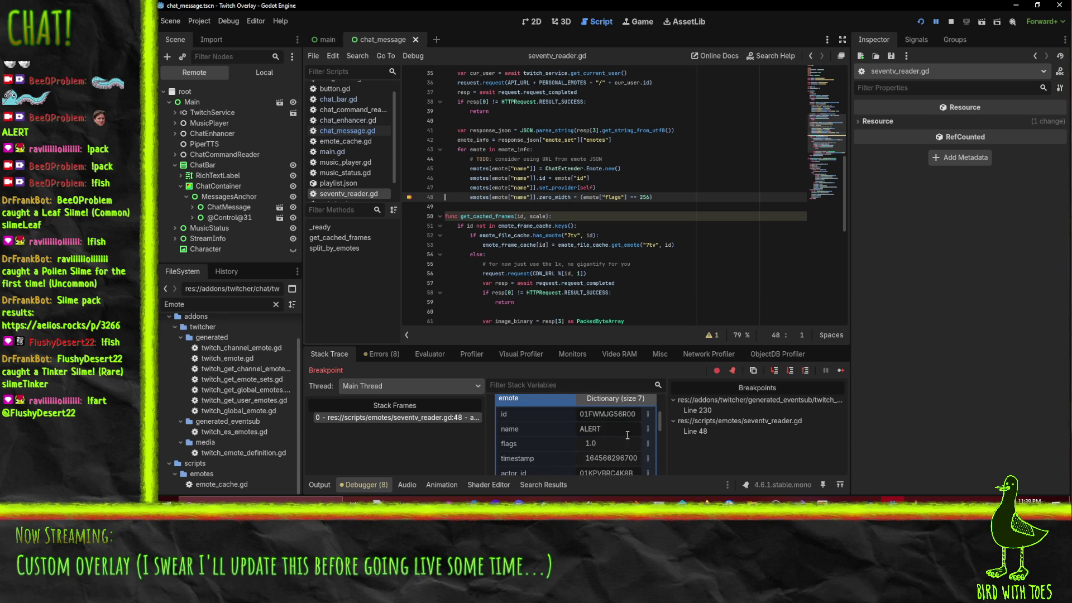
scroll(619, 427, down, 2)
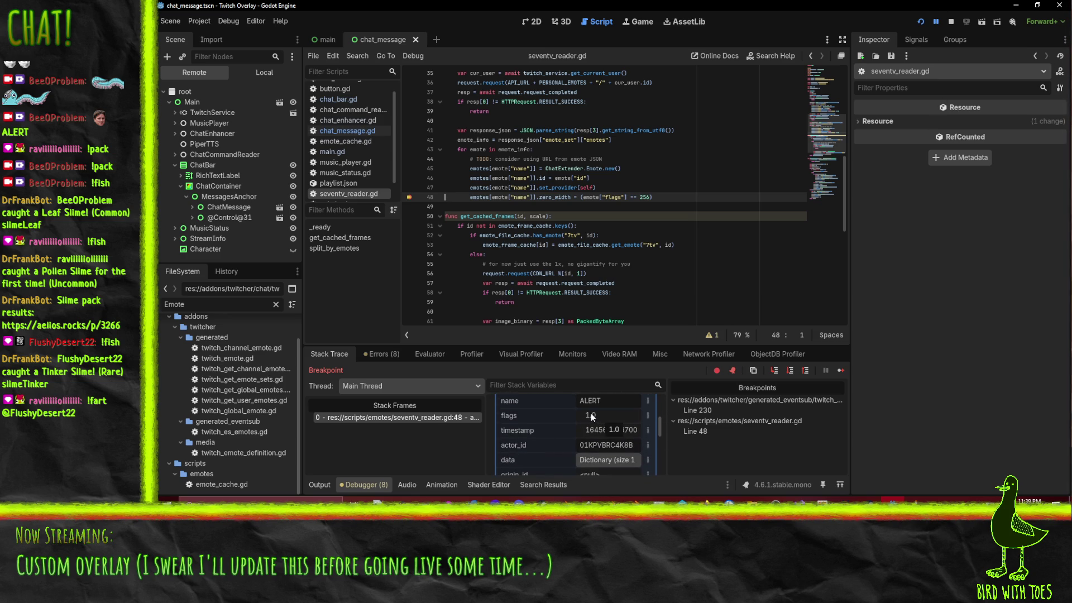
Replace 256 with 1 in line 48's flags check and restart the project
double_click(643, 199)
click(640, 198)
key(shift+Right)
key(shift+Right)
key(shift+Right)
text(1)
click(920, 23)
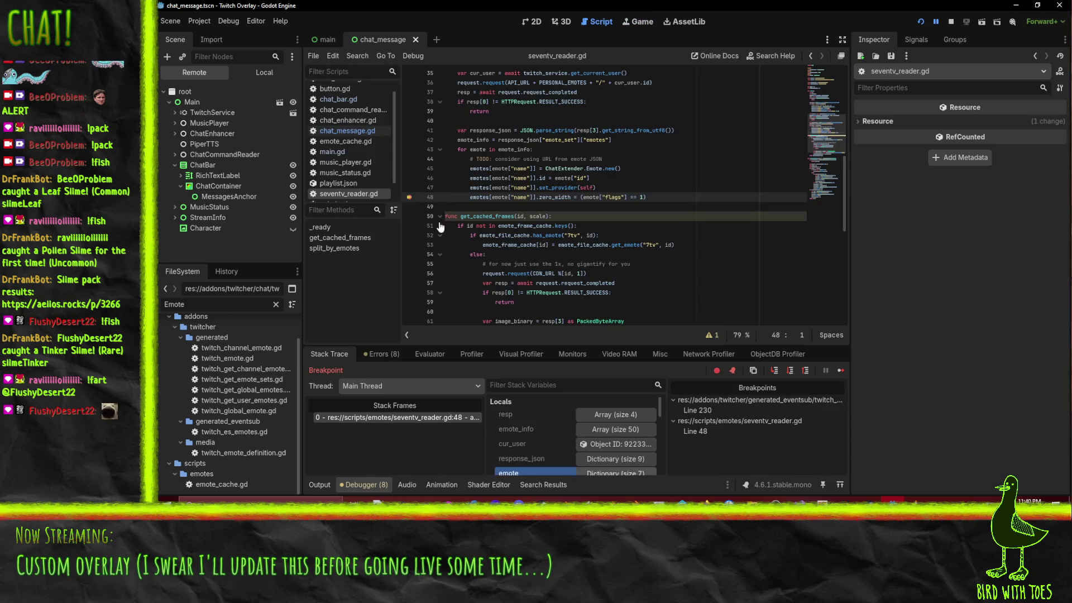
Resume execution of the paused overlay project
click(937, 22)
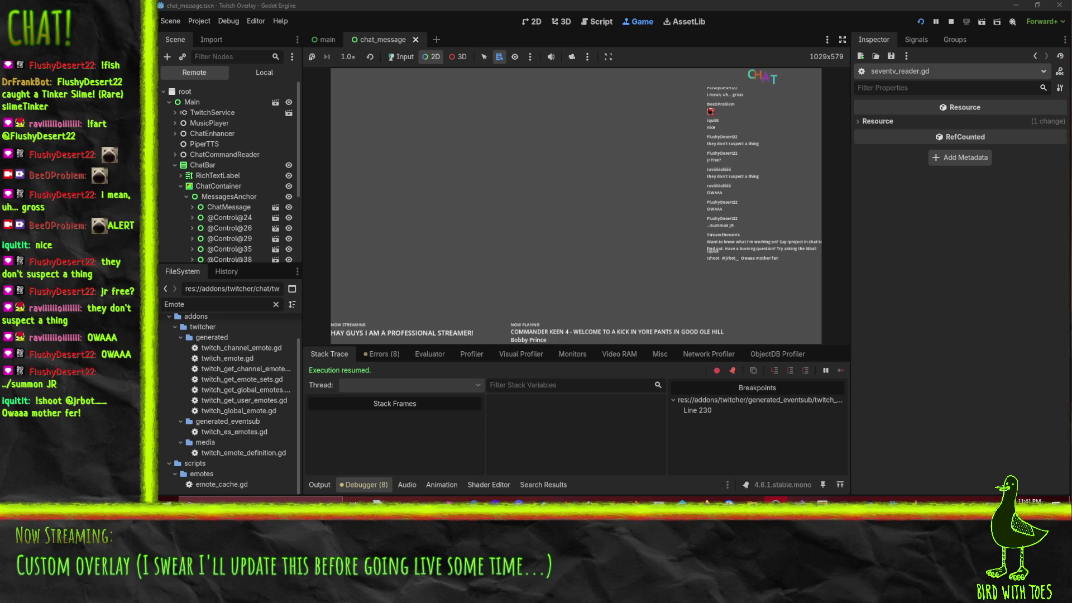
Pick nodes under chat lines in the Game view: a word label, ChatContainer, then MessageContainer
right_click(729, 244)
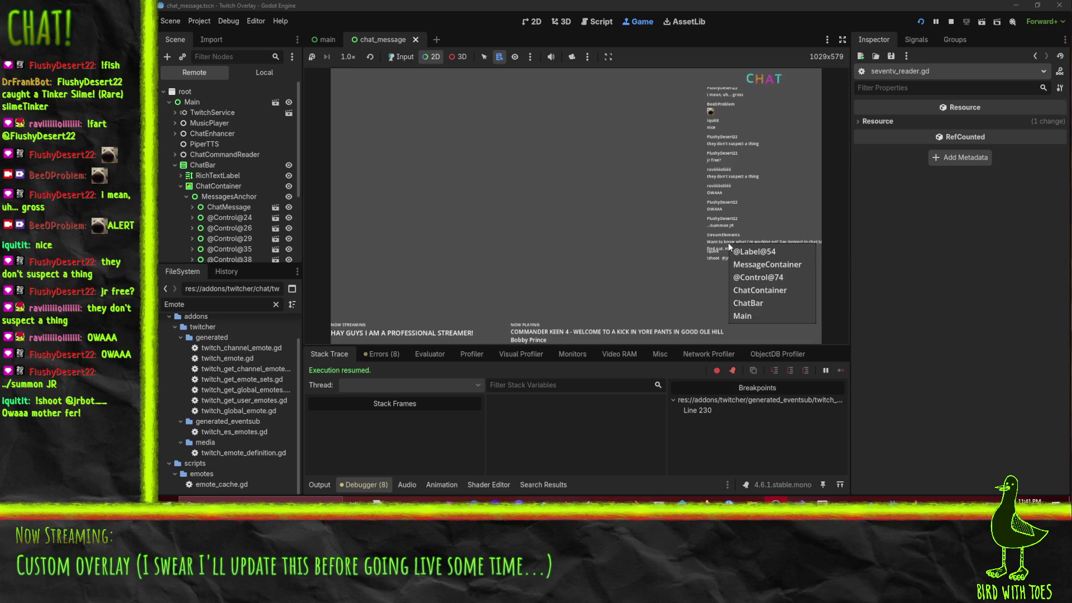
click(752, 251)
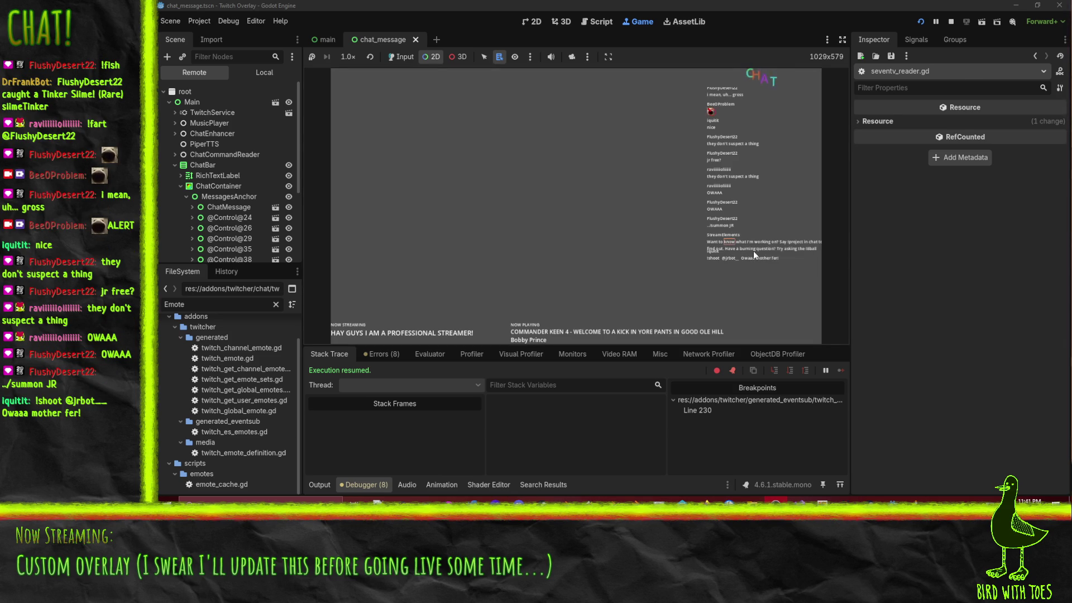
right_click(723, 237)
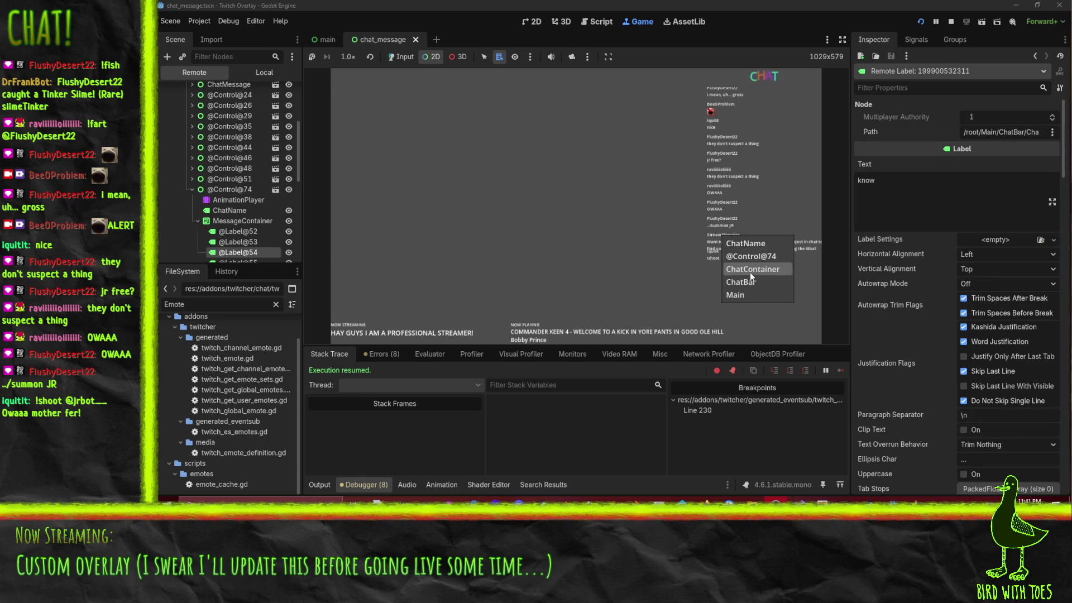
click(752, 269)
right_click(735, 240)
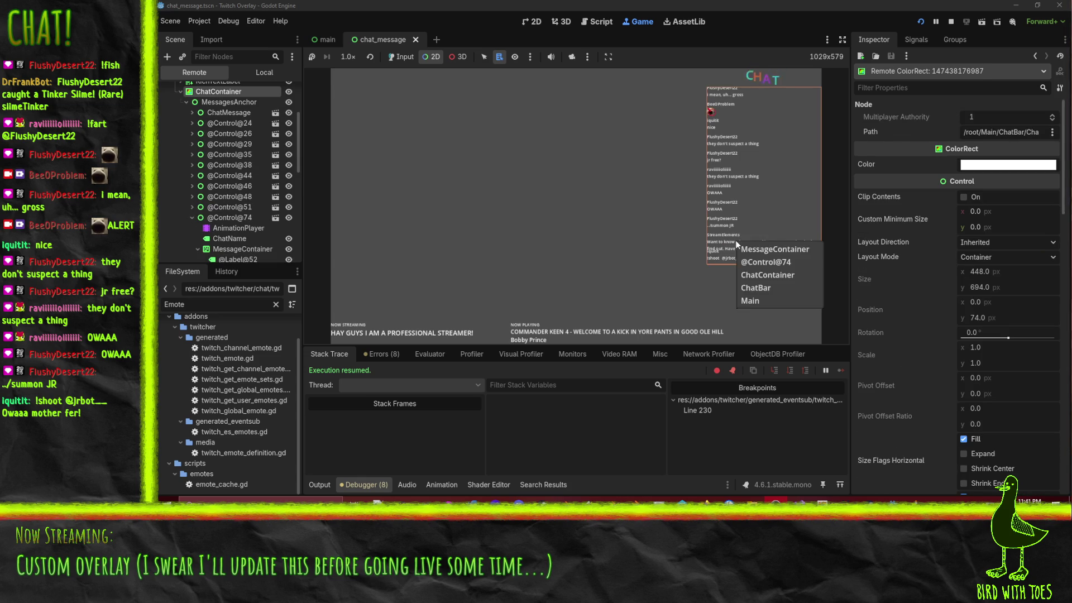
click(769, 248)
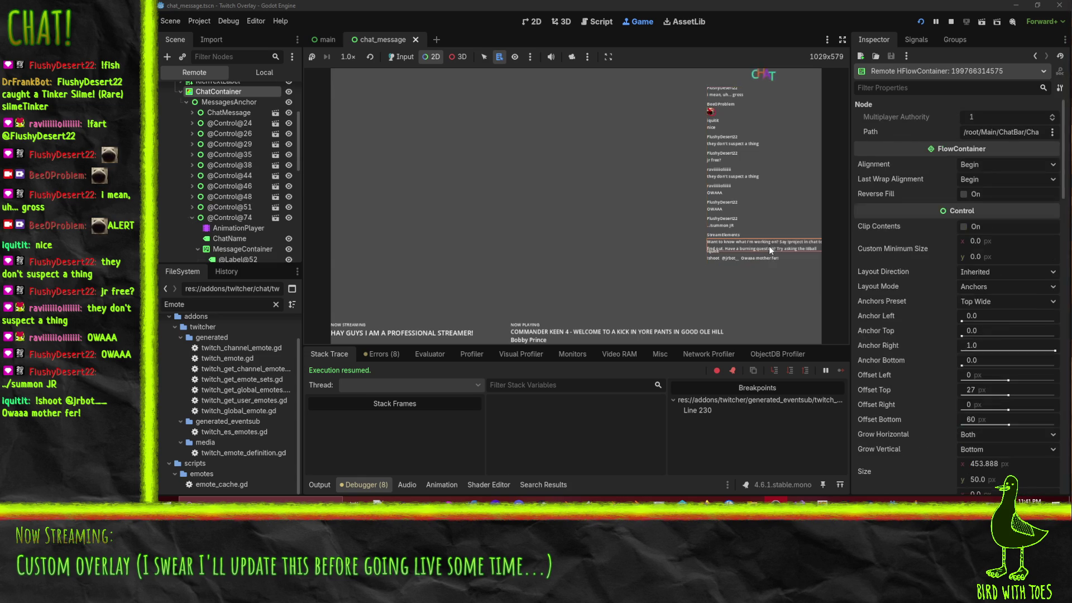
scroll(244, 237, down, 3)
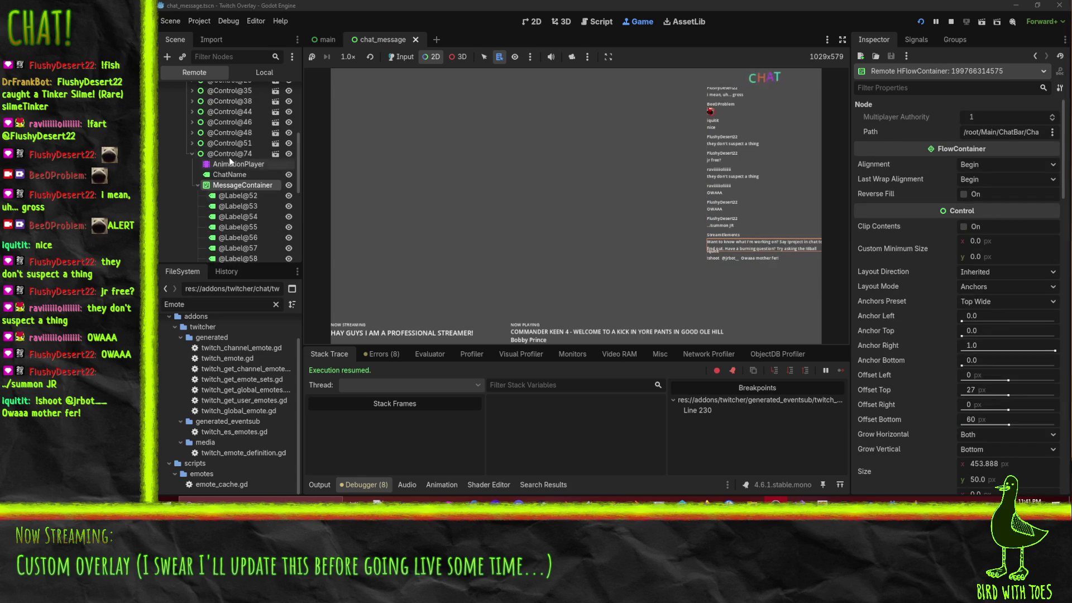
click(232, 153)
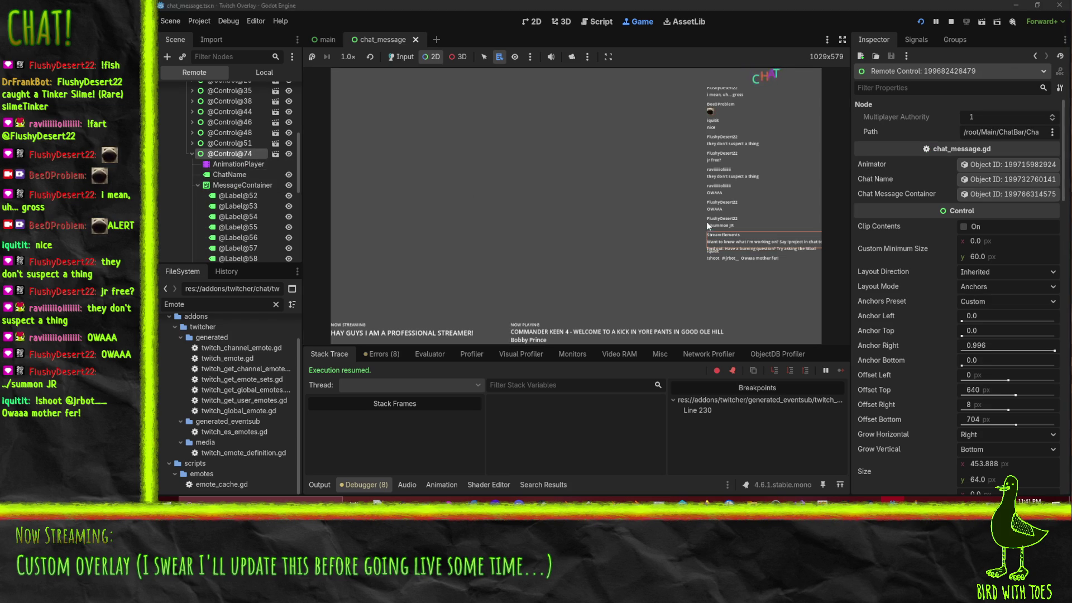
scroll(986, 314, down, 5)
scroll(986, 314, up, 3)
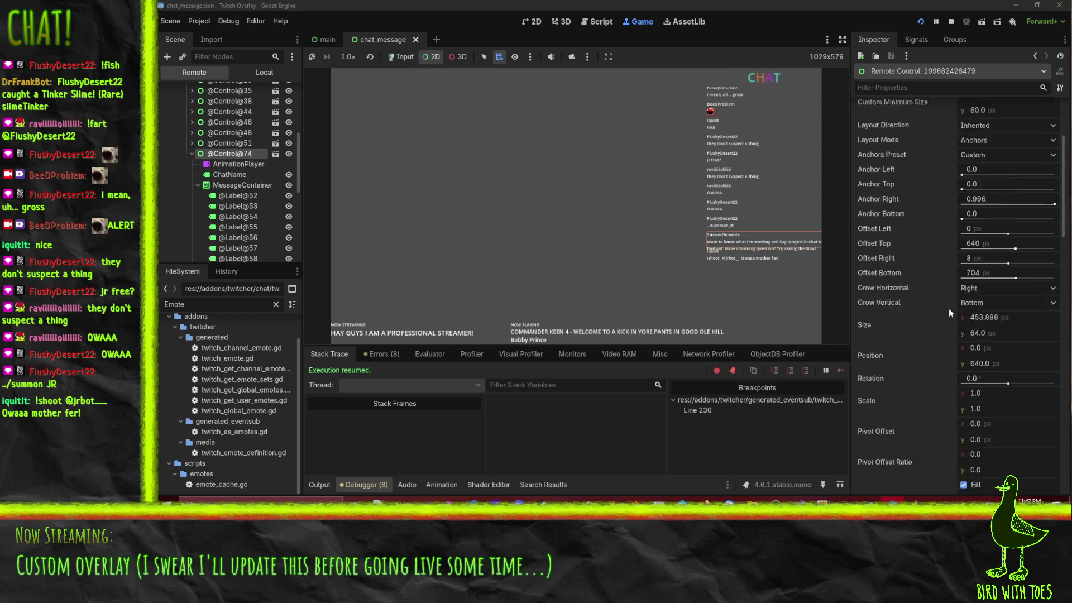
click(241, 188)
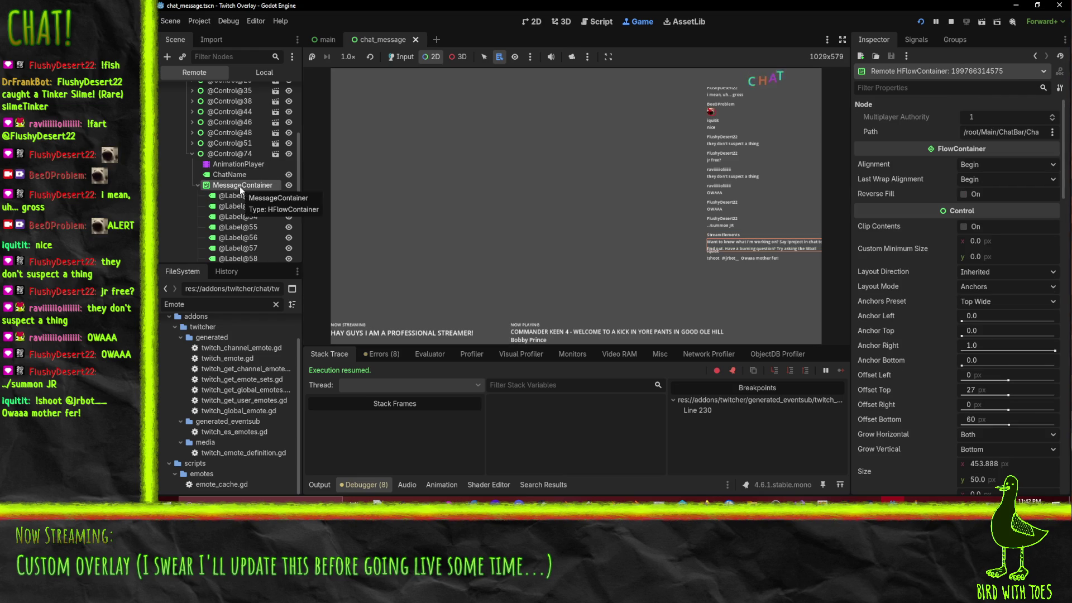
click(239, 153)
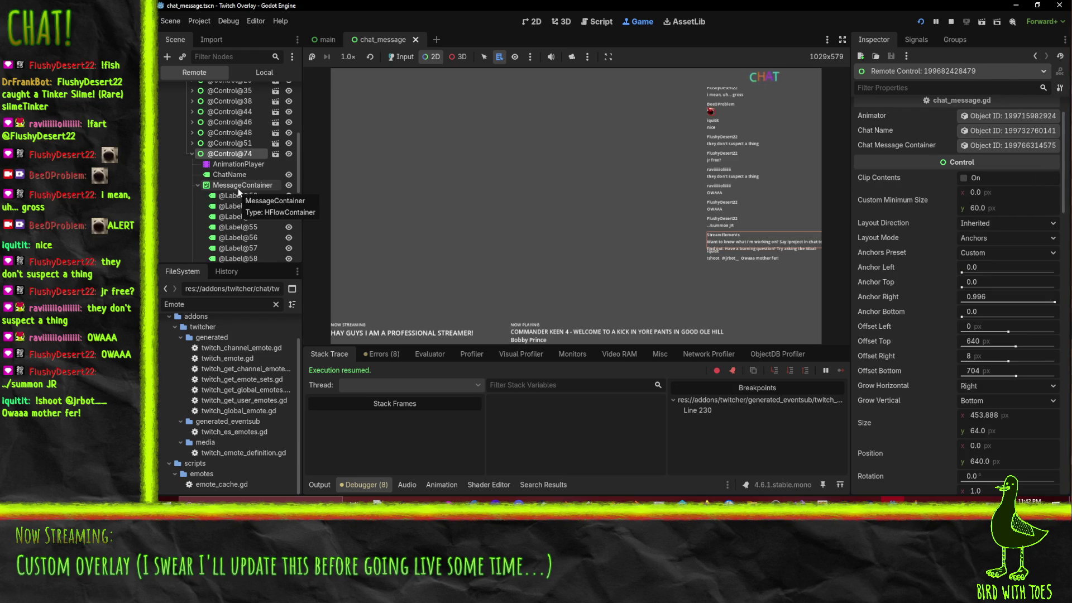
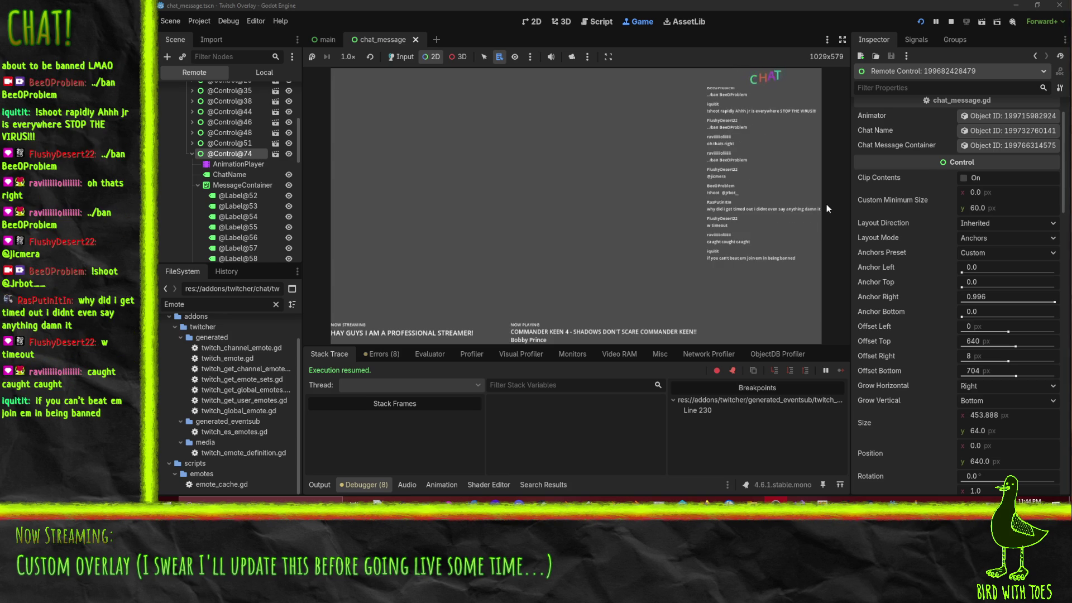
Inspect the Main node in the running overlay, then stop the debug session
click(577, 239)
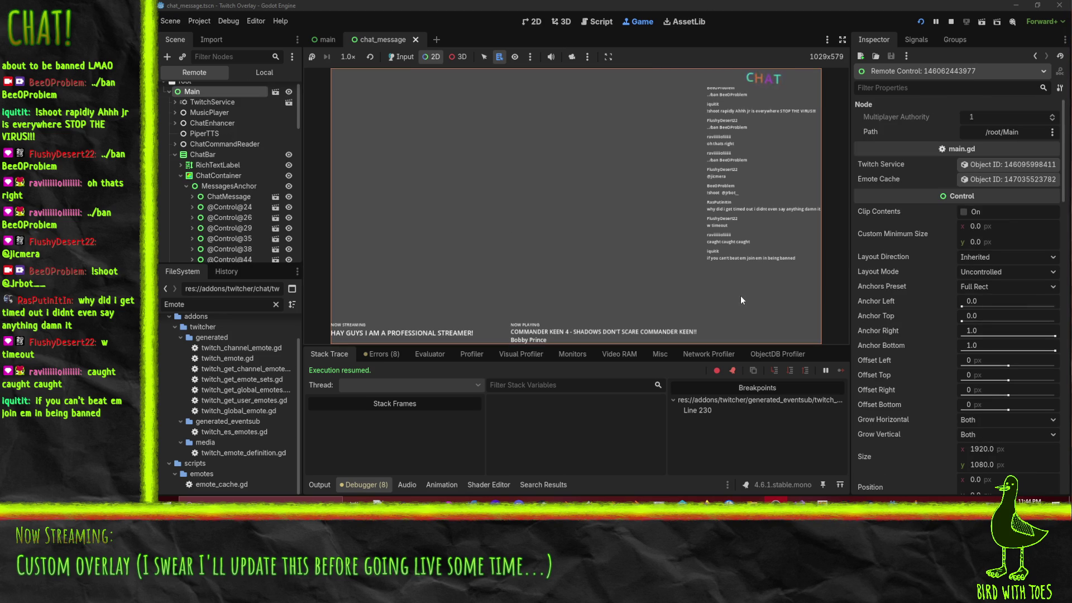
click(951, 21)
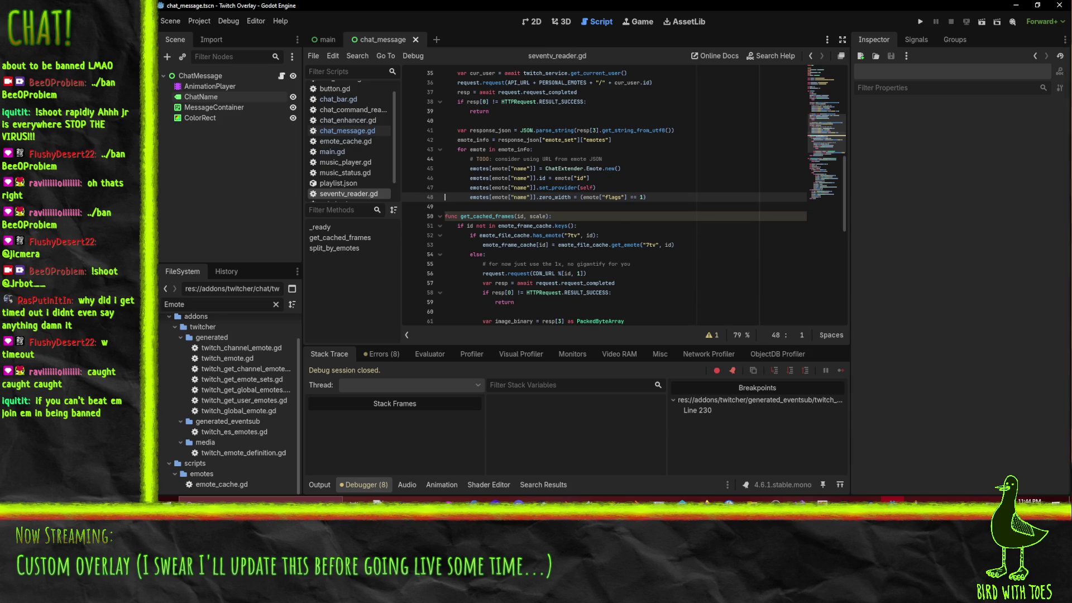
Check the browser window, then run the overlay project again with F5
key(alt+Tab)
key(alt+Tab)
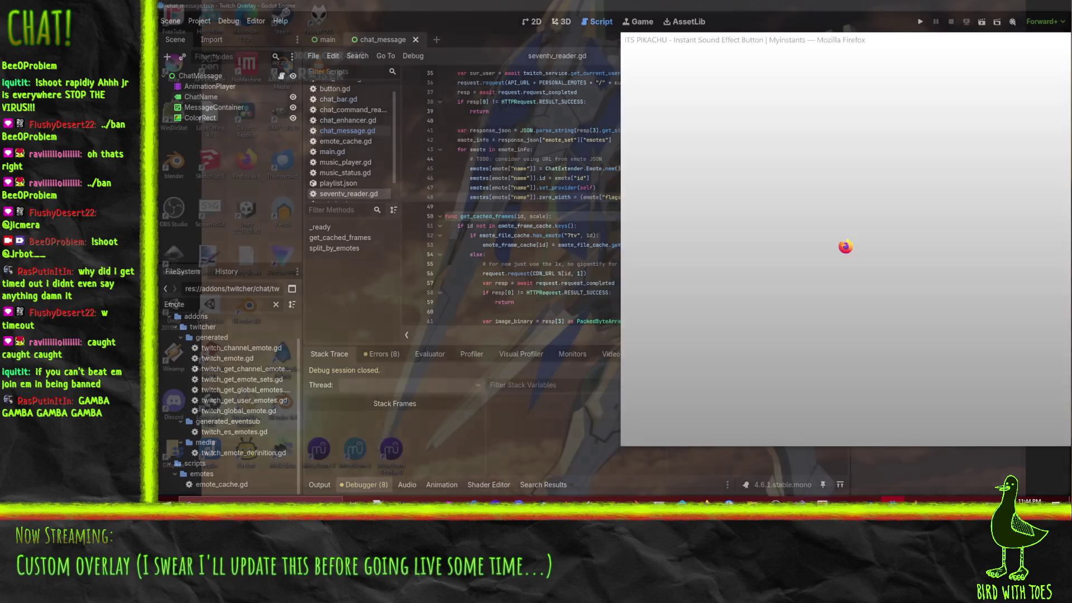
key(alt+Tab)
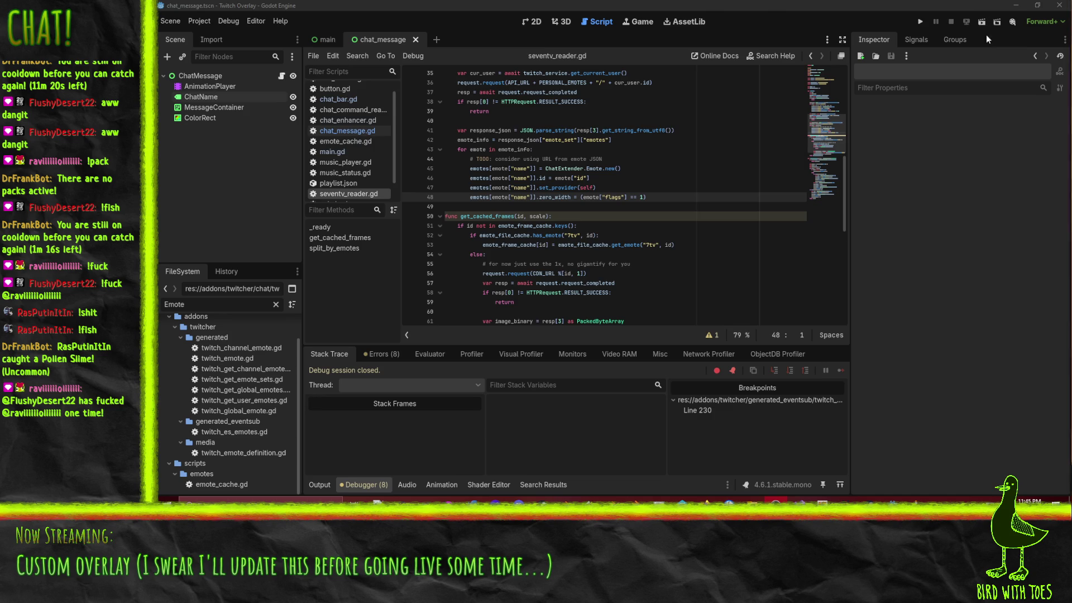
key(F5)
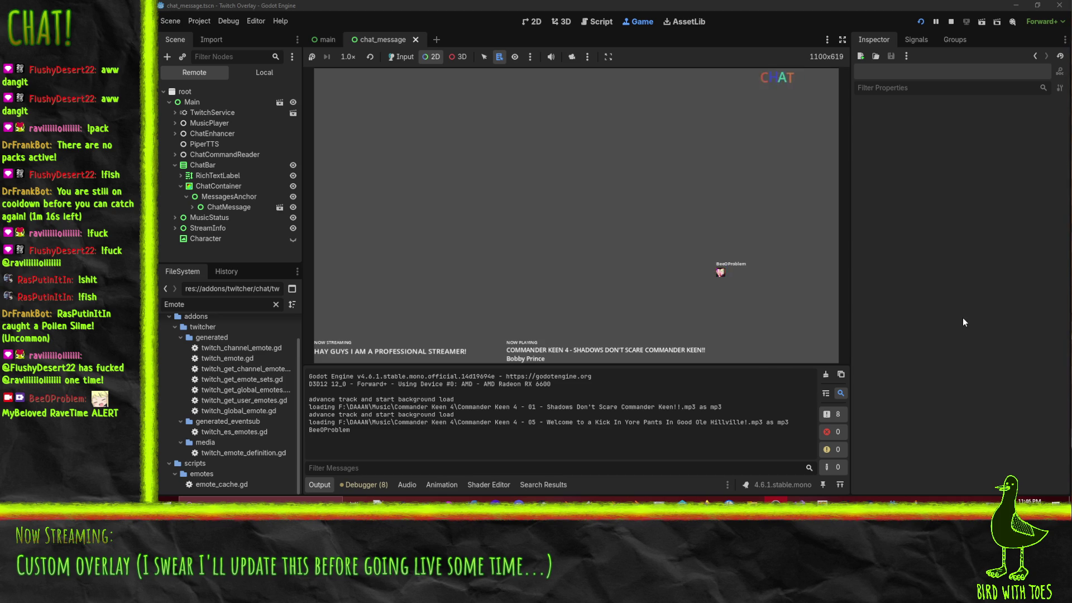
Zoom in on the chat message using camera override to list its nodes, then stop the run
click(695, 268)
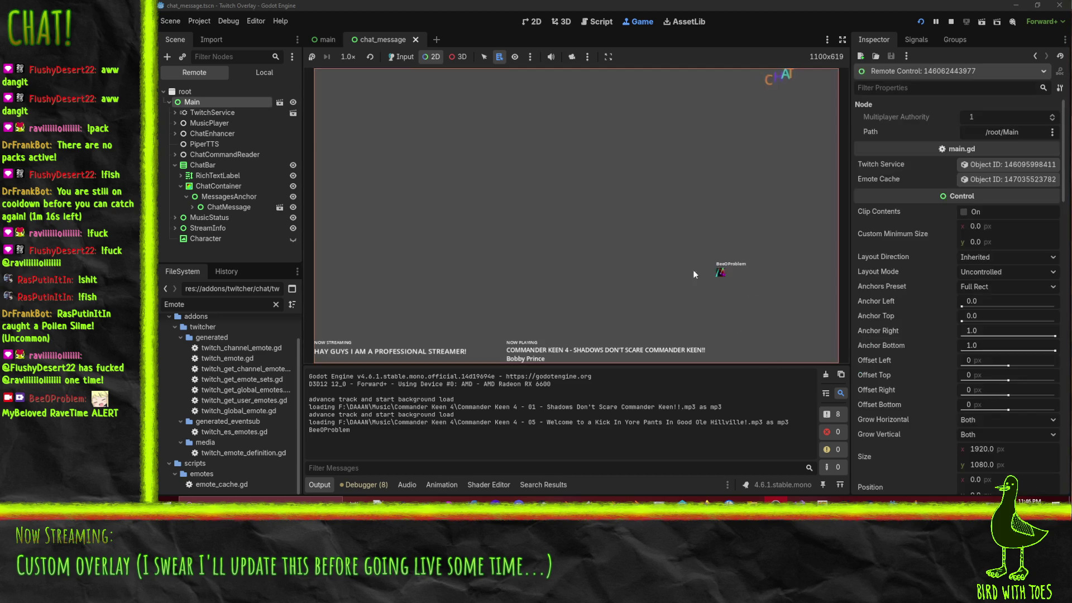
click(571, 56)
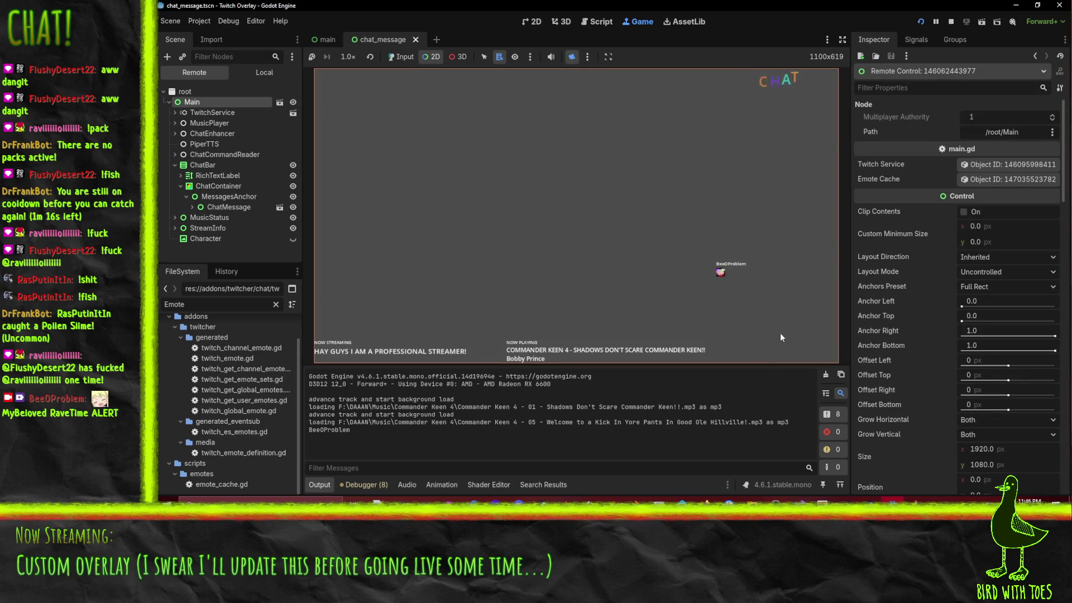
scroll(748, 303, up, 5)
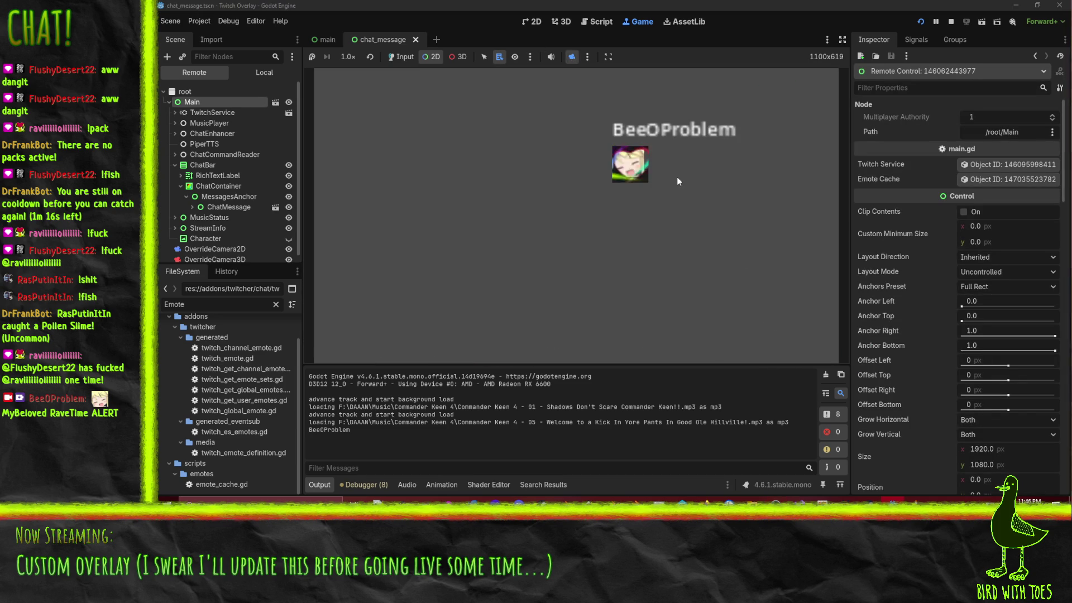
right_click(681, 176)
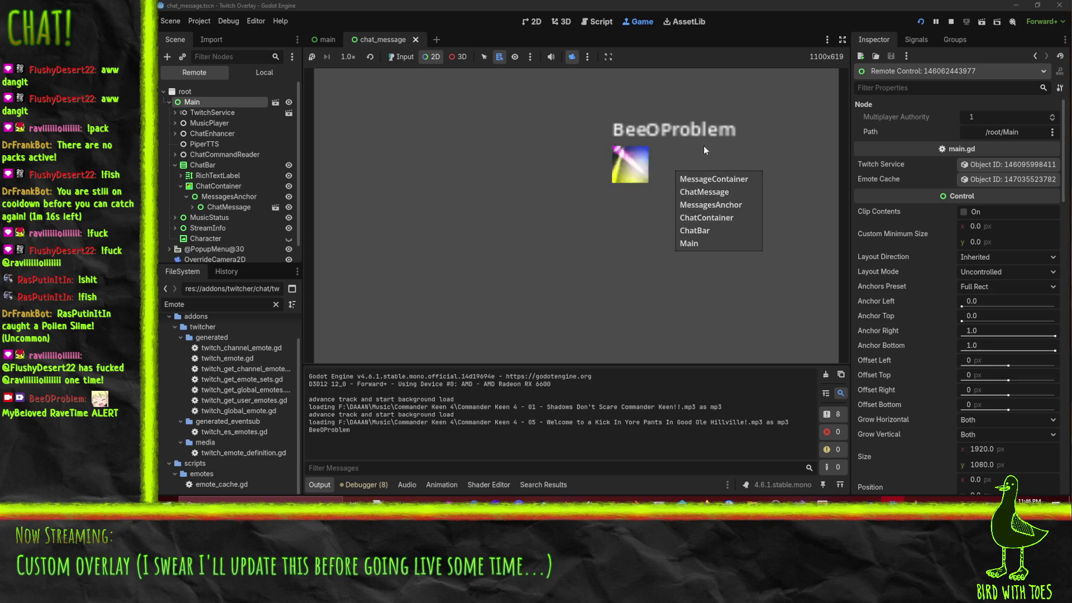
click(666, 163)
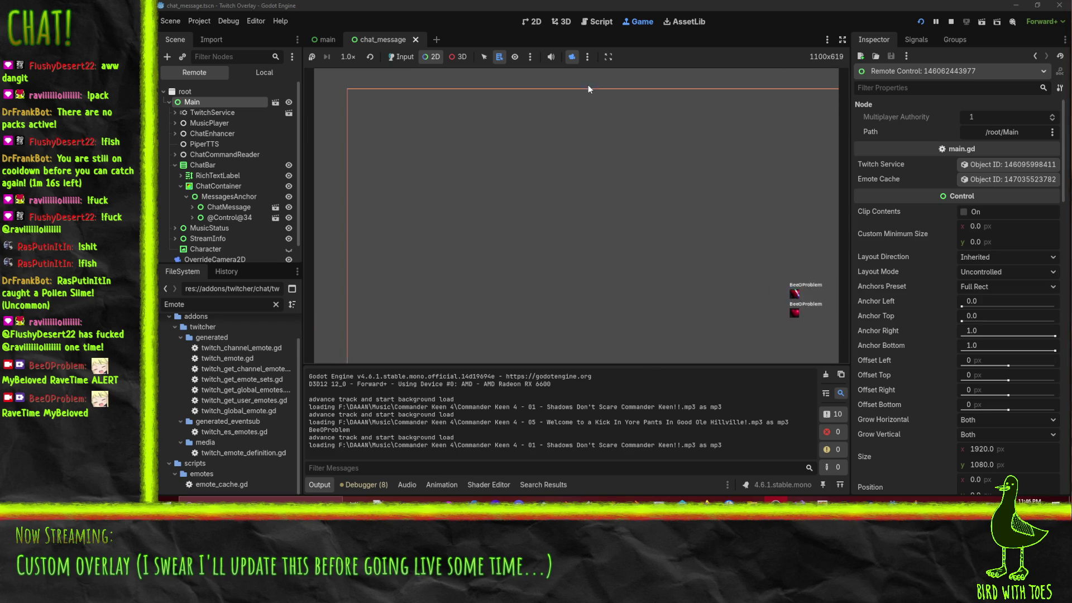
click(571, 56)
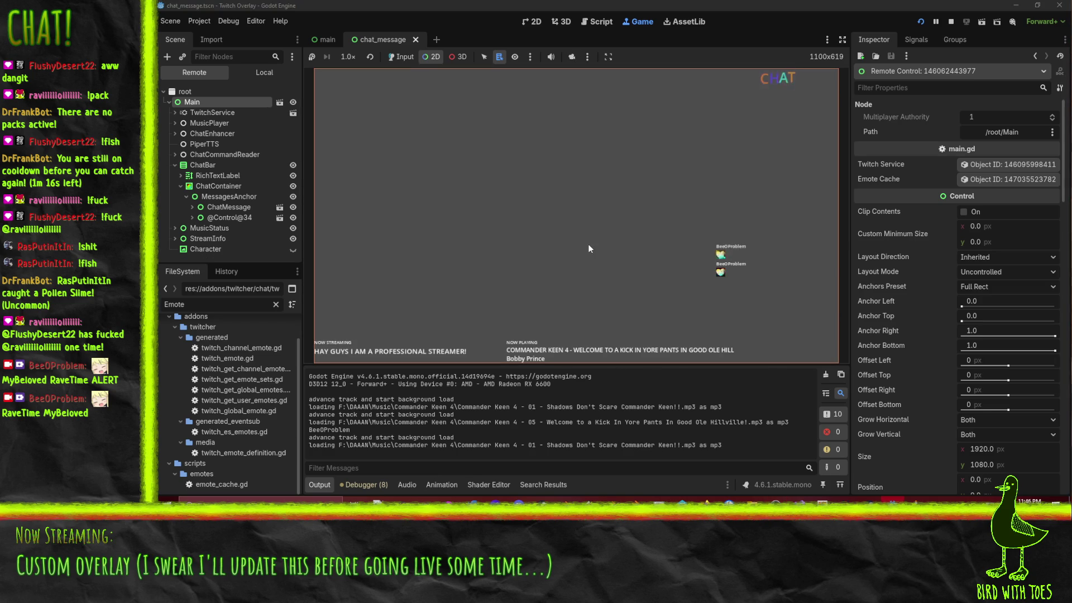
click(950, 21)
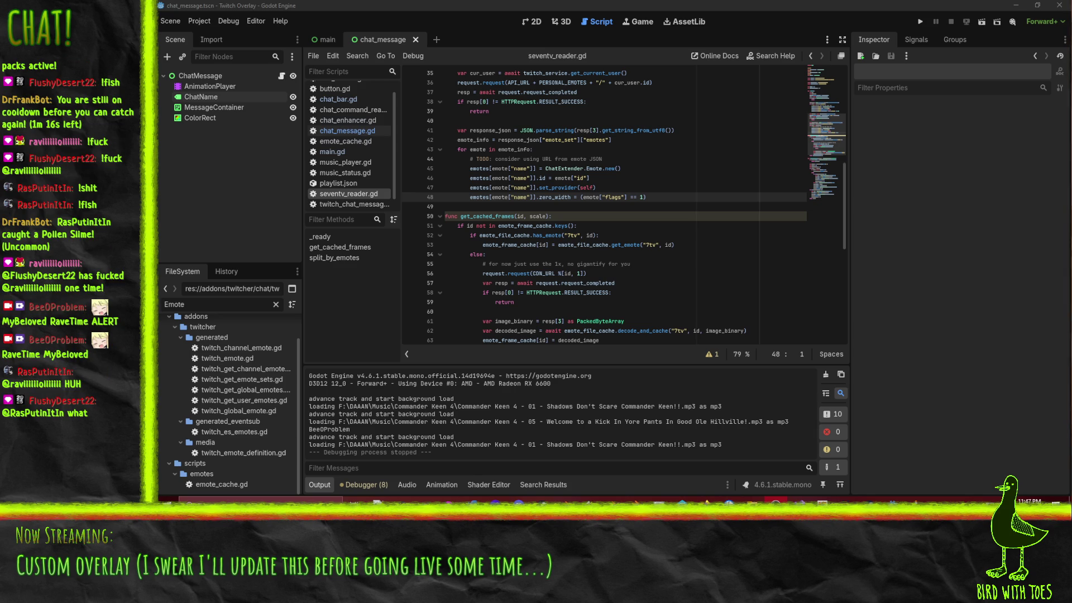
Run the overlay again and show the Master, Music and Noiz audio bus layout
click(916, 22)
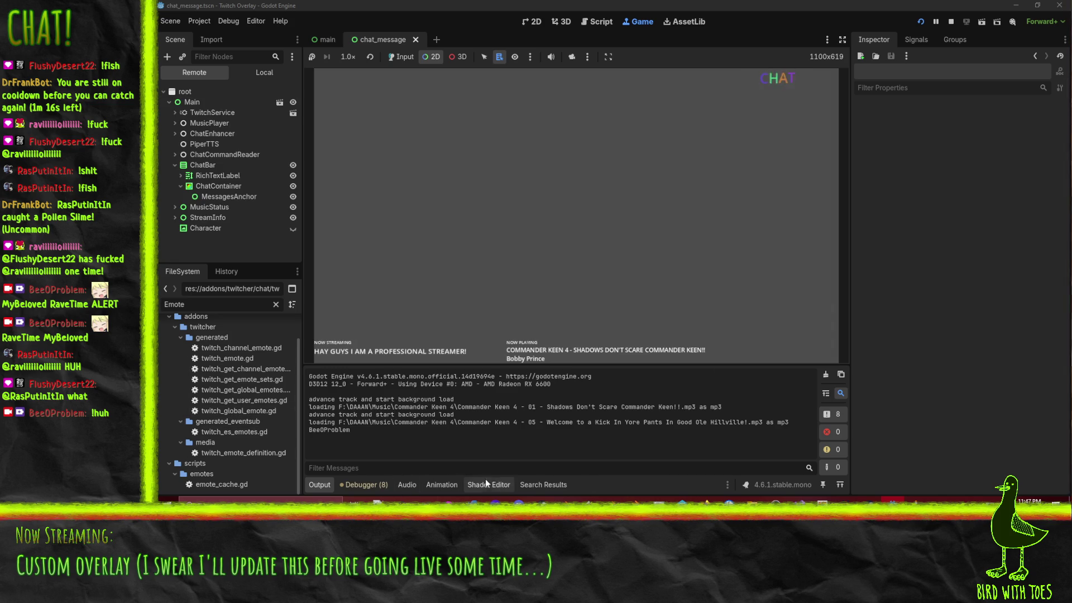
click(407, 485)
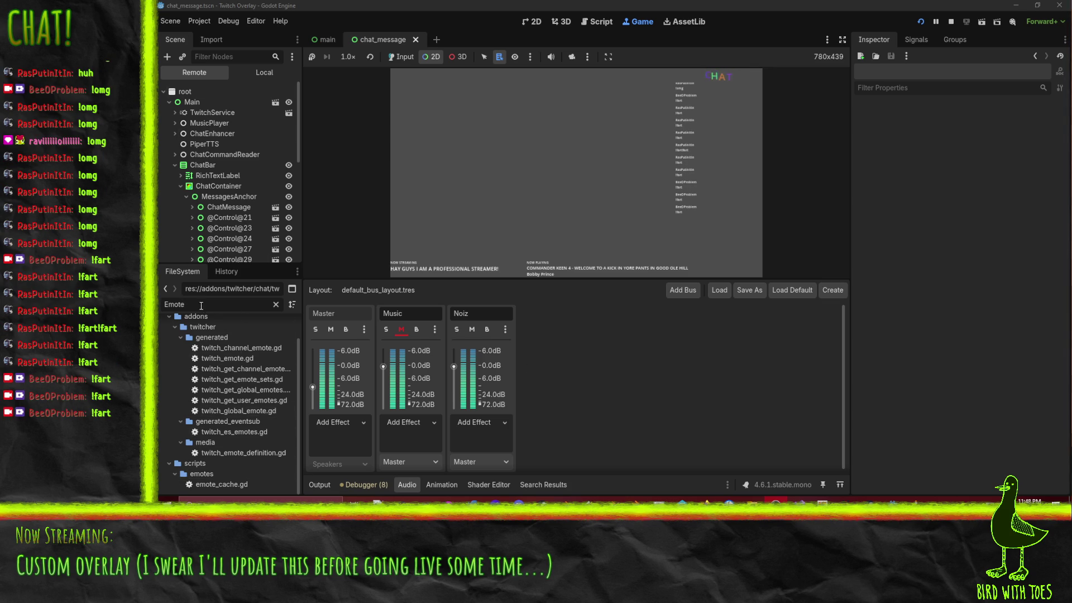
Select the live ChatCommandReader, open chat_command_reader.gd, and expand its Sounds dictionary entries
scroll(189, 146, down, 4)
scroll(207, 179, up, 5)
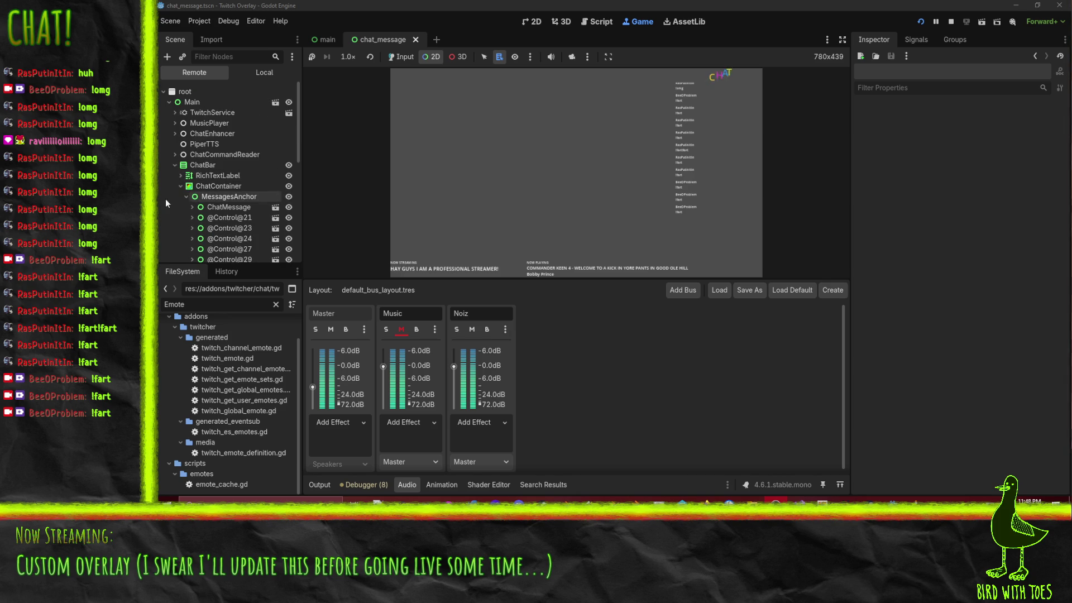
click(174, 165)
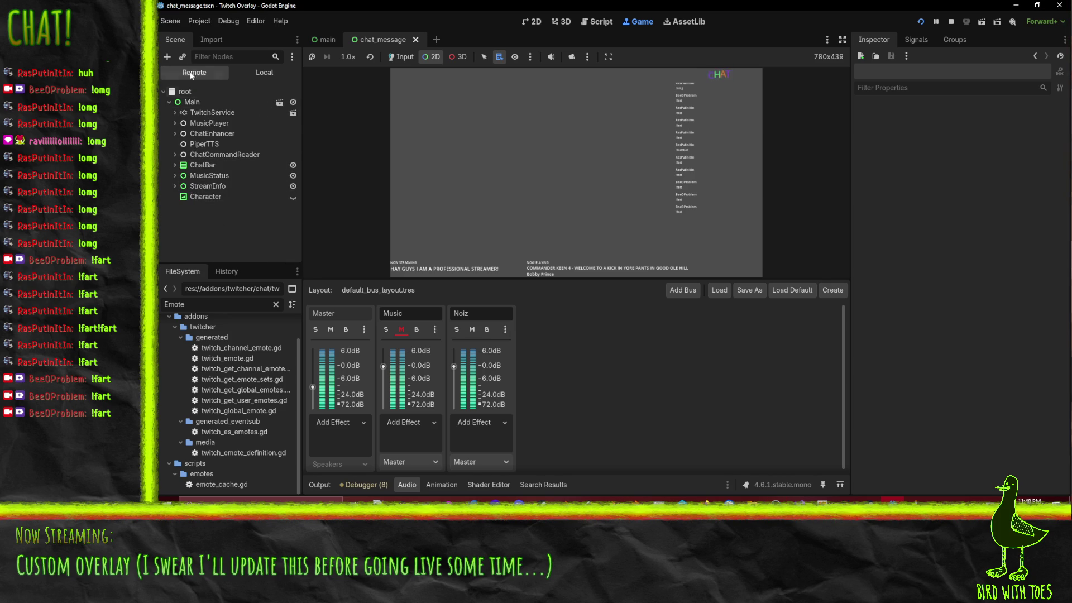
click(178, 155)
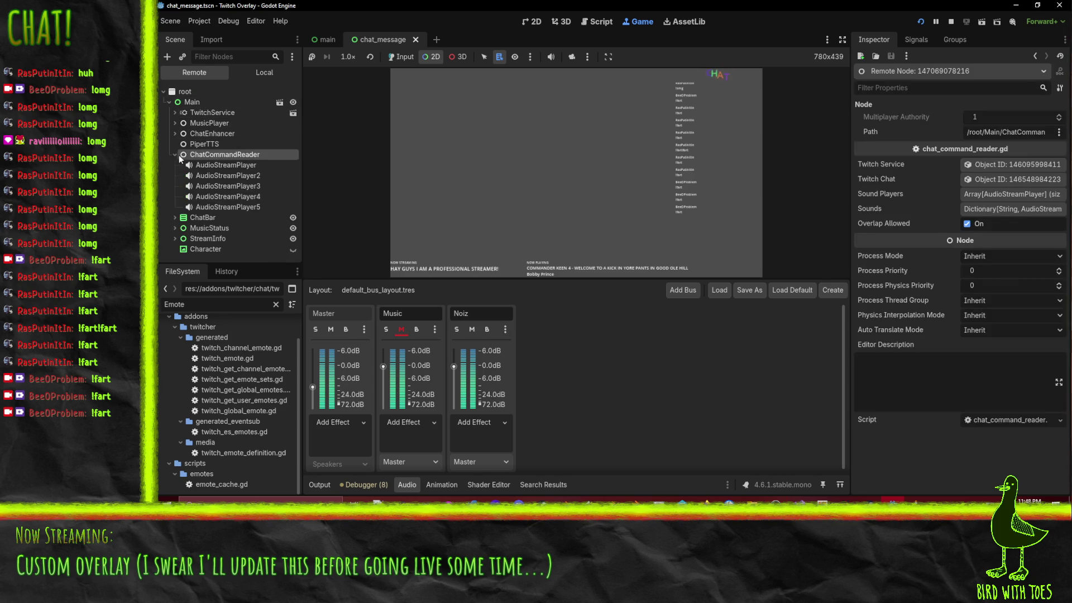
click(1011, 420)
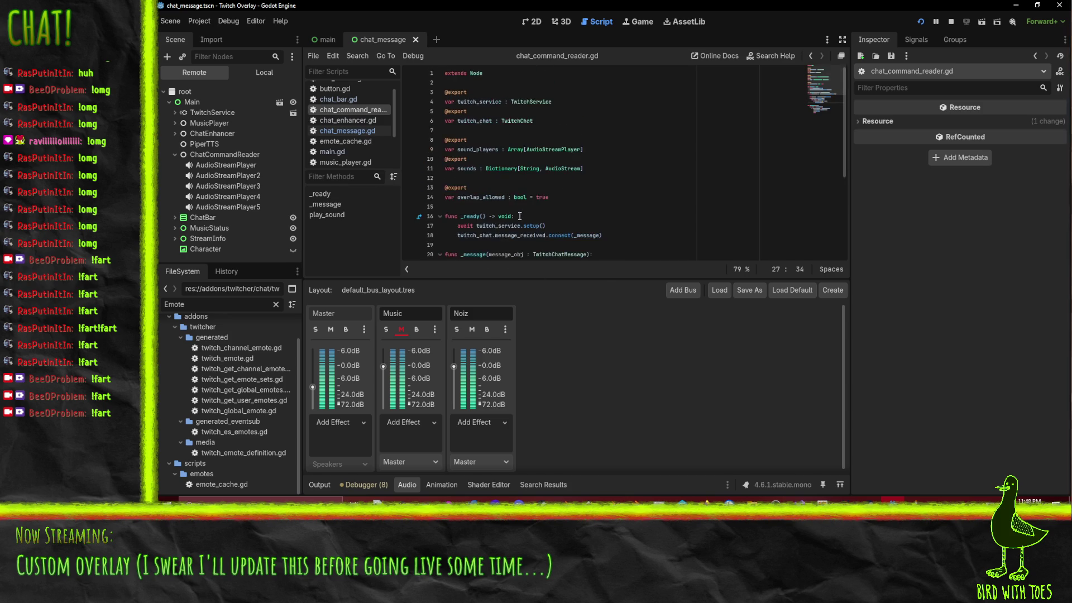
click(468, 150)
click(223, 154)
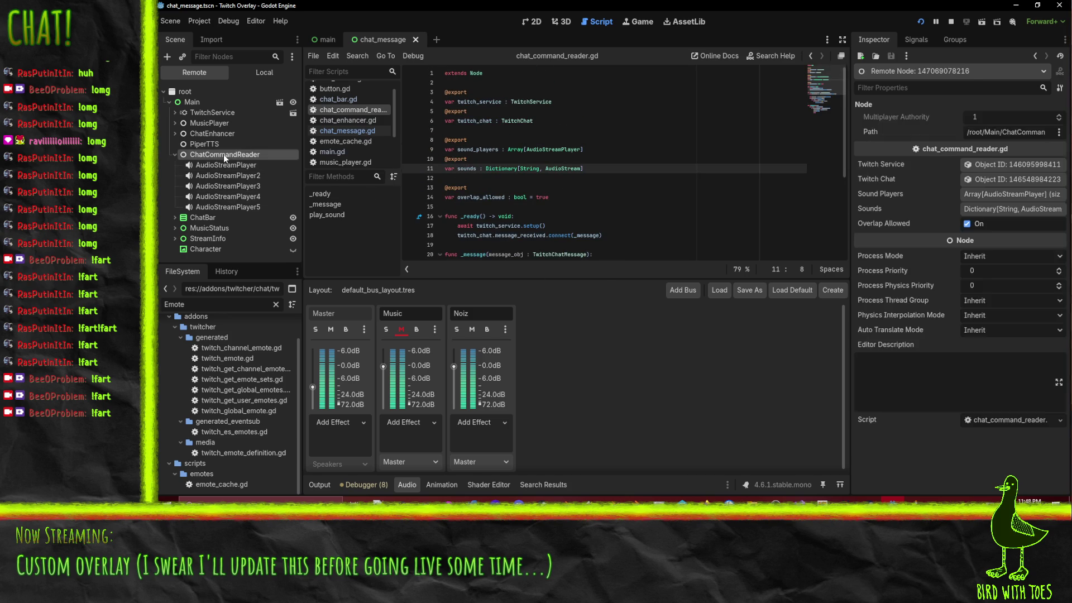
click(1004, 210)
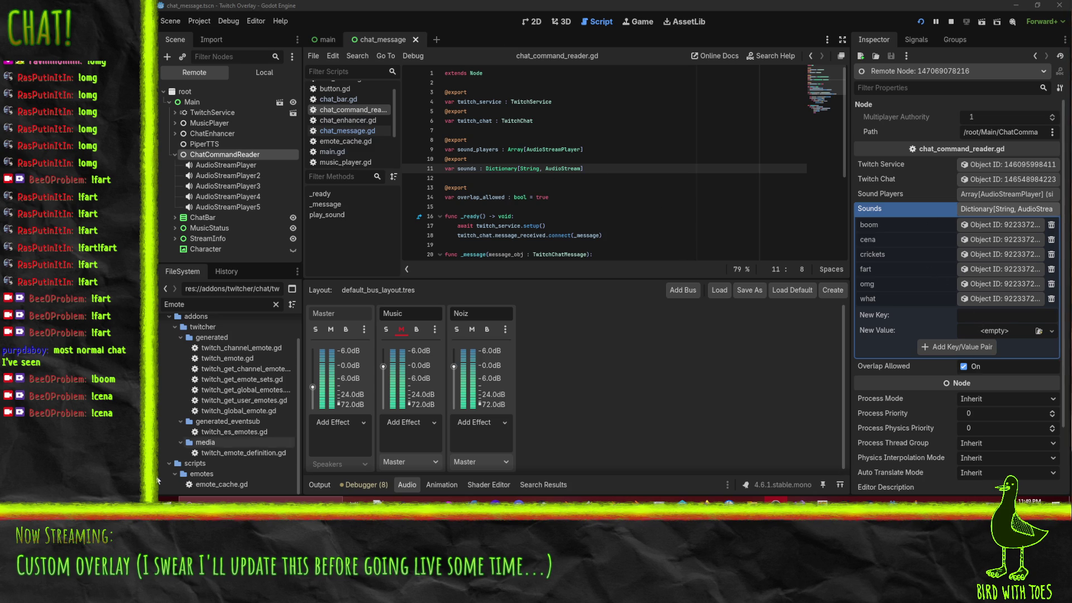
Collapse the addons folder in the FileSystem dock and stop the running overlay
click(994, 316)
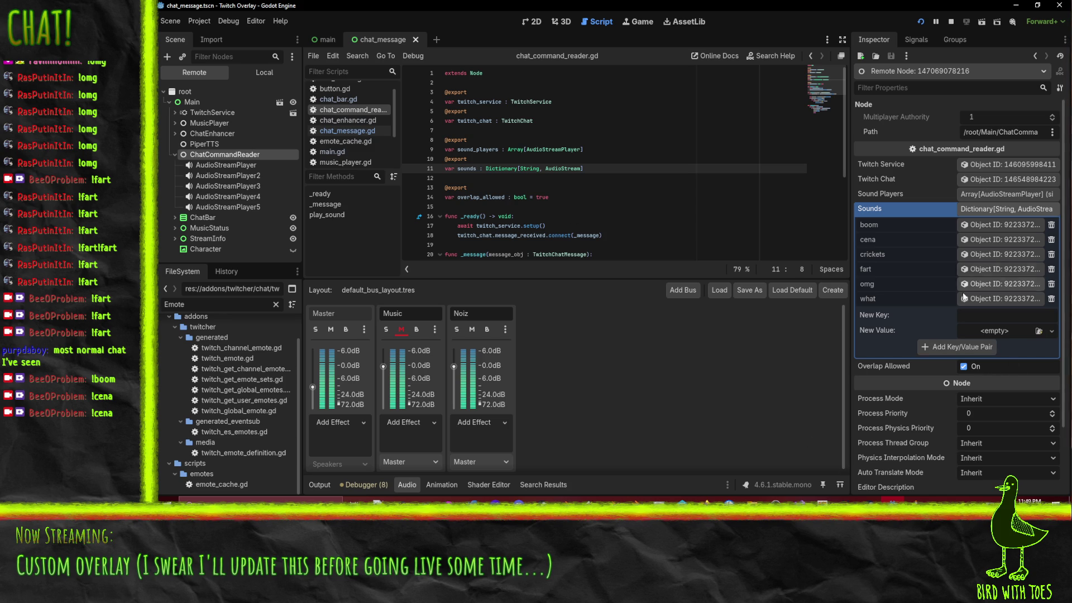
scroll(183, 333, up, 2)
click(170, 344)
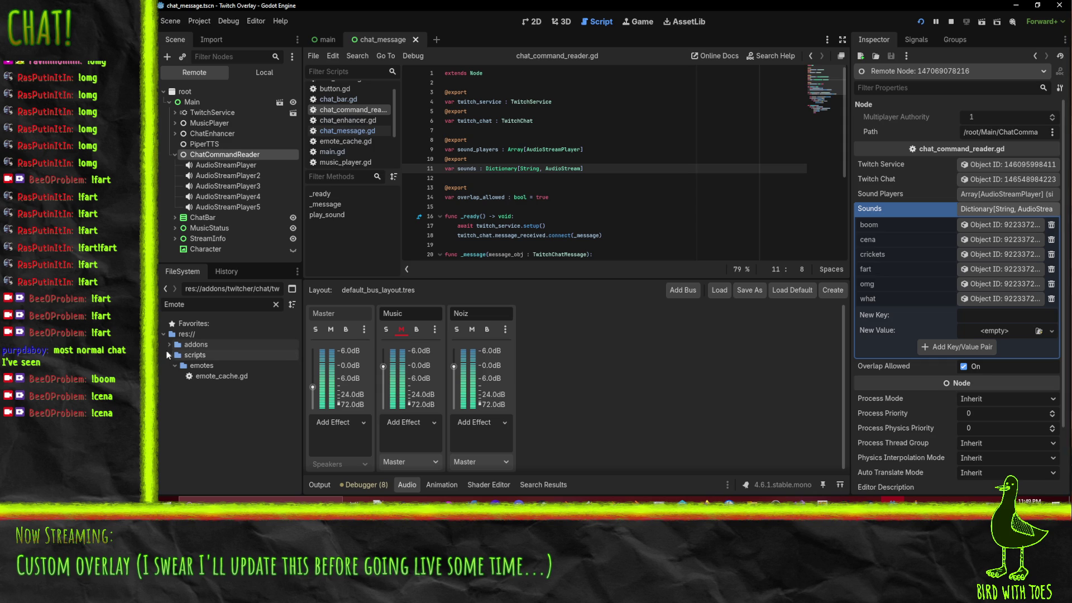
click(194, 355)
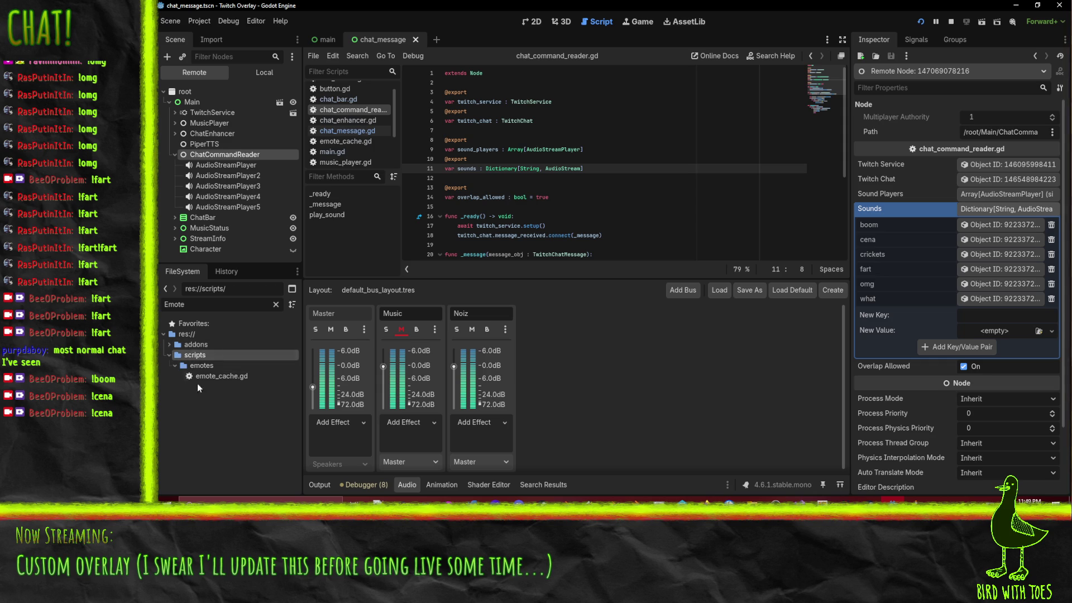
click(175, 336)
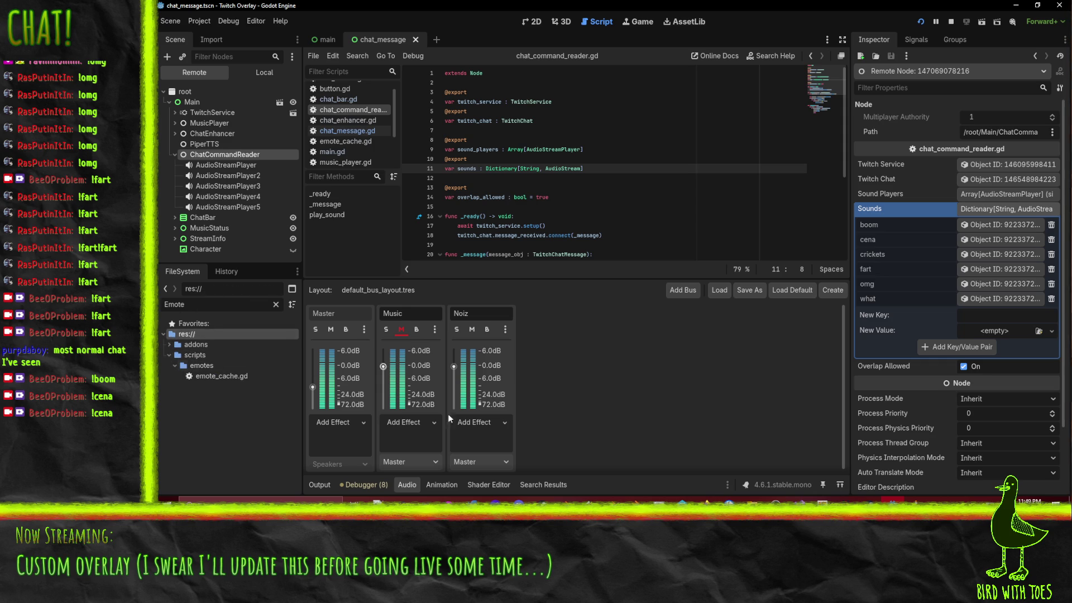
click(950, 21)
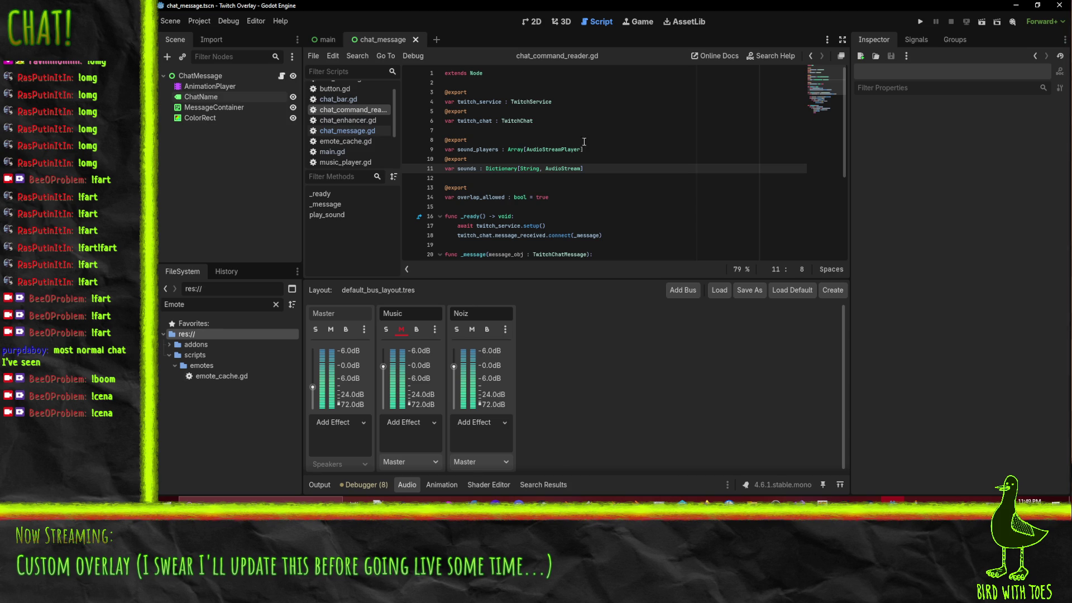
Collapse the emotes and scripts folders and clear the Emote file filter
click(195, 365)
click(174, 366)
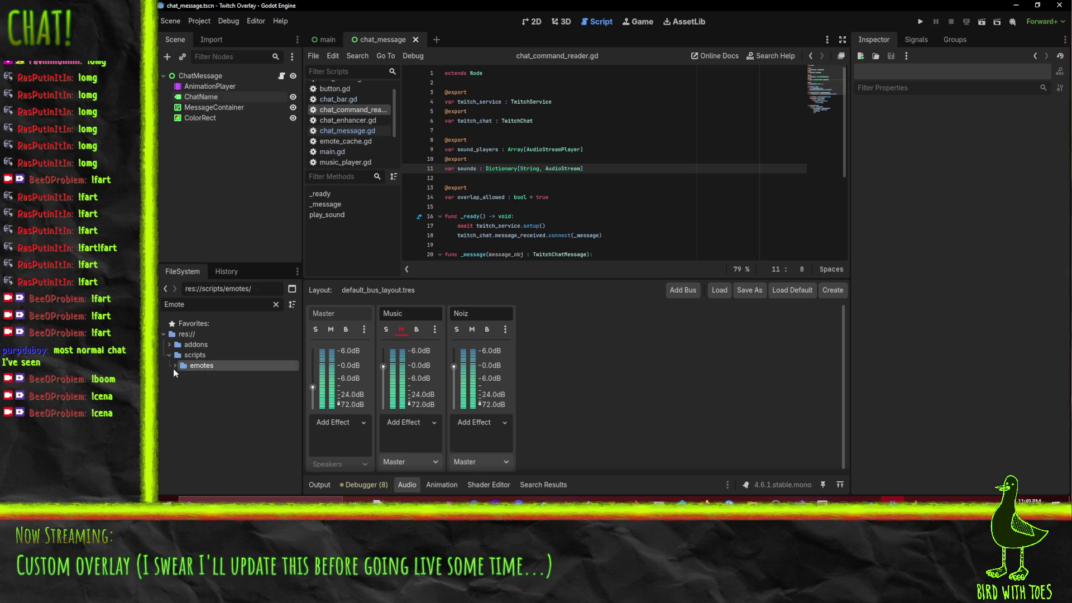
click(187, 356)
click(169, 355)
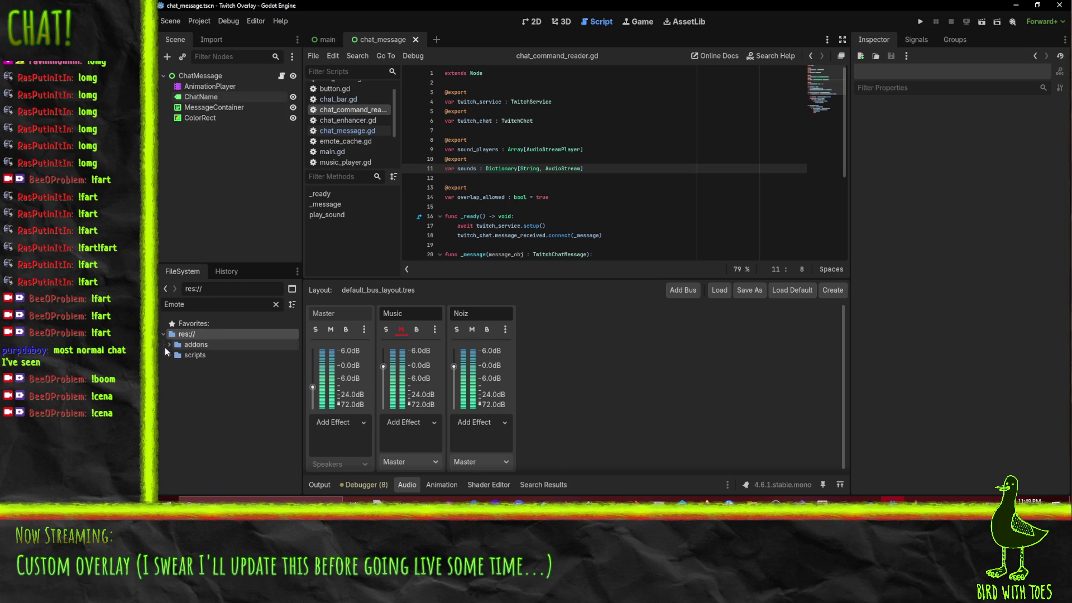
click(169, 356)
click(188, 334)
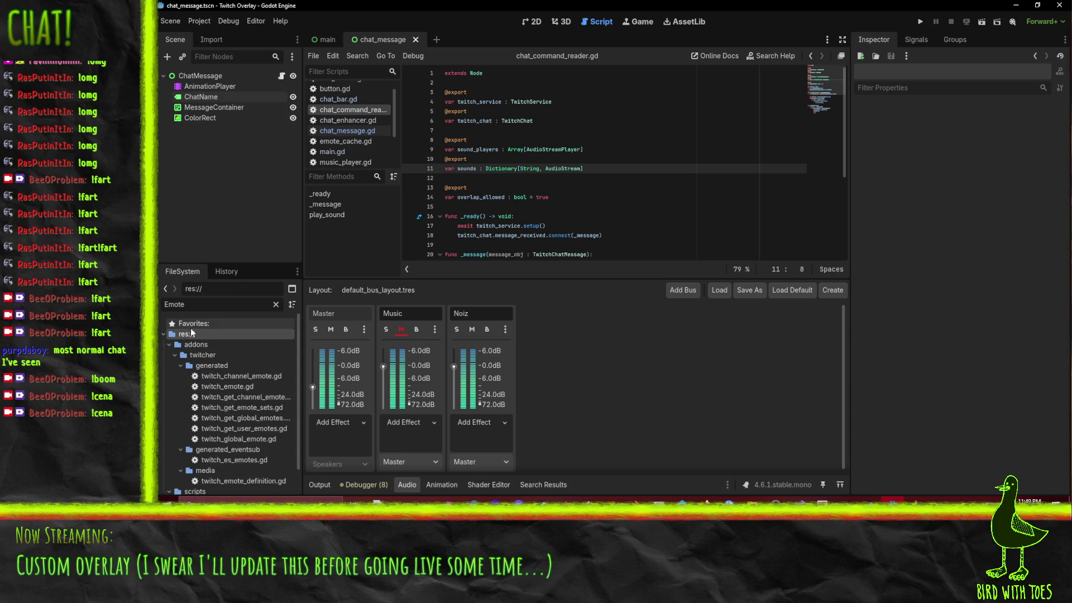
click(275, 304)
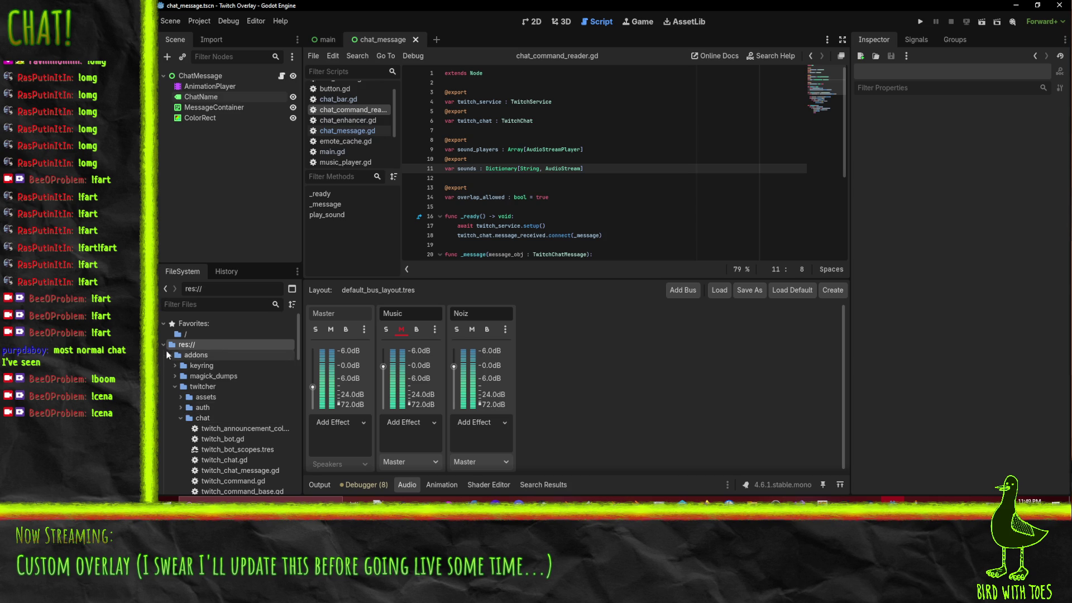
Open the sounds folder, collapse its farts and OMG subfolders, and select the what-bottom-text meme clip
click(170, 375)
click(169, 387)
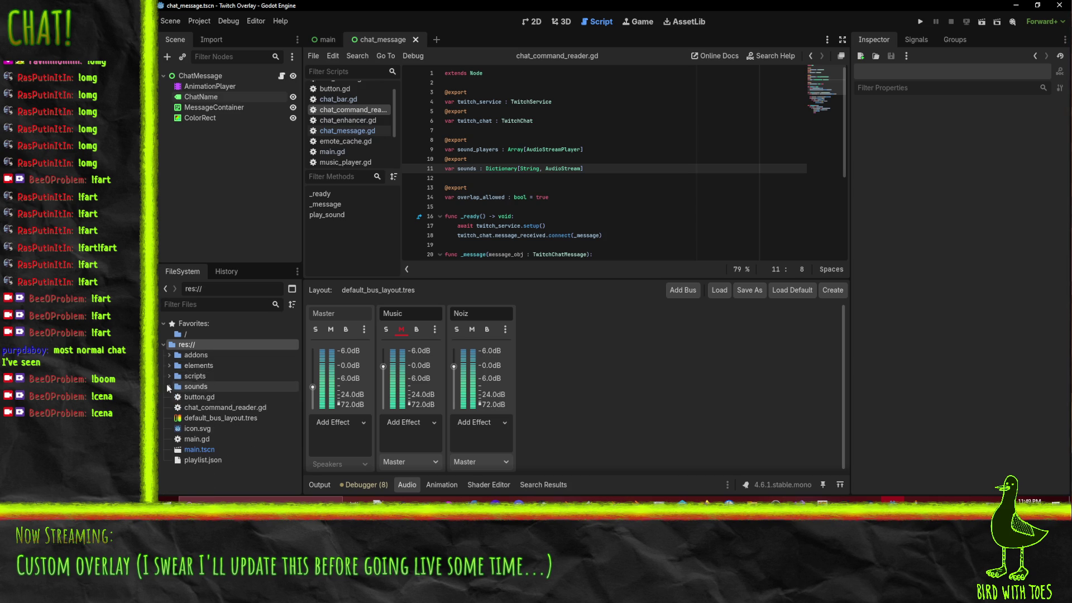
scroll(175, 414, down, 2)
click(174, 417)
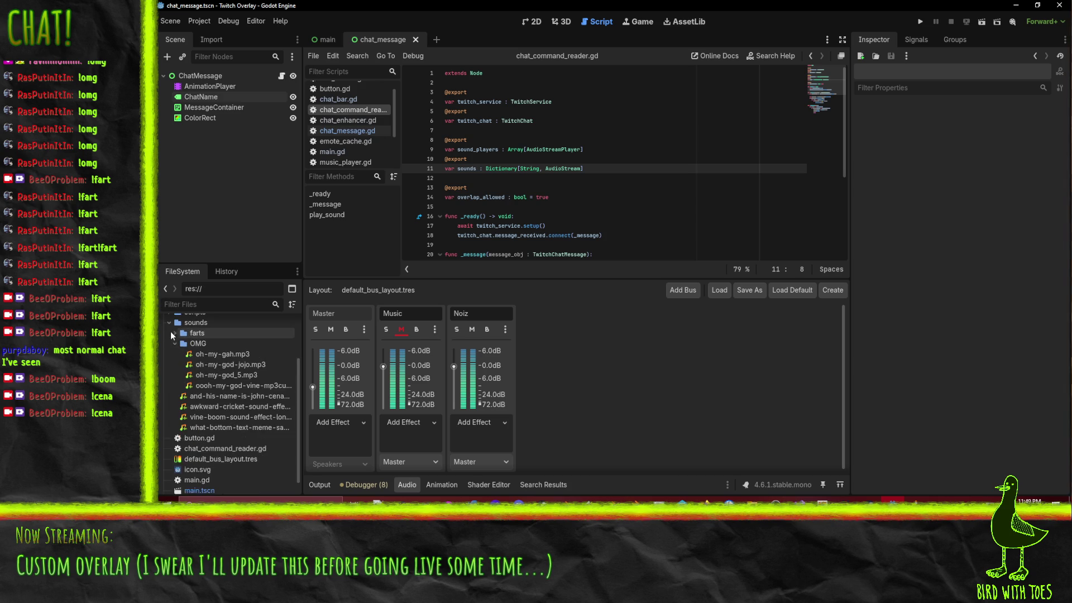
click(175, 355)
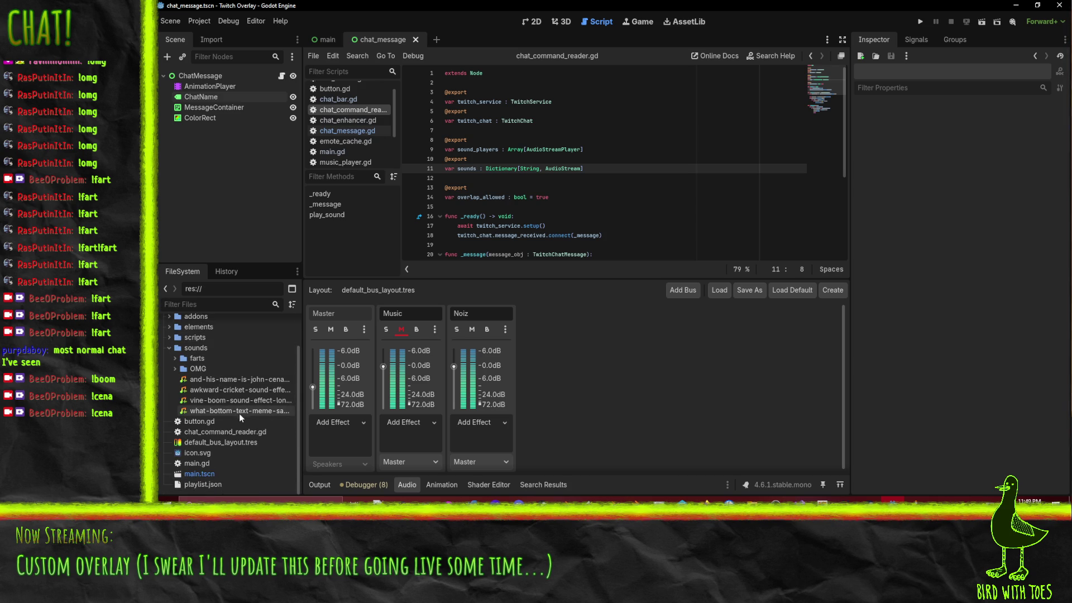
mouse_move(241, 414)
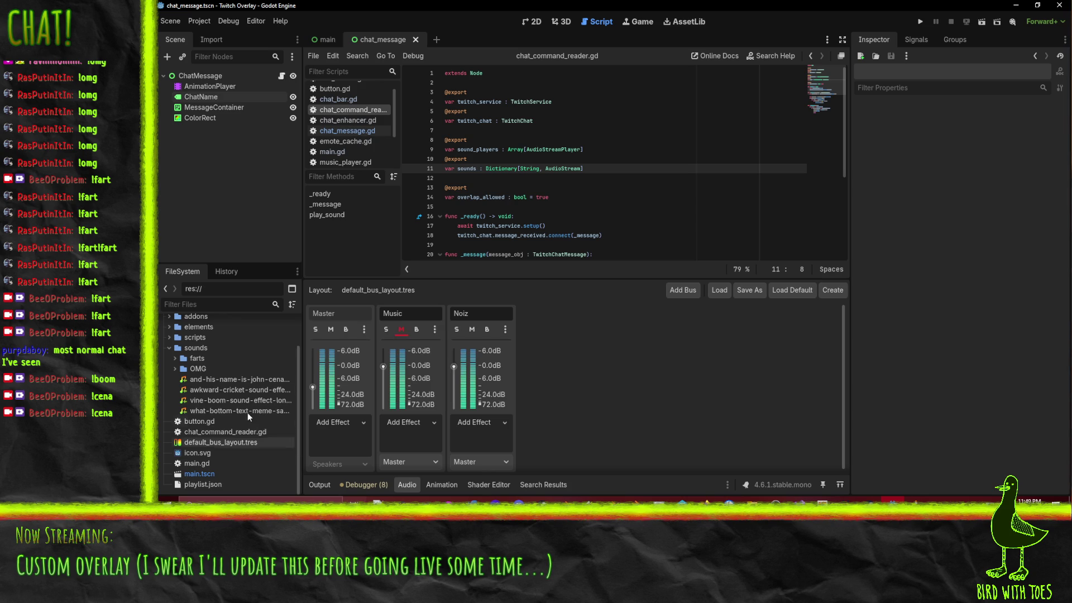
click(229, 413)
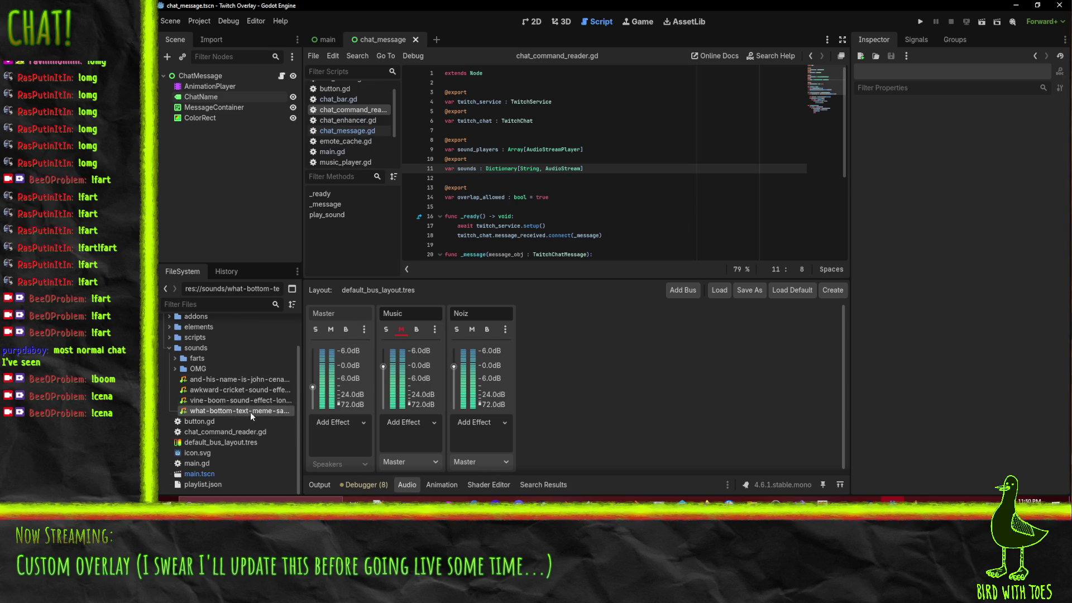
Start a new resource in sounds, look up AudioStreamRandomizer via 'stream', then cancel
right_click(198, 345)
mouse_move(270, 326)
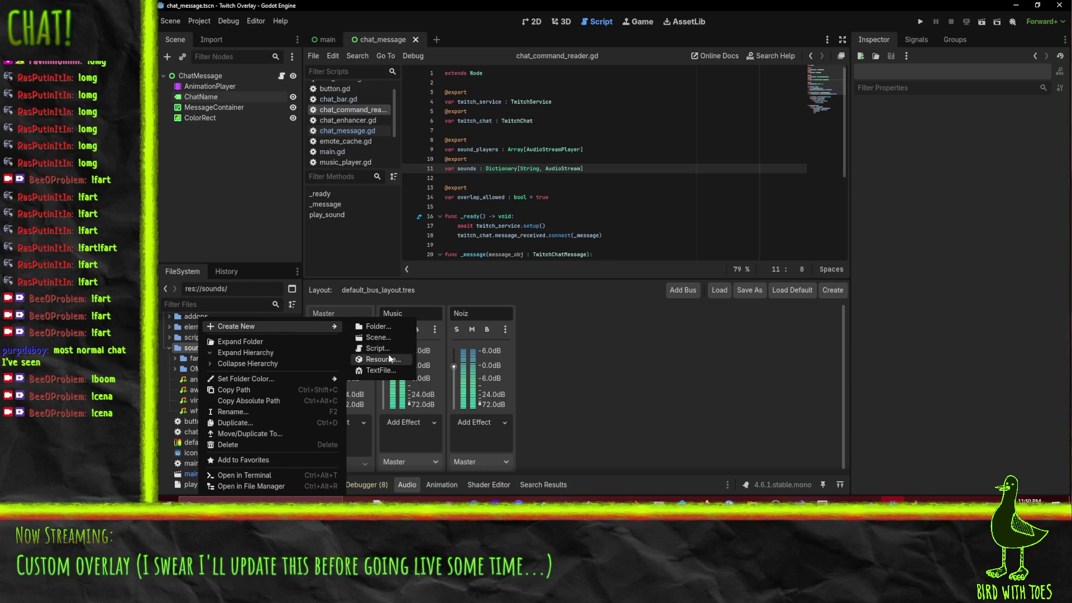
click(382, 359)
text(stream)
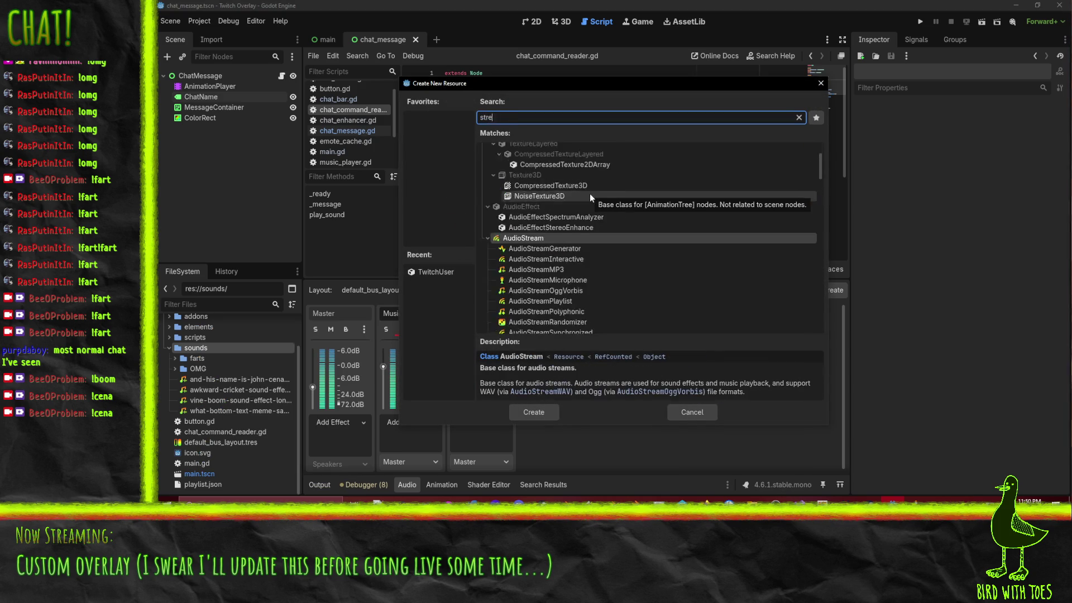
click(535, 245)
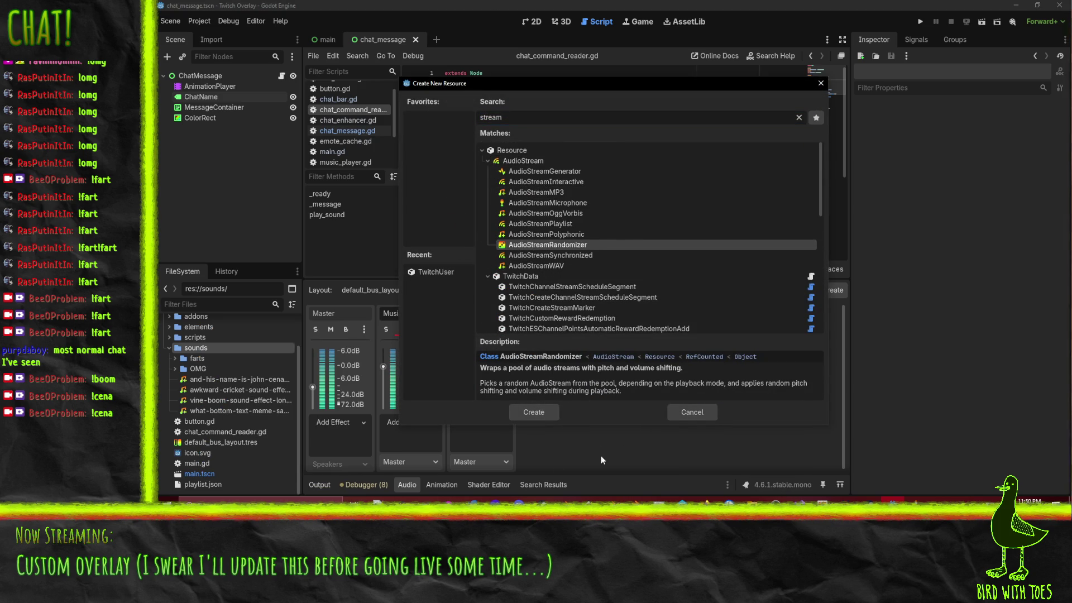
click(692, 414)
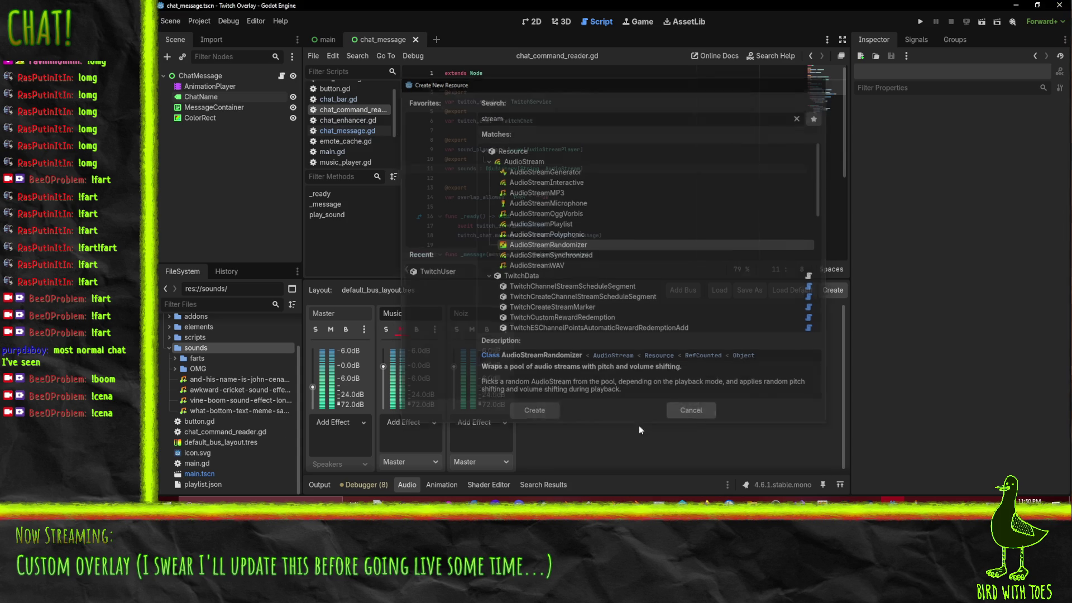
Expand the farts and OMG sound folders and select oh-my-gah.mp3
click(175, 358)
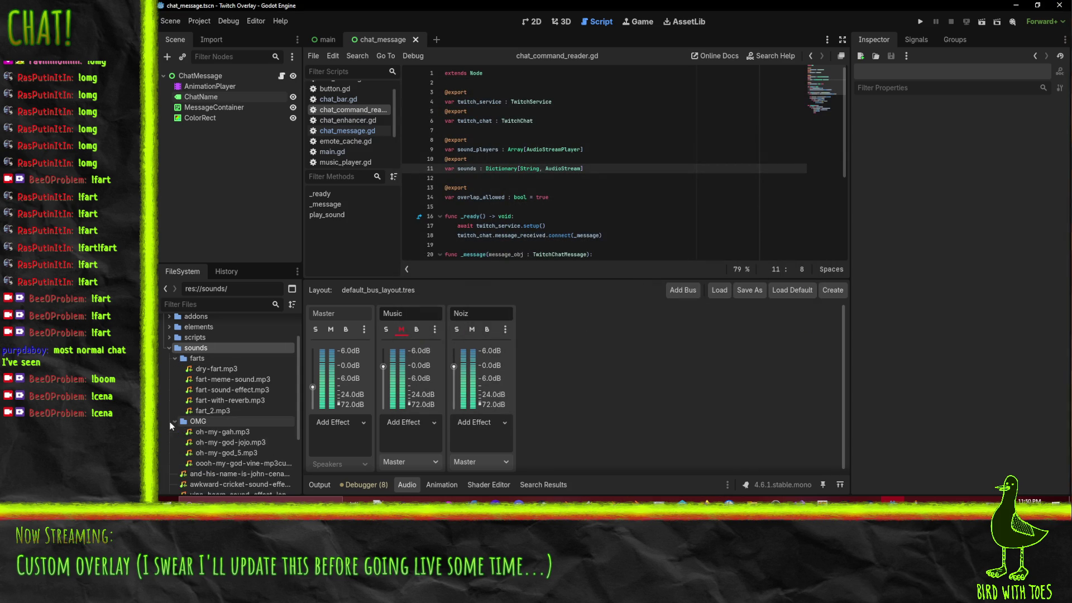
click(176, 423)
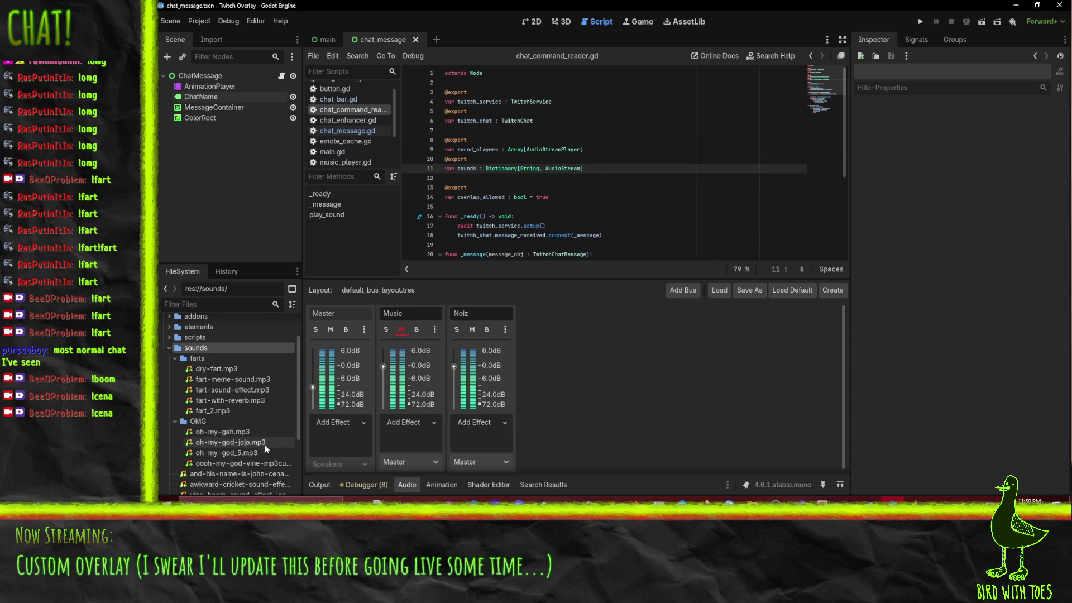
mouse_move(267, 450)
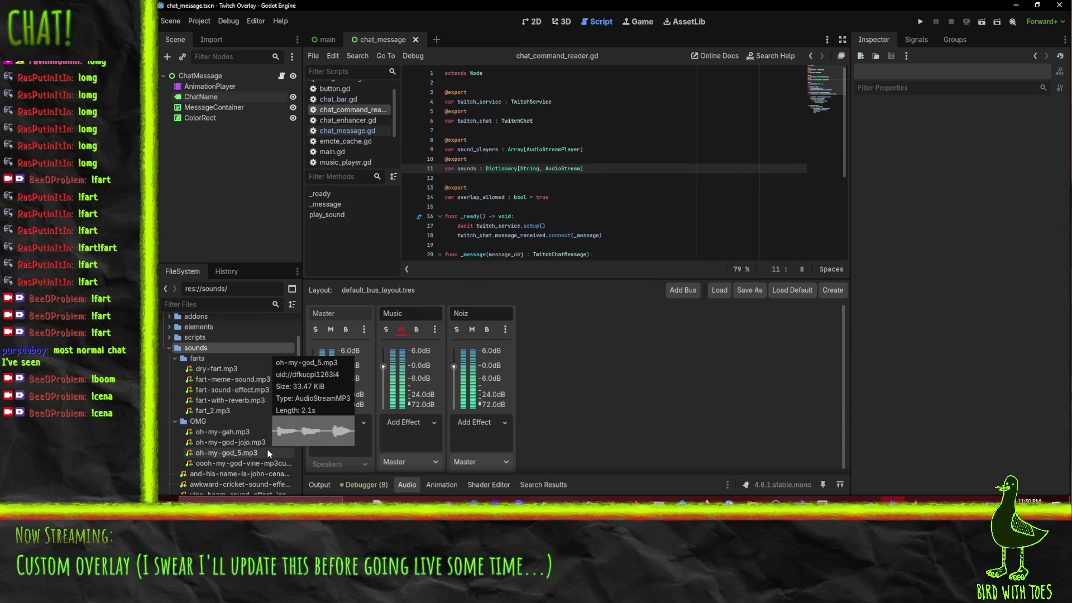
click(234, 429)
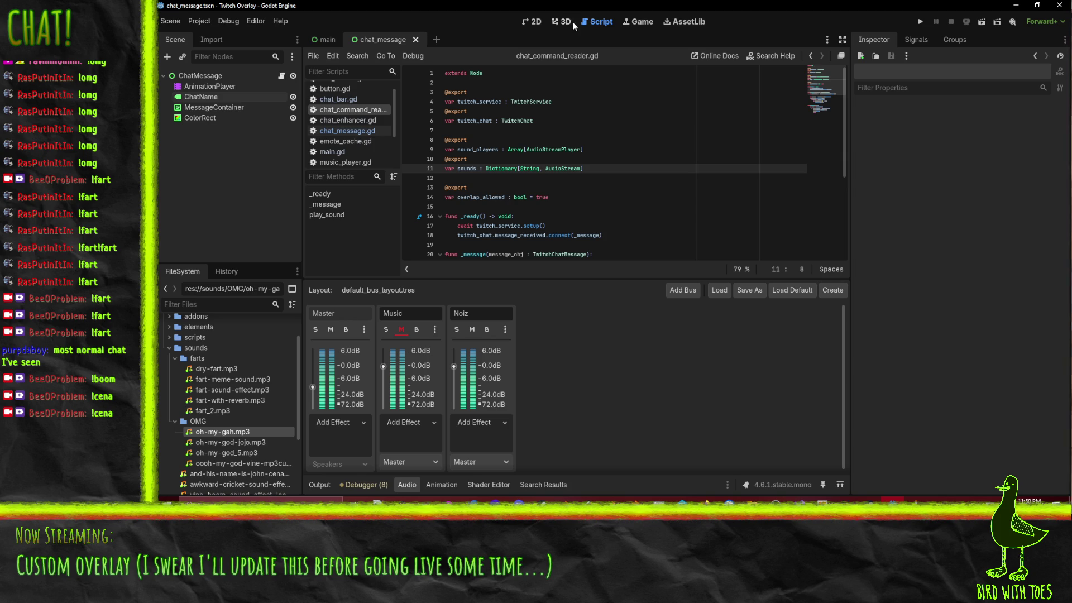
Switch to the 2D workspace and pan the canvas to the chat_message scene
click(530, 22)
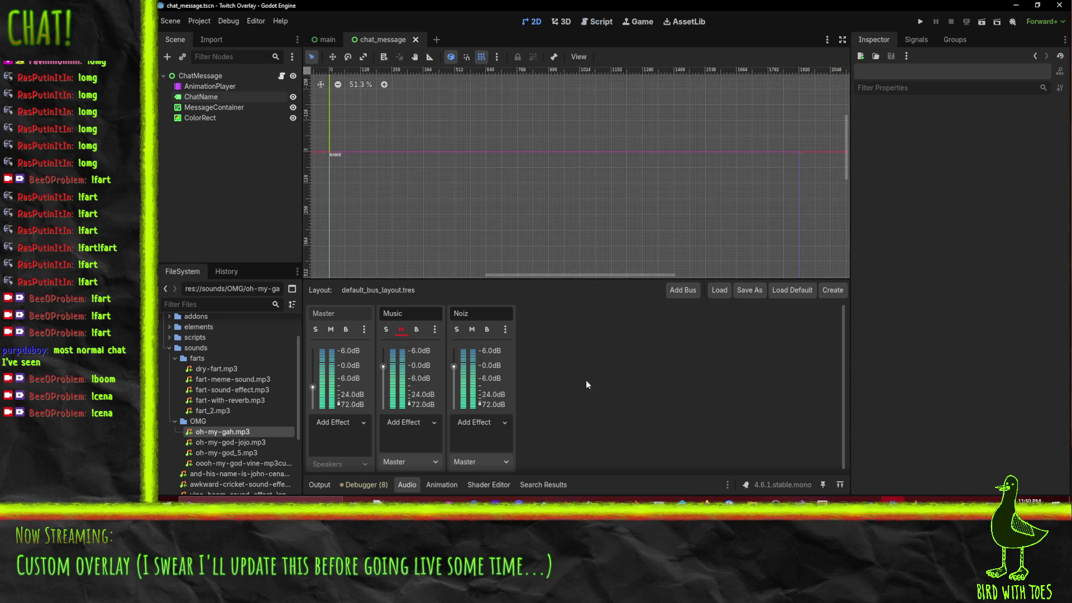
drag(403, 182, 526, 149)
Add a Label reading 'words' and move it under MessageContainer
right_click(198, 98)
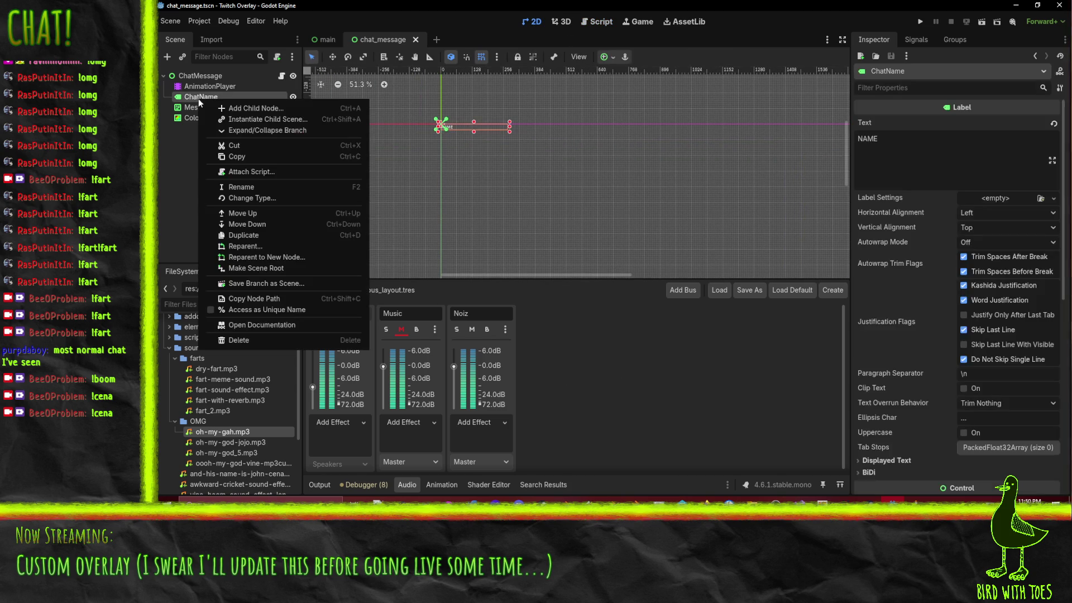
click(241, 108)
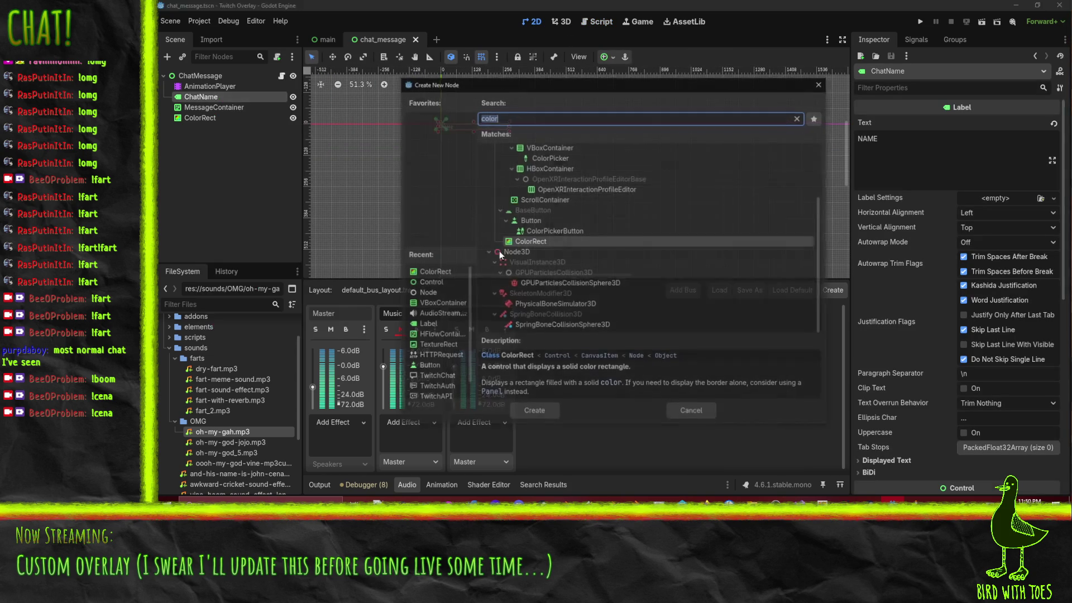
text(label)
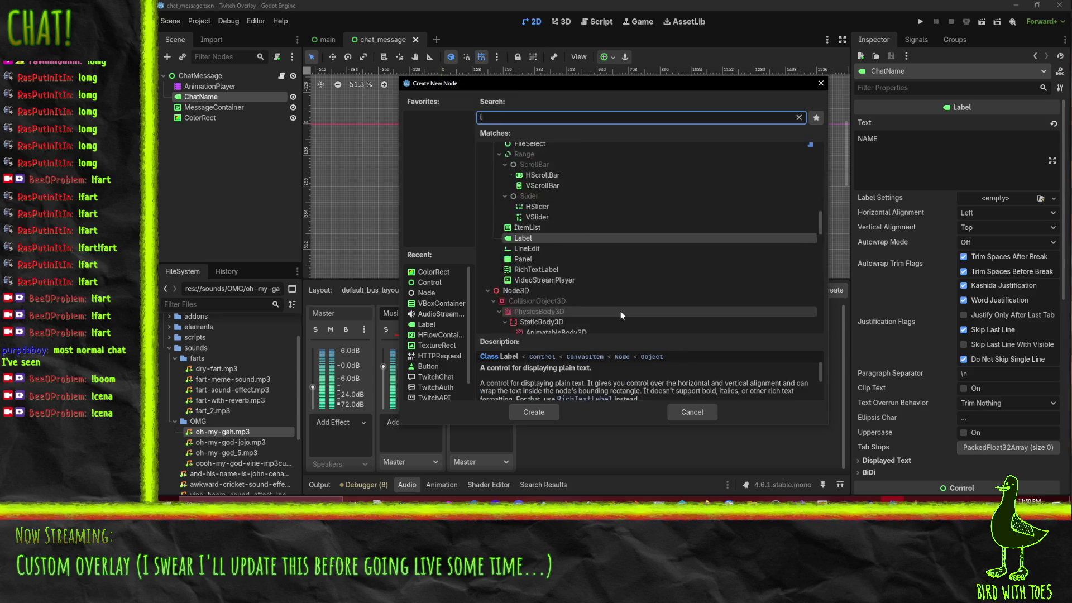
click(534, 412)
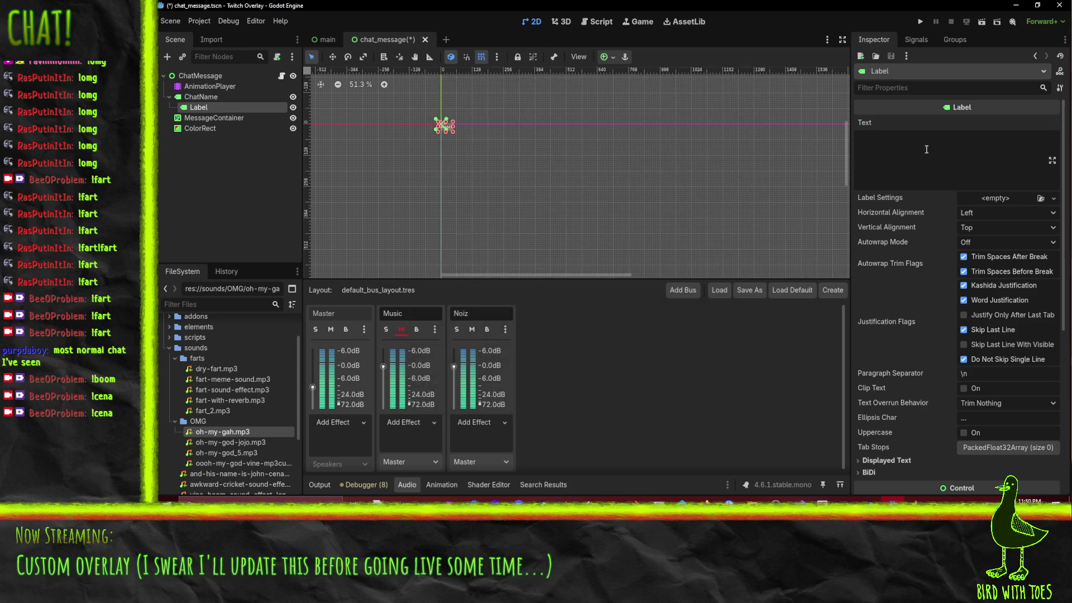
click(927, 146)
text(words)
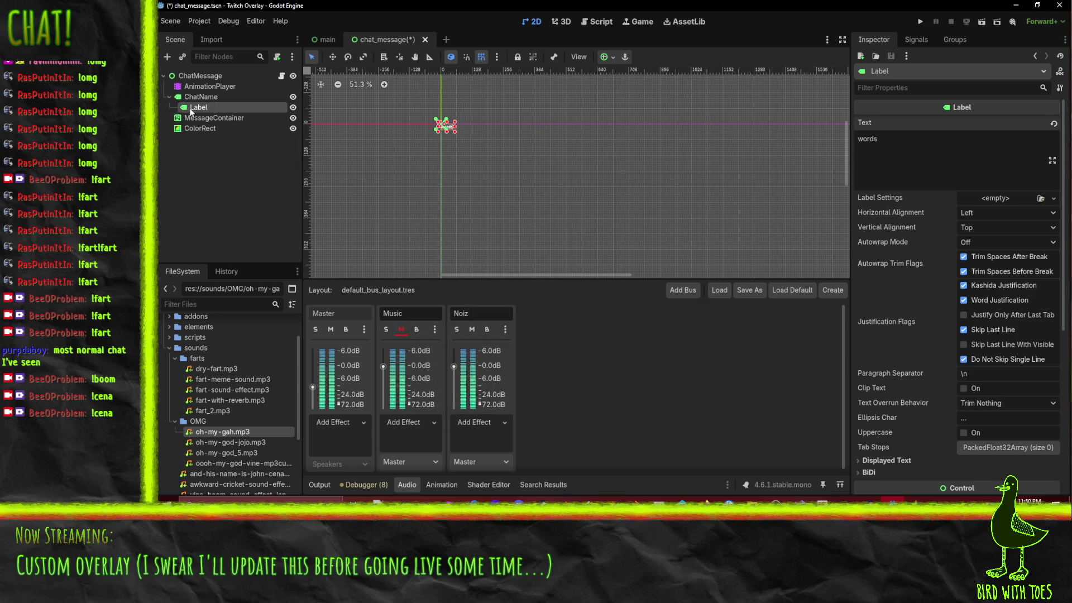
drag(200, 111, 207, 118)
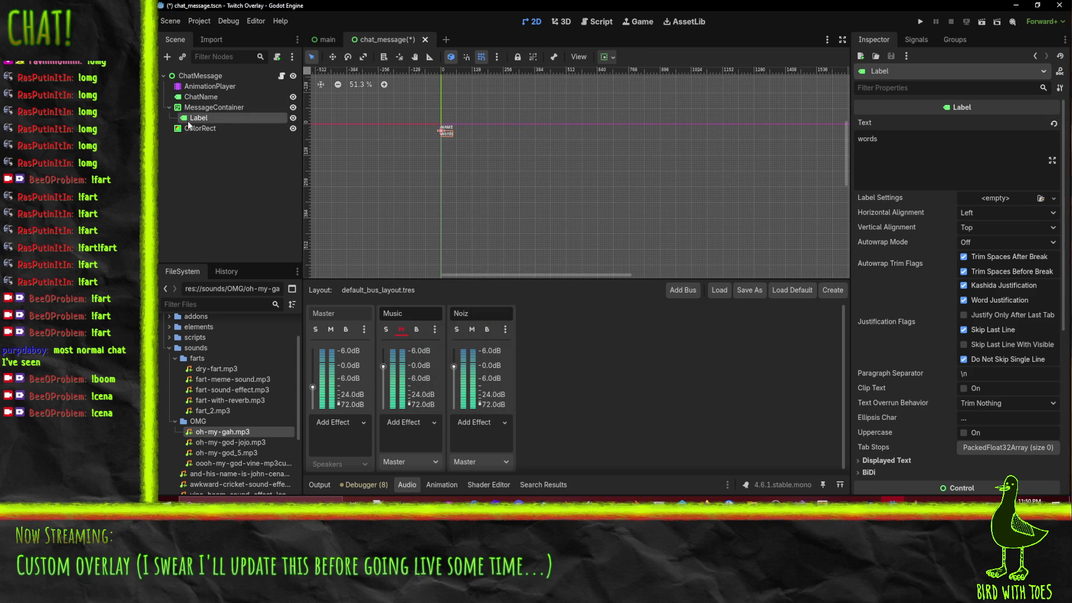
Duplicate the 'words' label several times, undo all of it, and switch to main.tscn
key(ctrl+d)
key(ctrl+d)
key(ctrl+d)
key(ctrl+d)
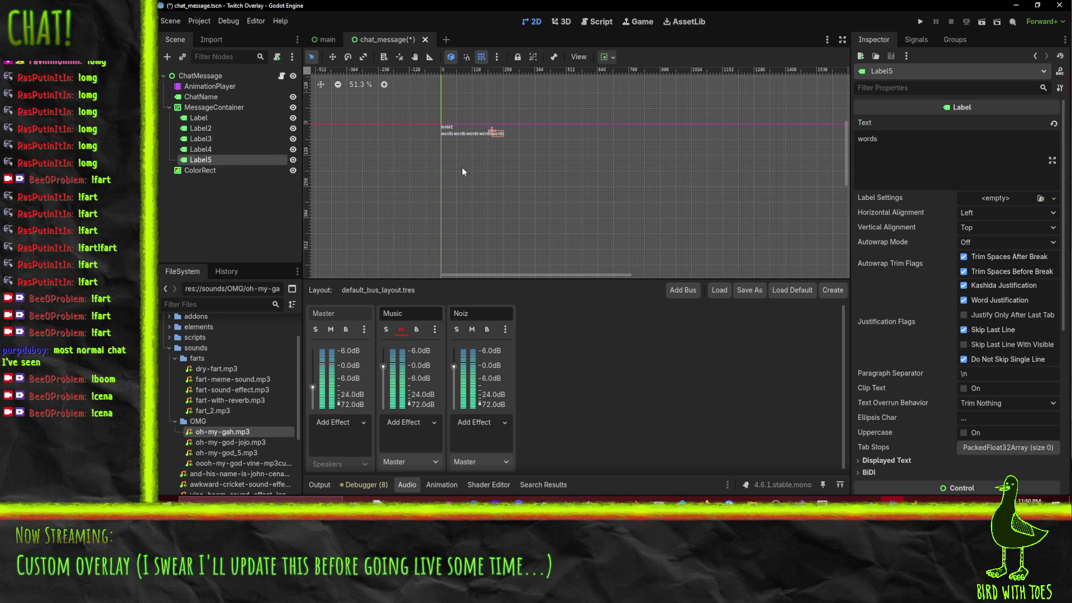
scroll(597, 187, down, 3)
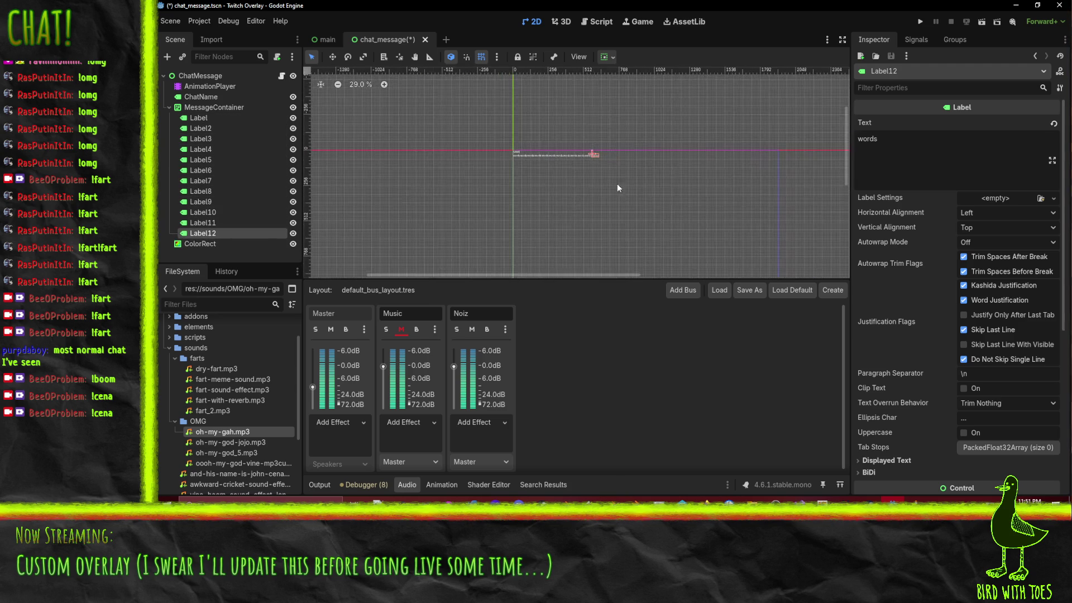
scroll(577, 173, up, 1)
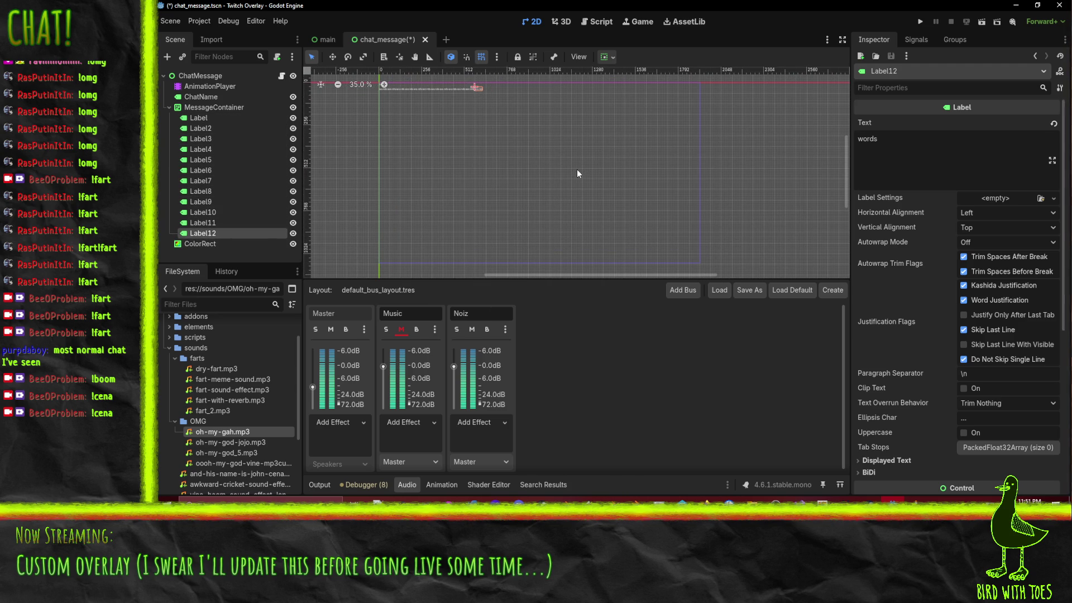
key(ctrl+d)
key(ctrl+d)
key(ctrl+d)
key(ctrl+d)
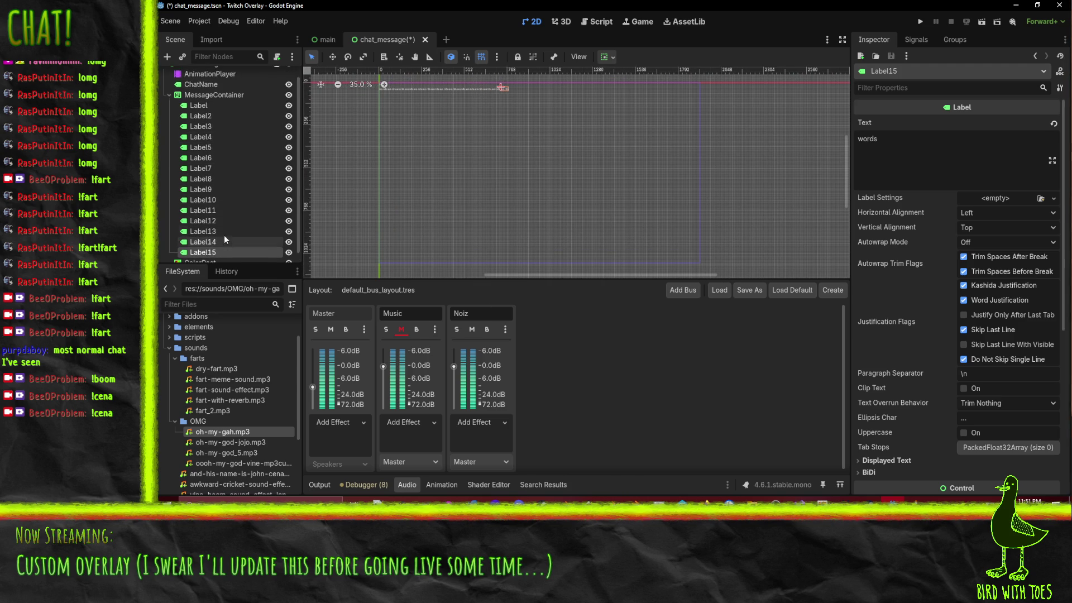
key(ctrl+d)
key(ctrl+d)
key(ctrl+d)
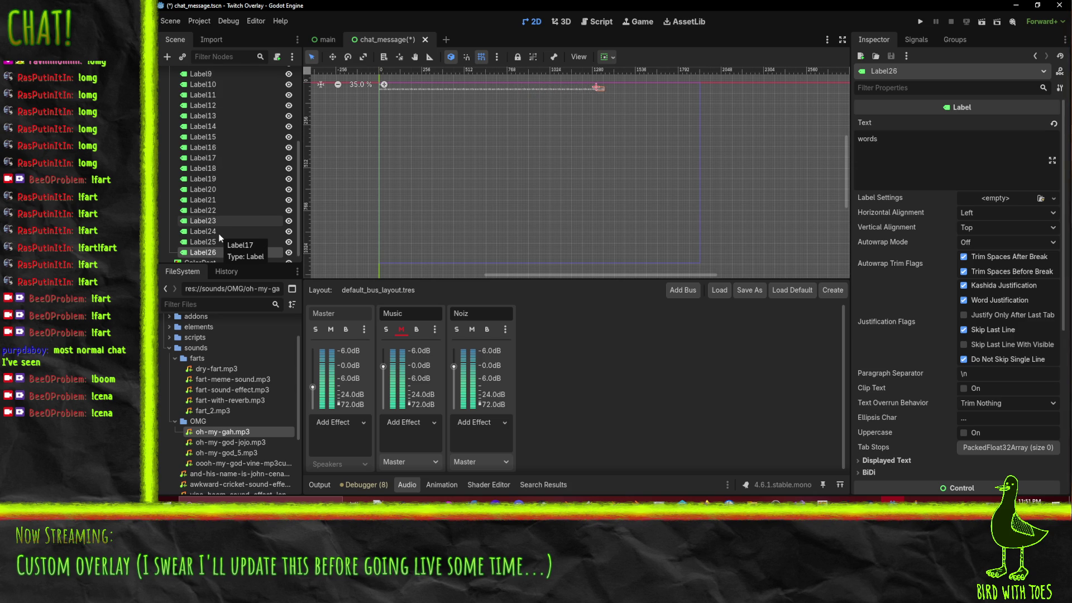
key(ctrl+z)
key(ctrl+z)
key(ctrl+z)
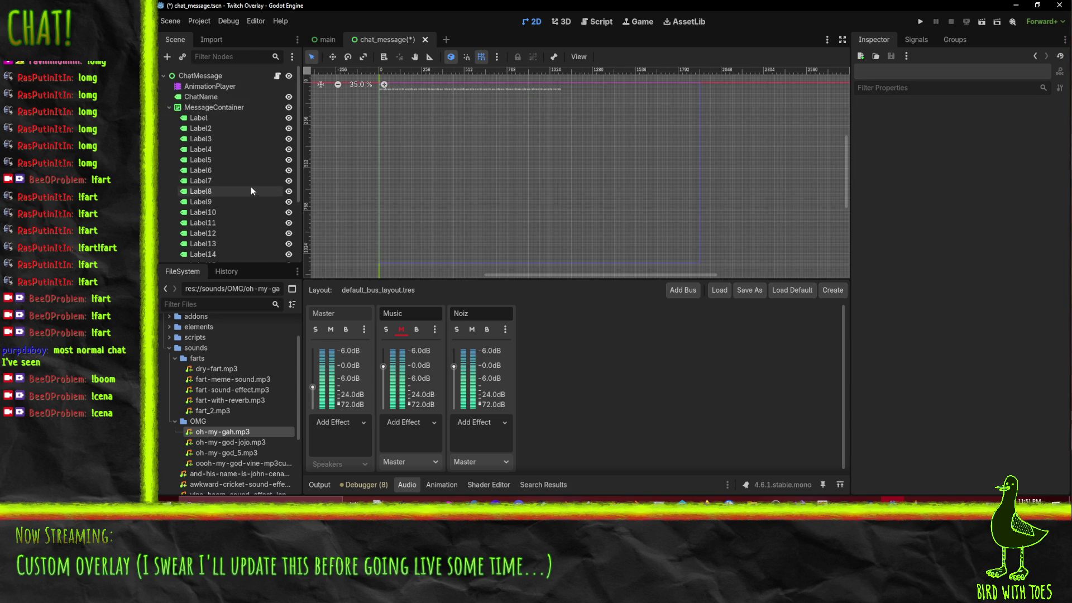
key(ctrl+z)
key(ctrl+z)
key(ctrl+z)
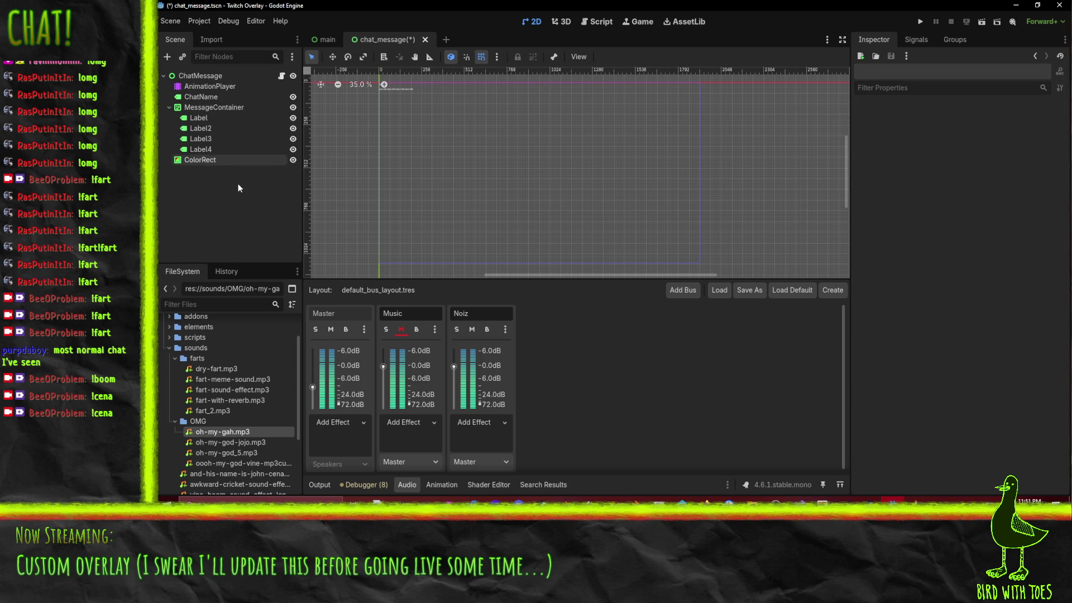
key(ctrl+z)
key(ctrl+z)
key(ctrl+z)
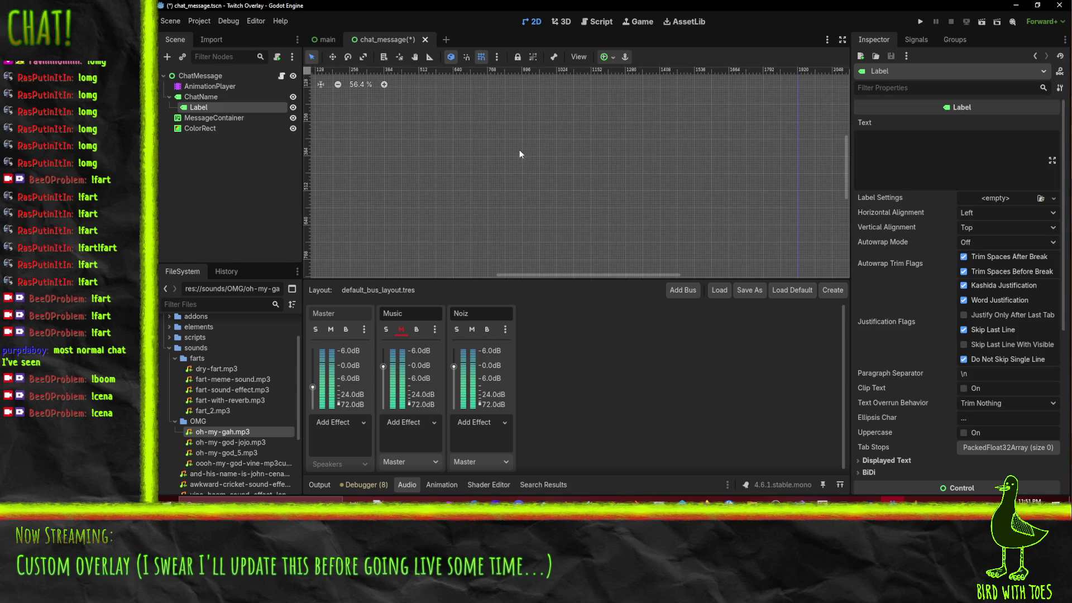
click(327, 40)
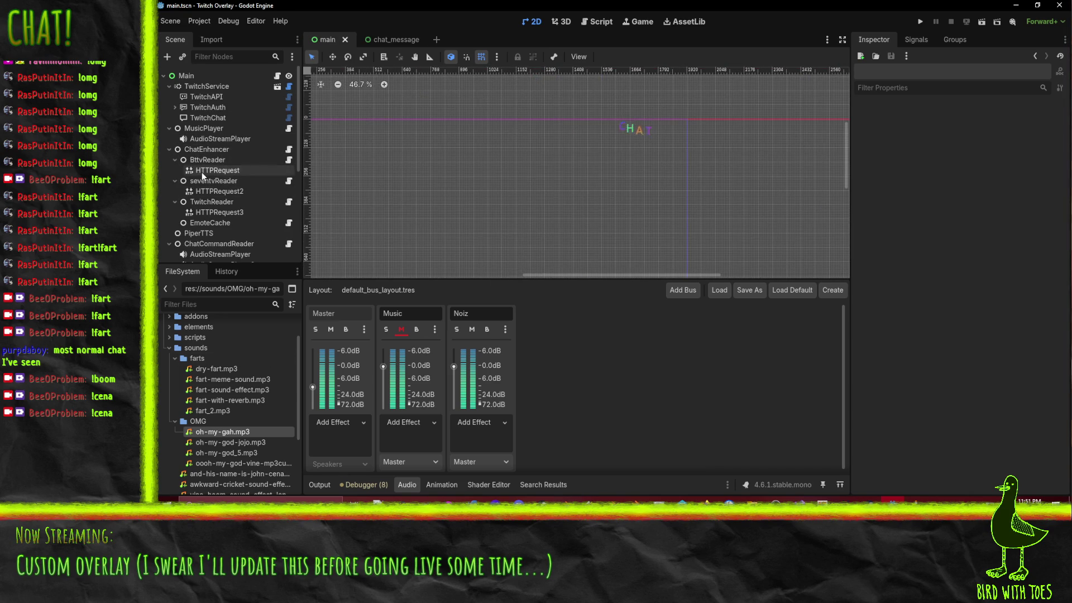
Collapse MusicPlayer and ChatEnhancer, then instance chat_message.tscn from res://elements under MessagesAnchor
click(169, 129)
click(169, 138)
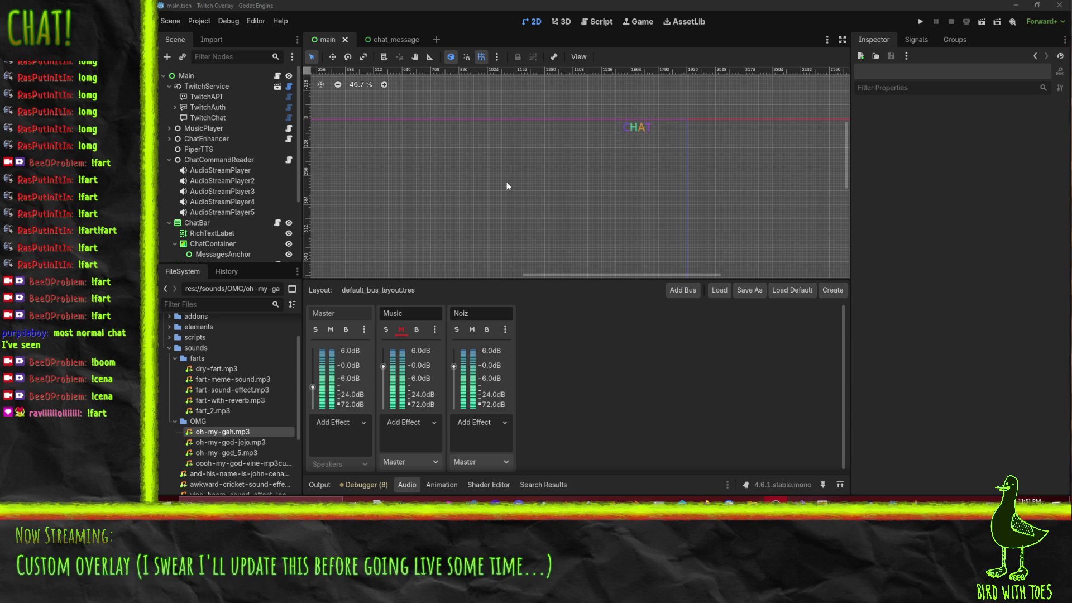
scroll(210, 223, down, 3)
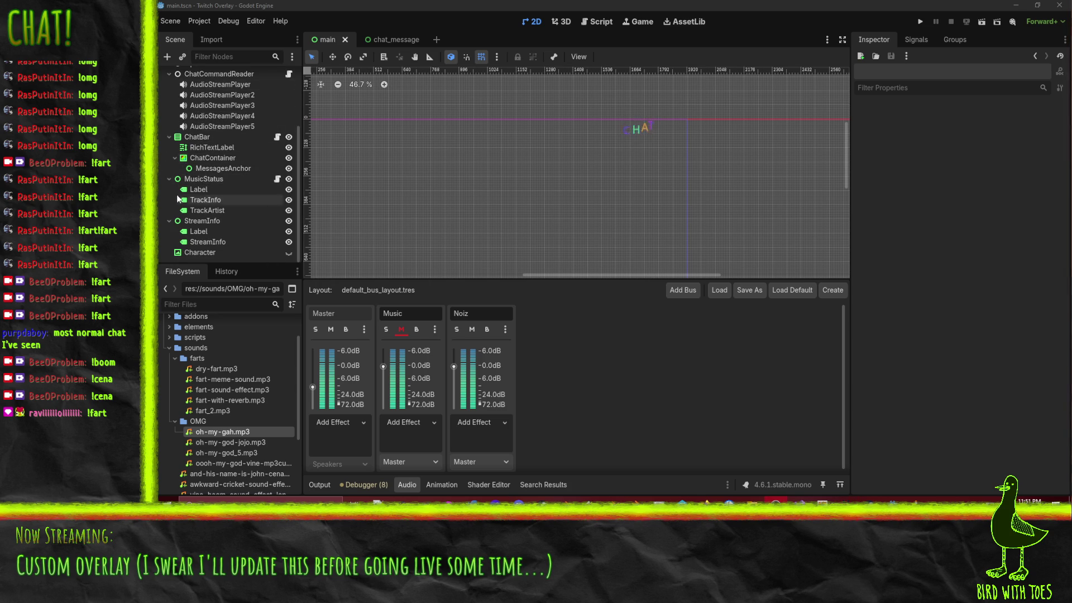
scroll(217, 233, up, 3)
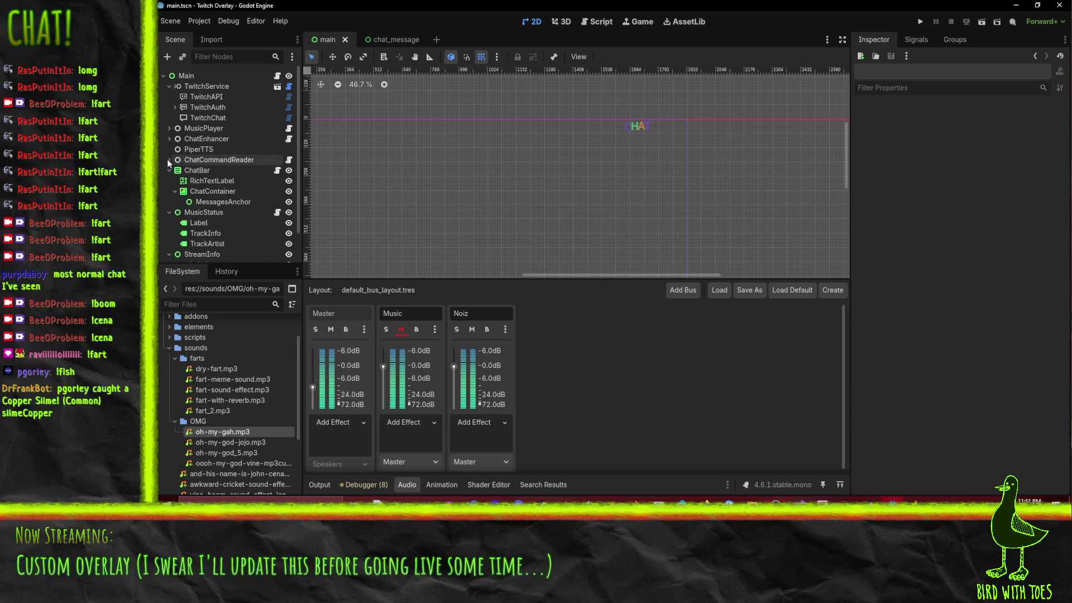
click(223, 203)
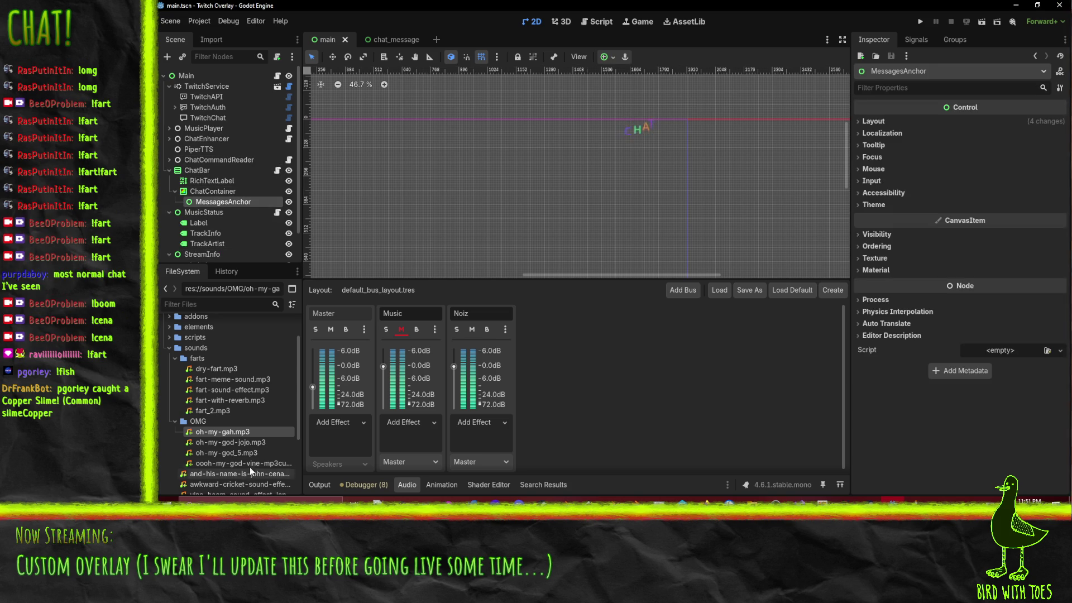
click(172, 358)
scroll(171, 356, up, 2)
click(169, 365)
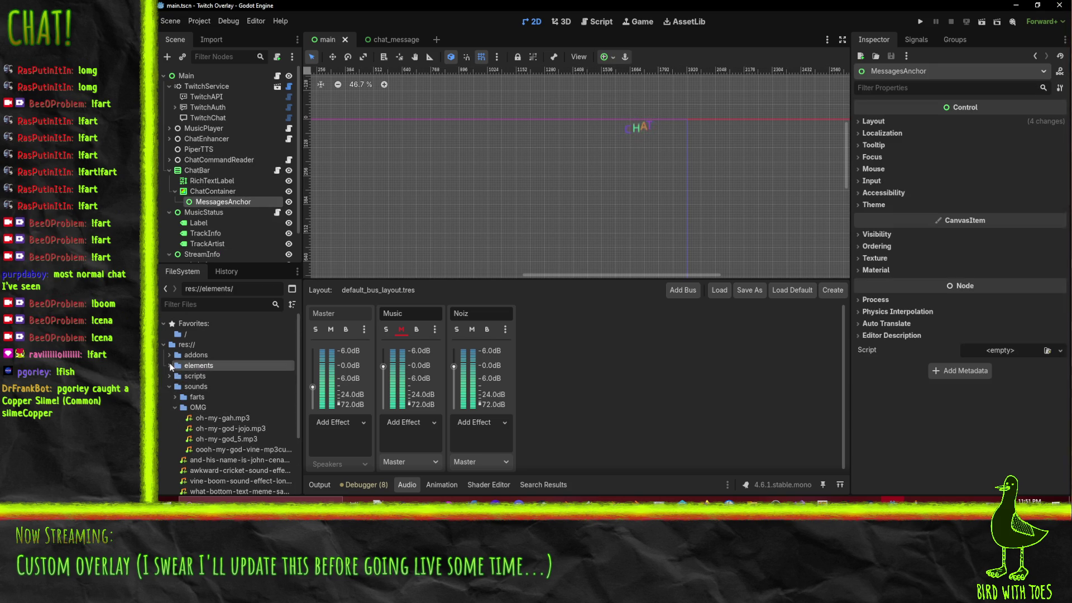
drag(218, 386, 228, 197)
Make ChatMessage's children editable and add a Label reading 'words' under MessageContainer
scroll(475, 165, down, 1)
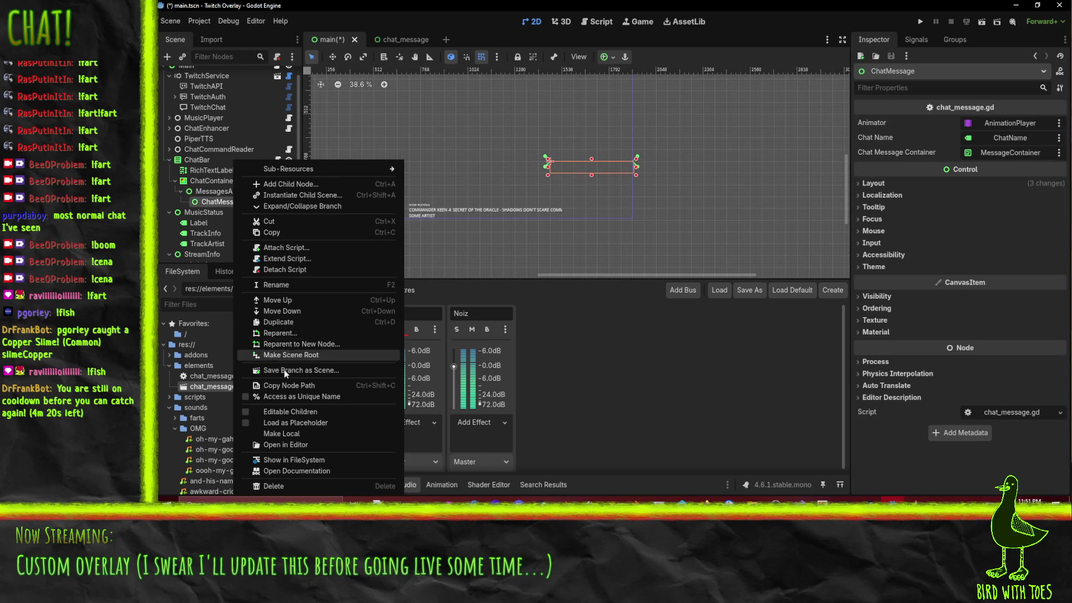
click(274, 412)
click(230, 233)
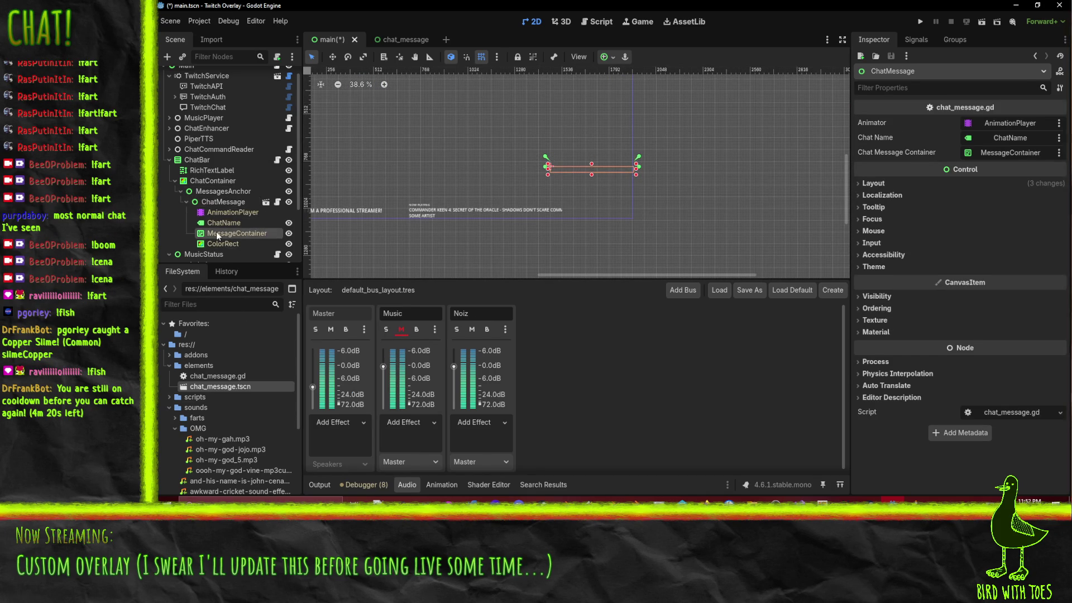
right_click(228, 233)
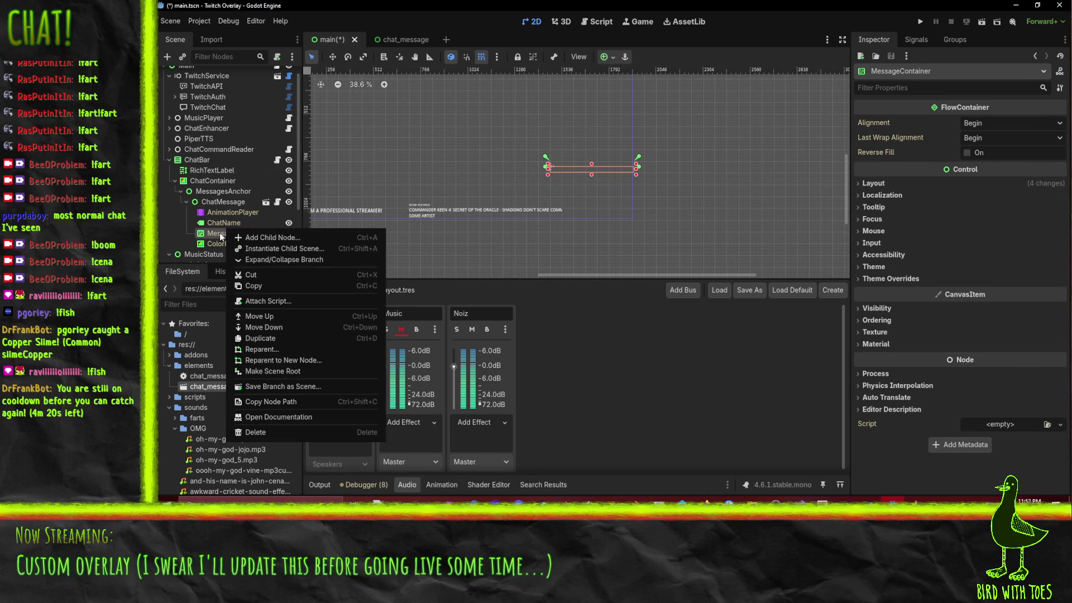
click(263, 238)
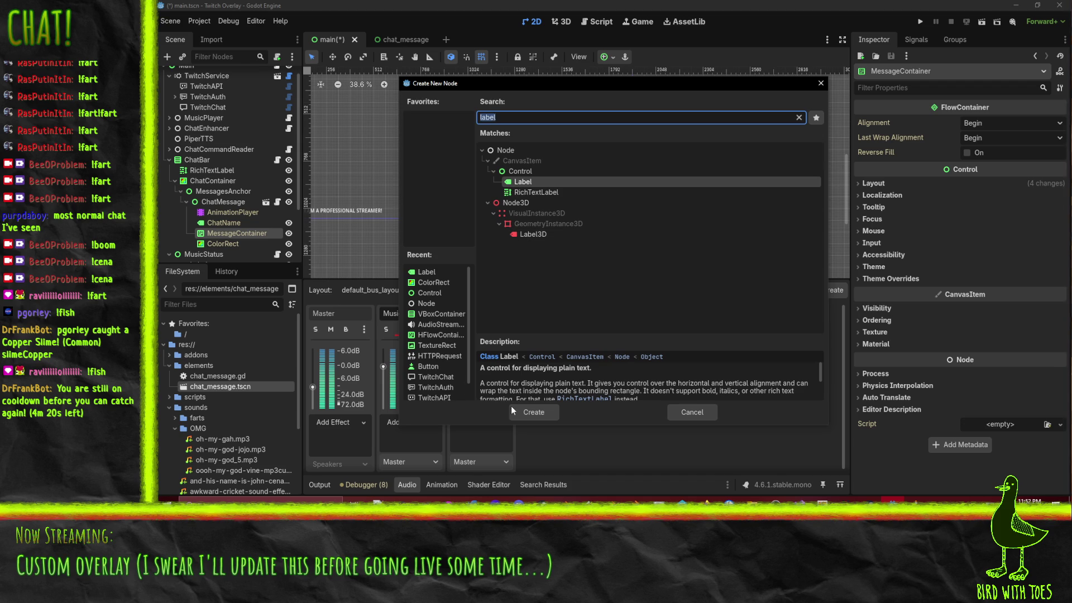
click(512, 412)
click(879, 151)
text(words)
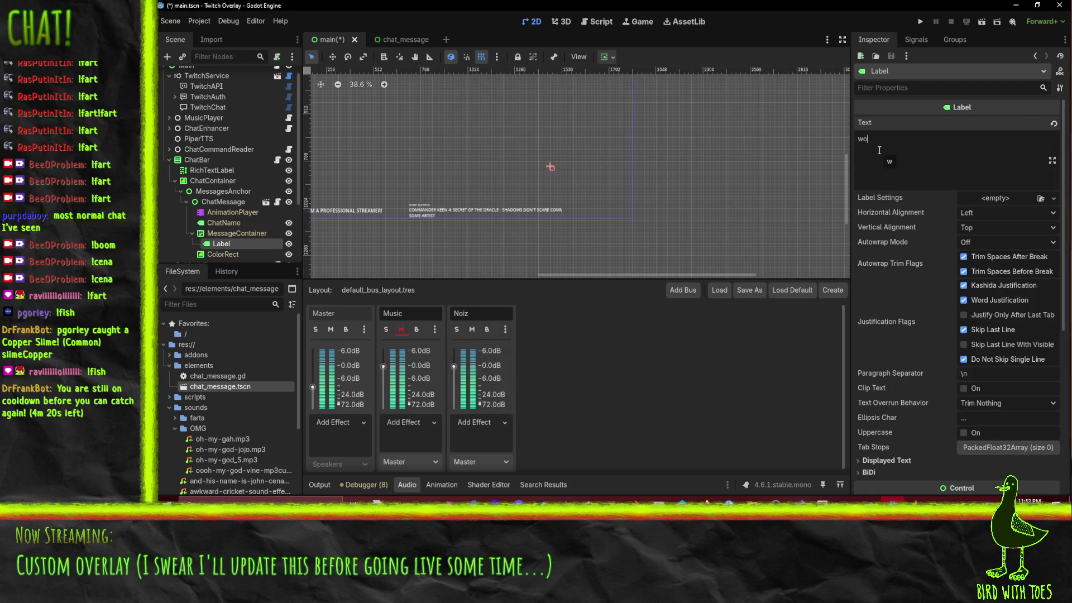
Drag the ChatMessage box taller in the canvas and check its child nodes
click(262, 233)
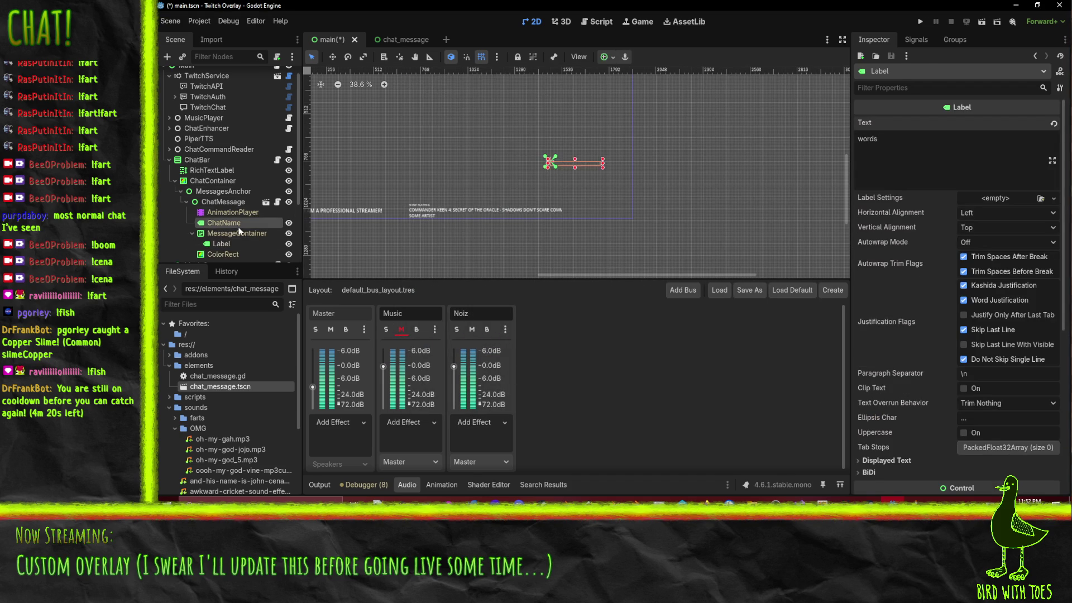
click(224, 244)
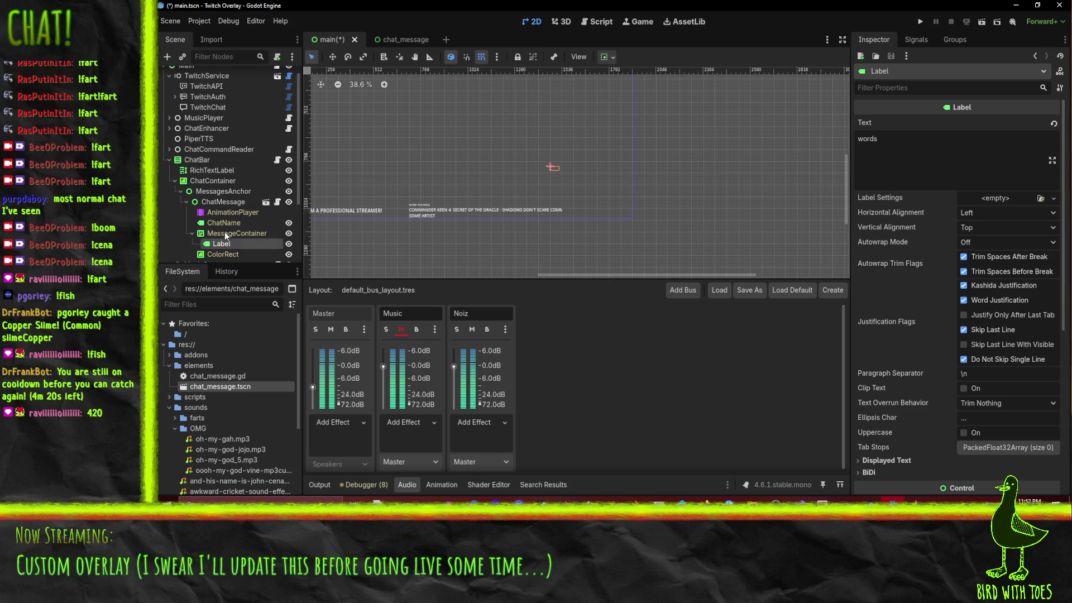
click(223, 202)
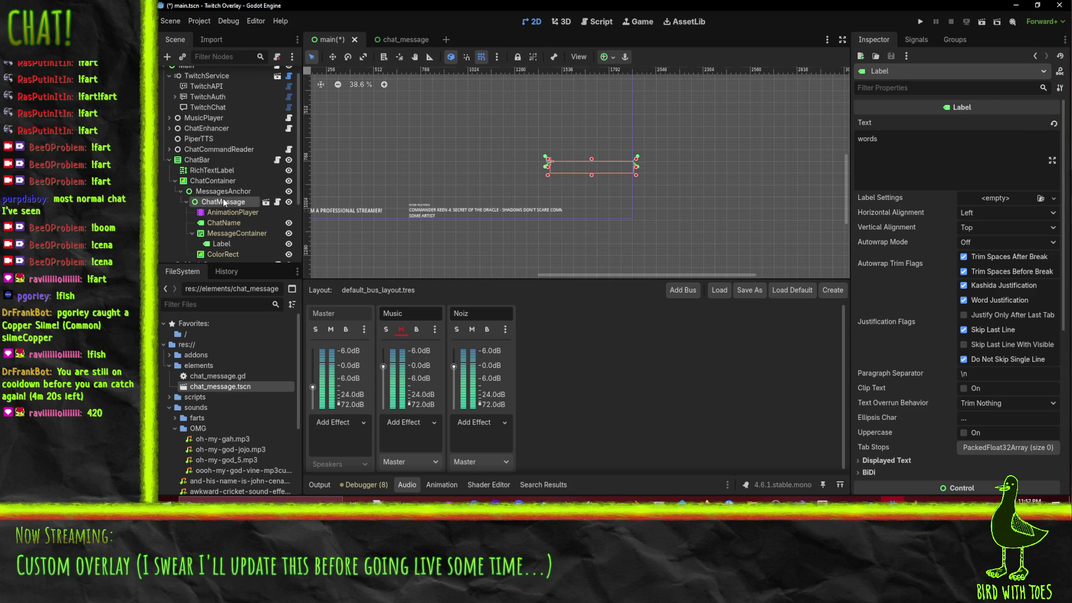
click(577, 167)
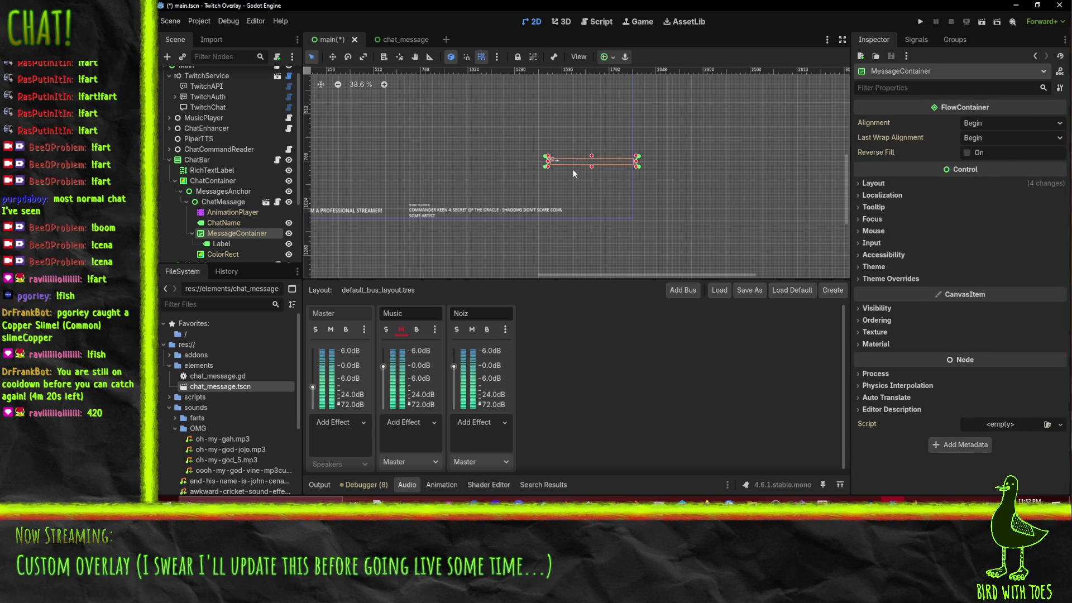
click(223, 202)
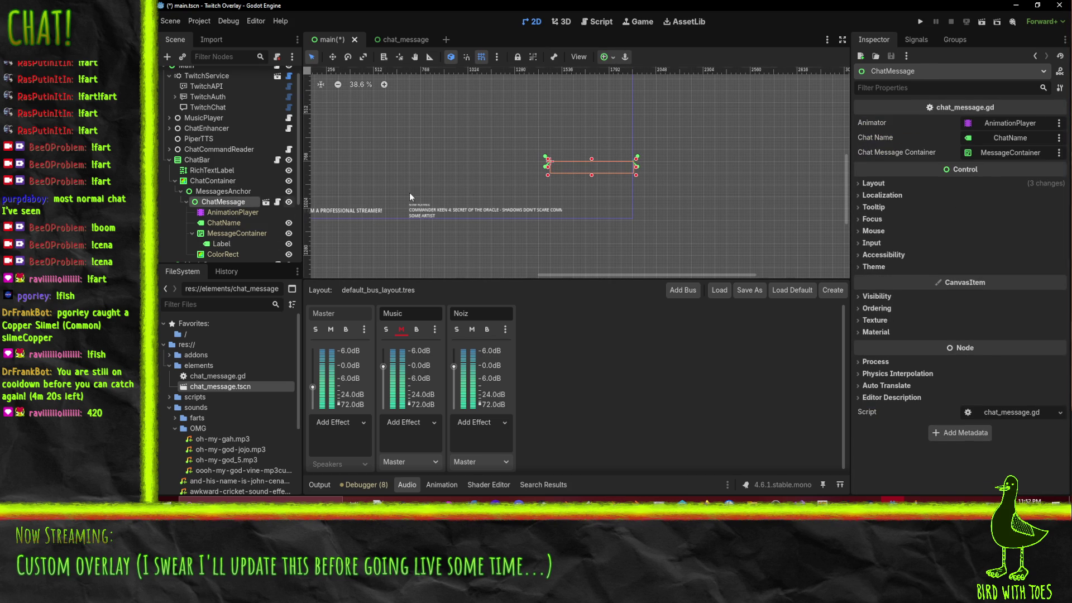
mouse_move(549, 165)
mouse_down()
mouse_move(549, 148)
mouse_move(553, 163)
mouse_up()
click(552, 161)
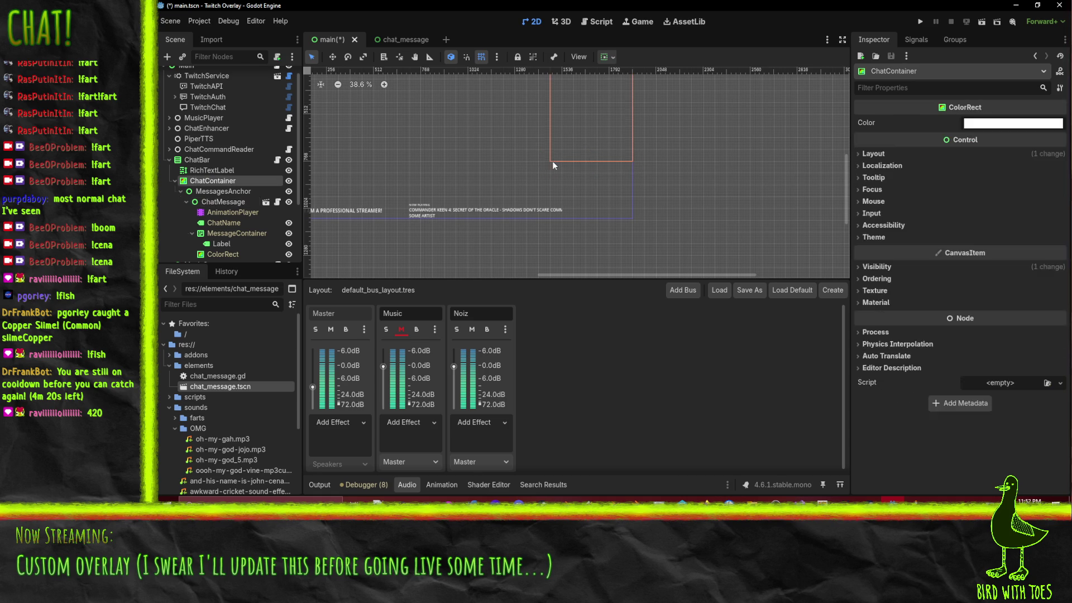
click(556, 166)
click(236, 210)
Reselect the ChatMessage node in the Scene dock
click(237, 204)
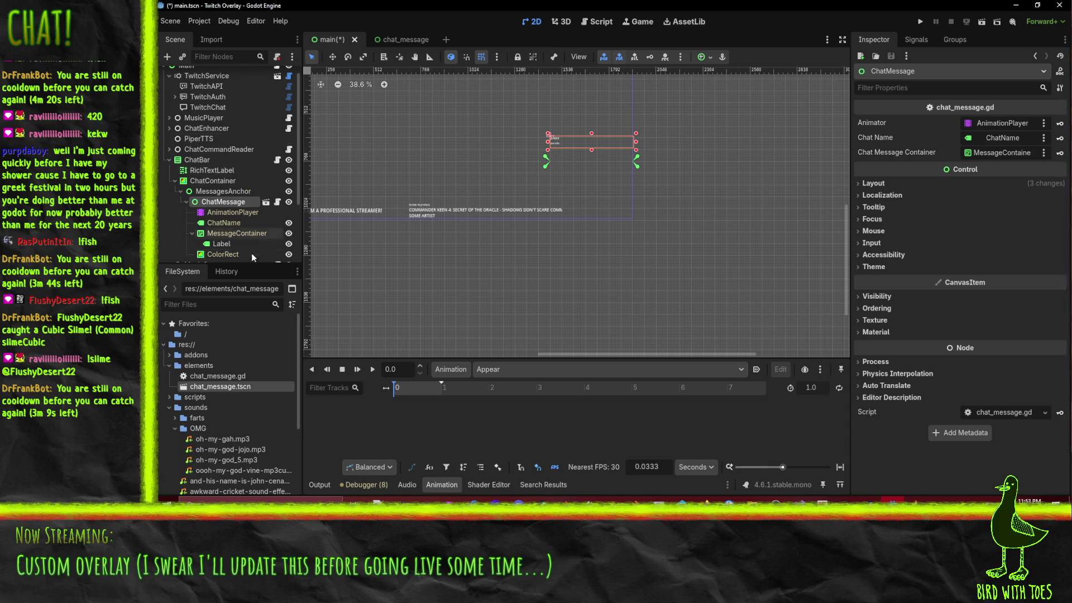
Fill MessageContainer with many duplicated copies of the Label
click(218, 243)
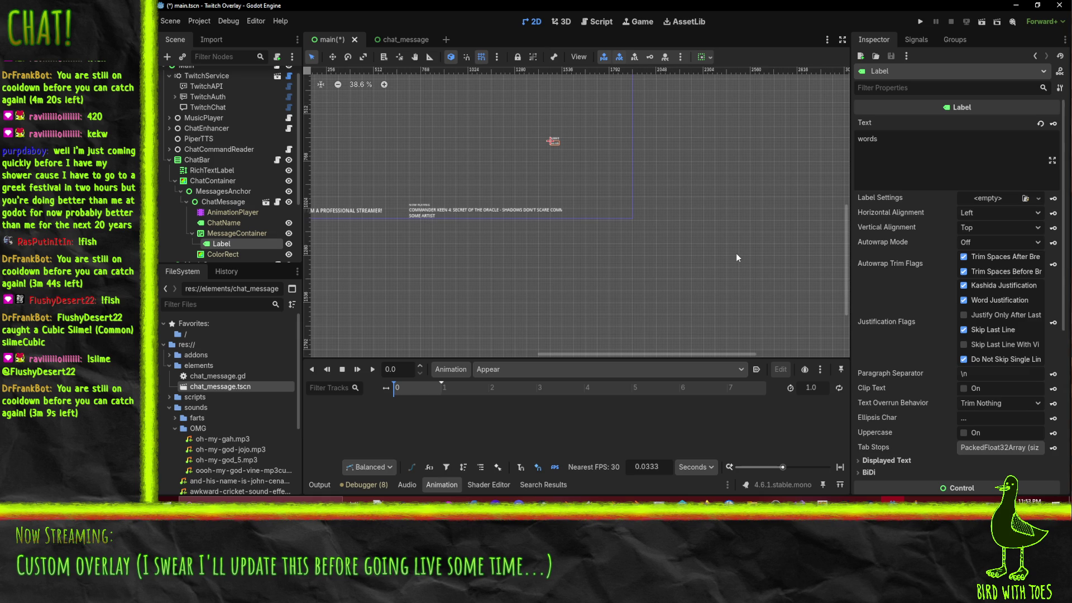
key(ctrl+v)
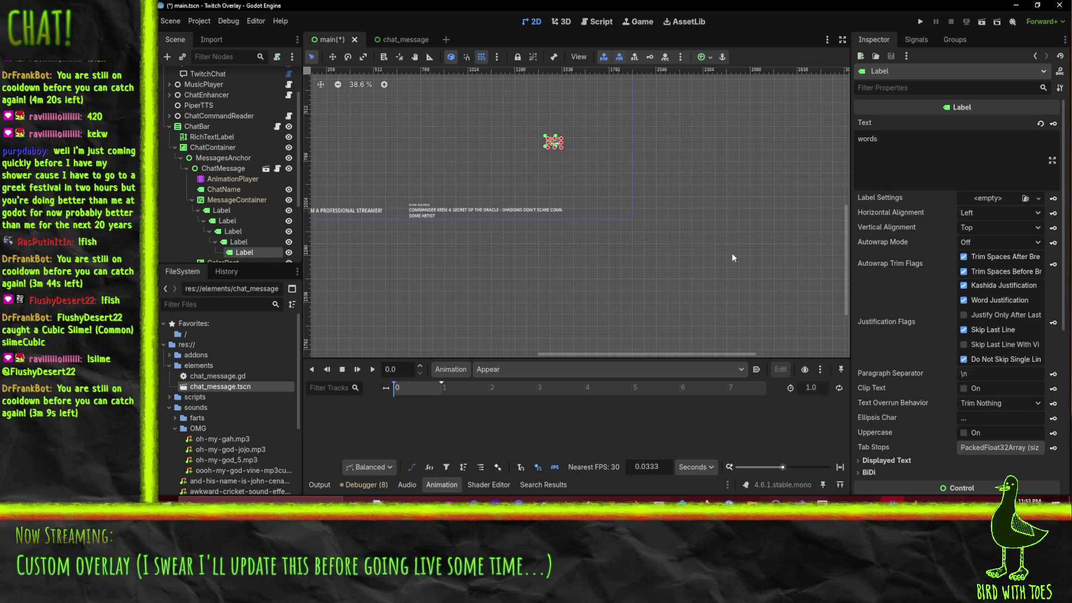
key(ctrl+z)
click(222, 211)
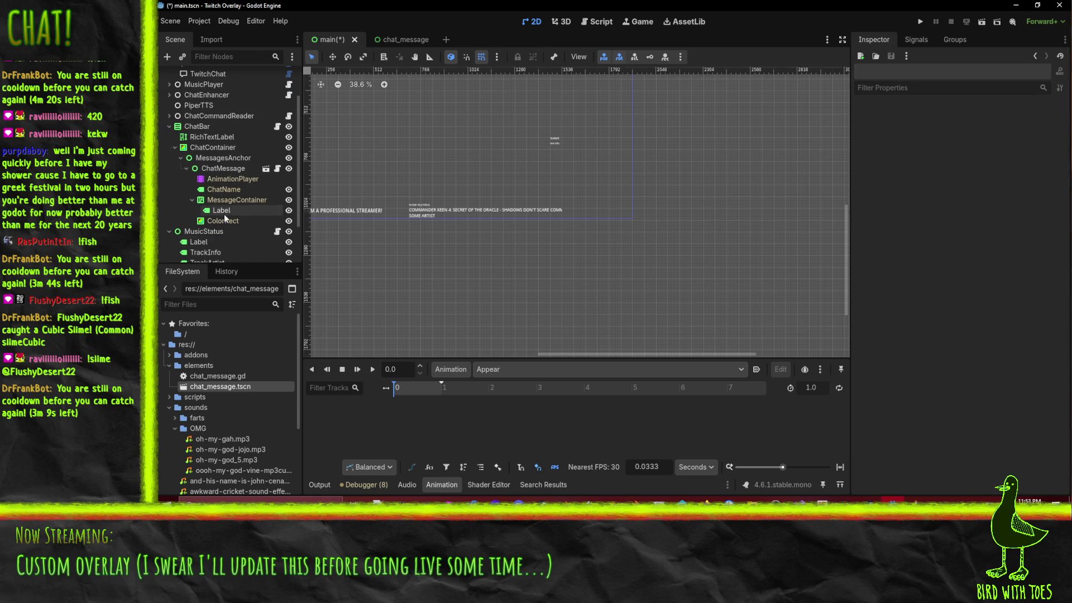
key(ctrl+d)
key(ctrl+d)
key(ctrl+d)
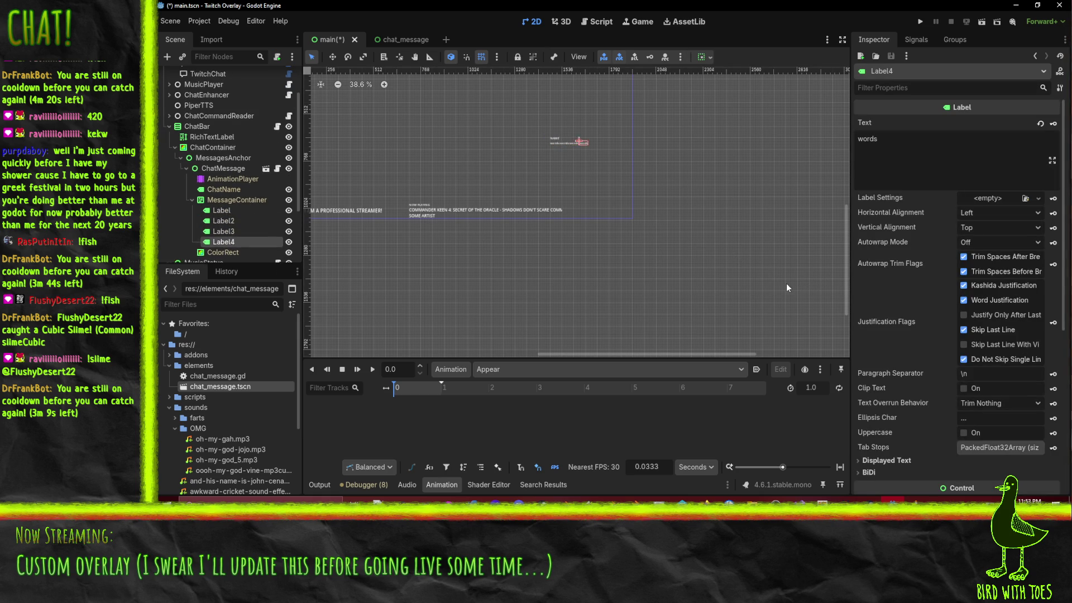
key(ctrl+d)
key(ctrl+d)
key(ctrl+d)
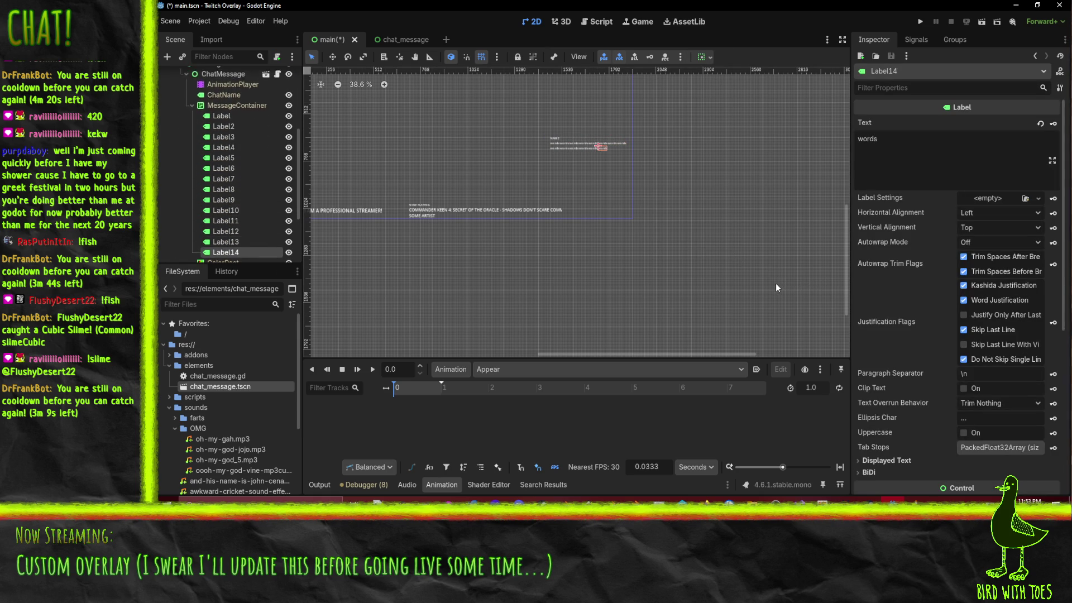
key(ctrl+d)
key(ctrl+d)
key(ctrl+d)
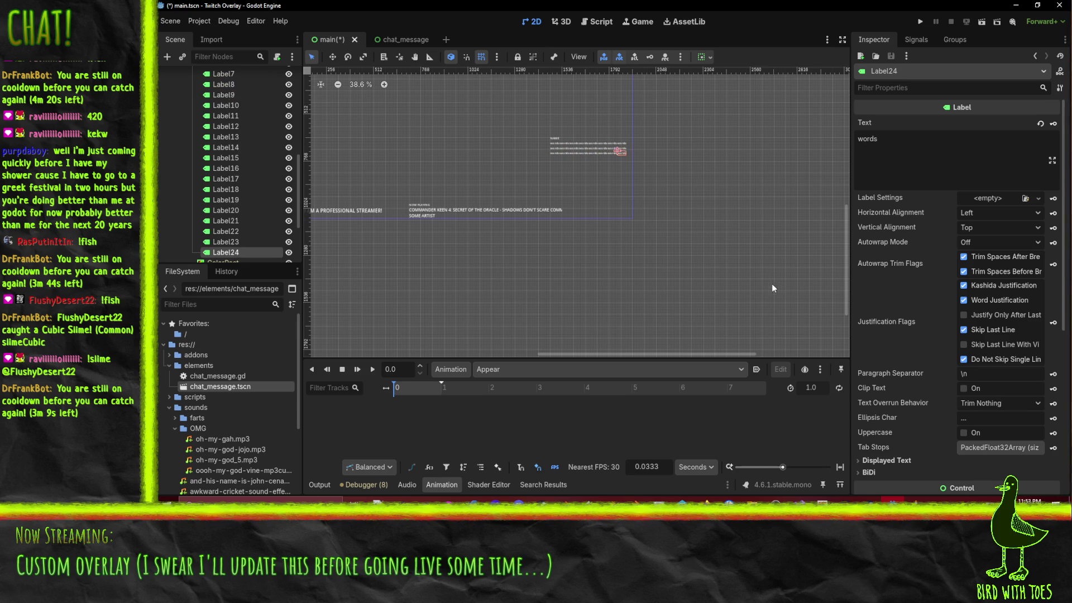
key(ctrl+d)
key(ctrl+d)
key(ctrl+d)
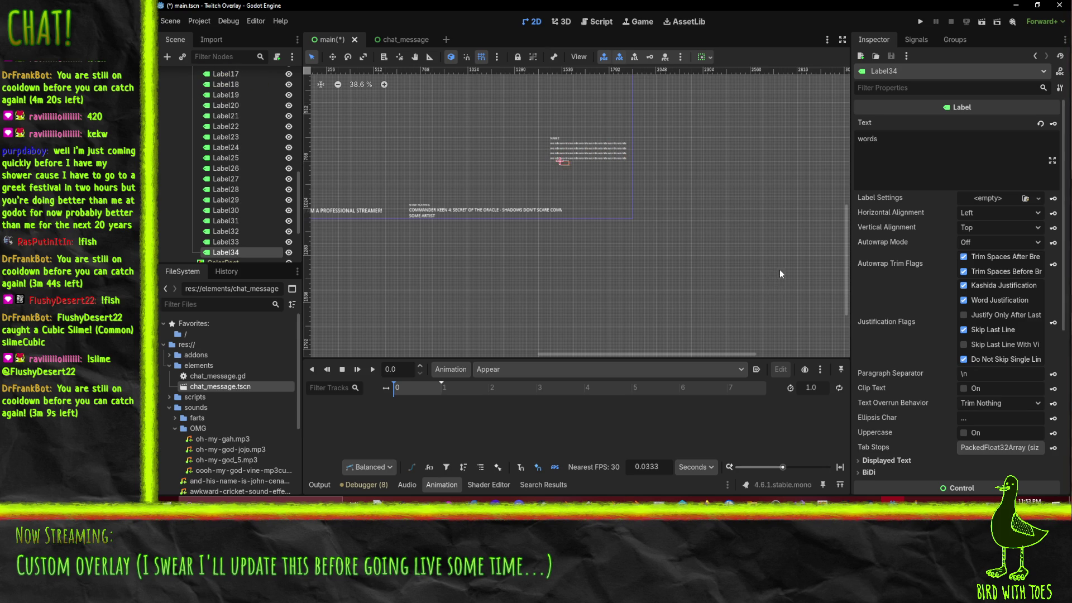
scroll(244, 178, up, 10)
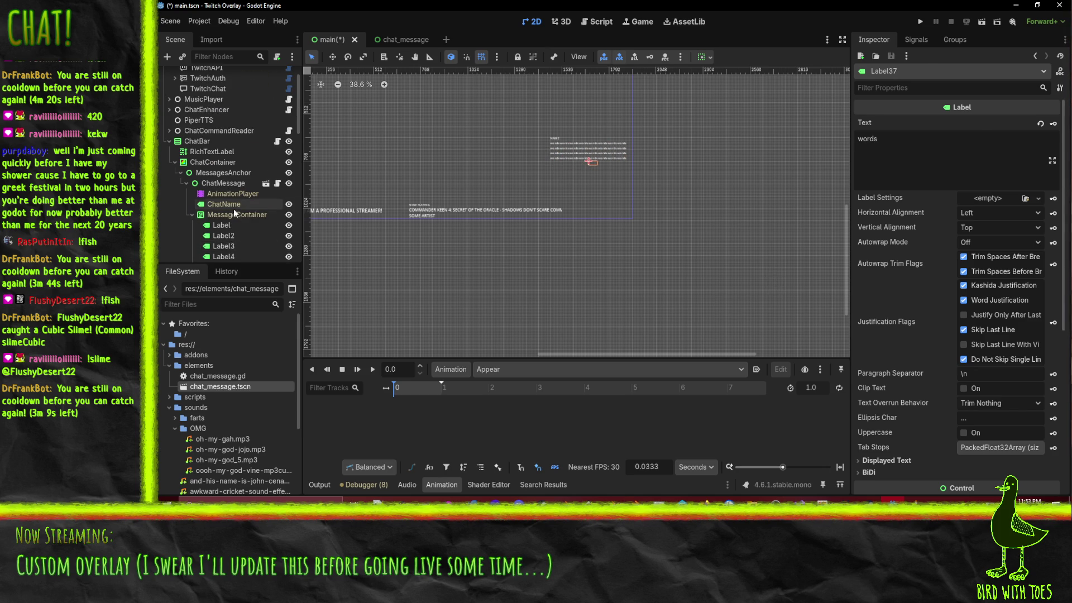
Review ChatMessage's layout anchor settings, leaving the preset as Custom
click(237, 213)
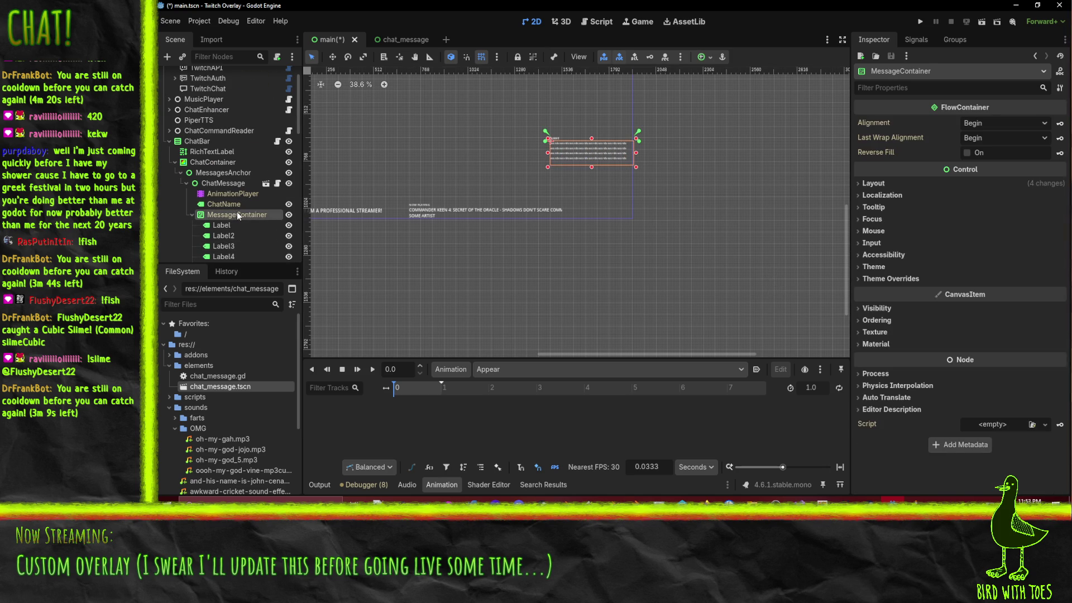
click(217, 183)
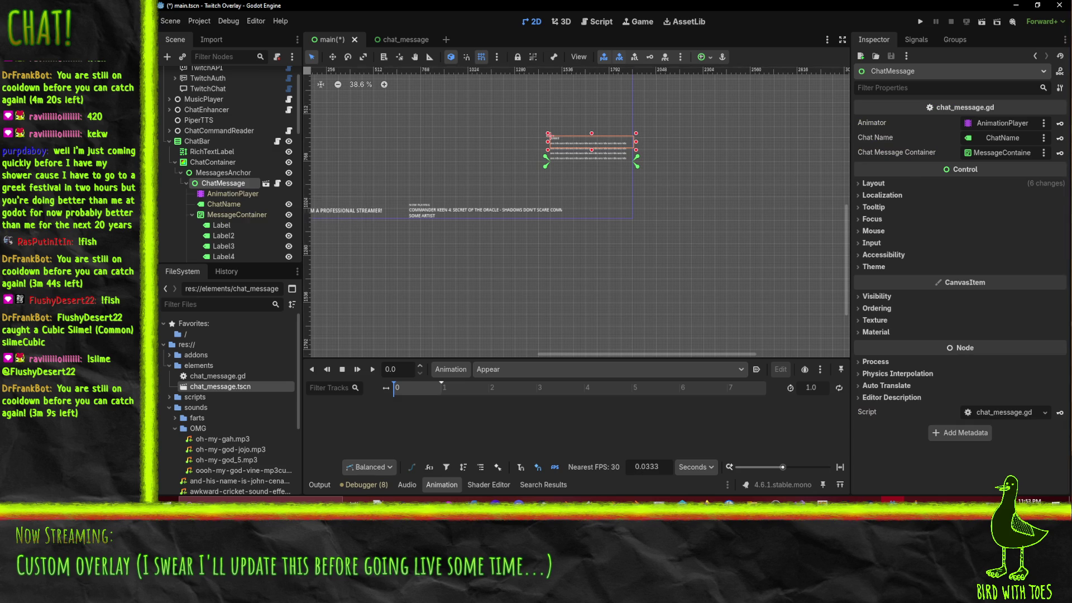
click(887, 195)
click(879, 184)
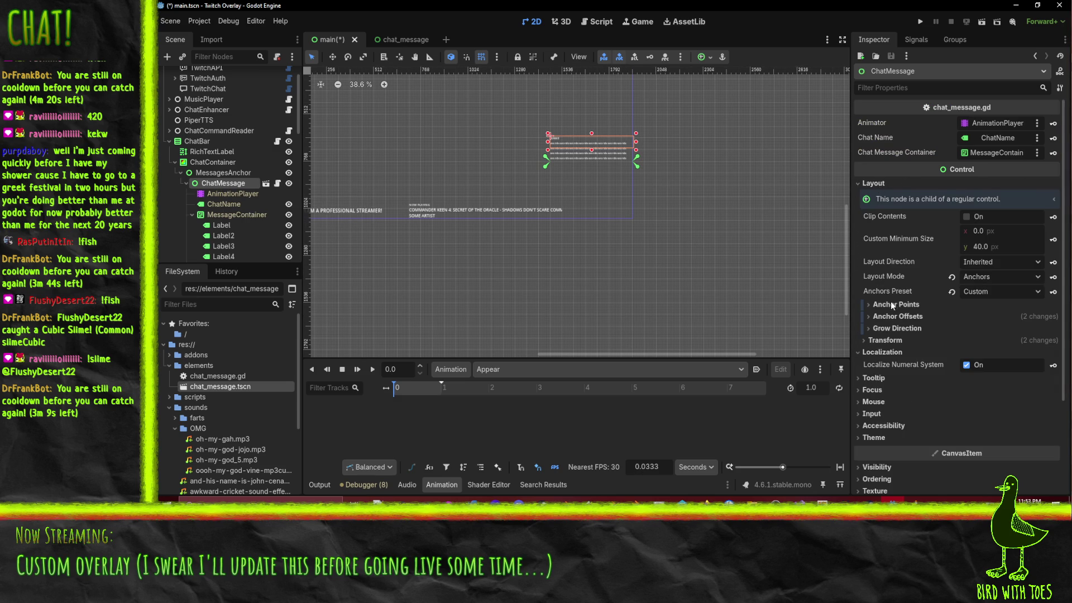
click(997, 292)
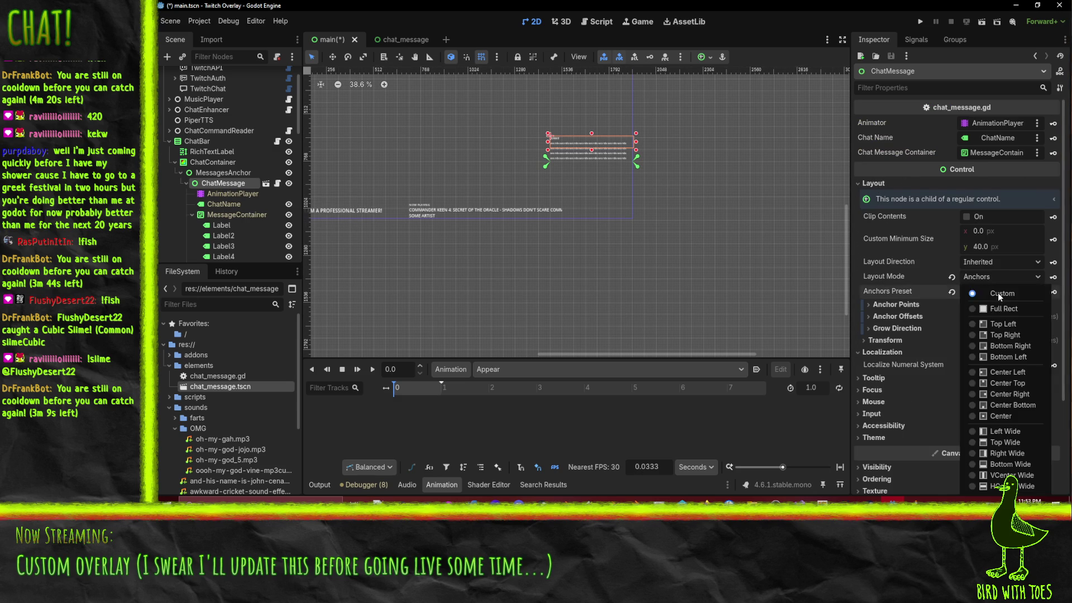
click(895, 293)
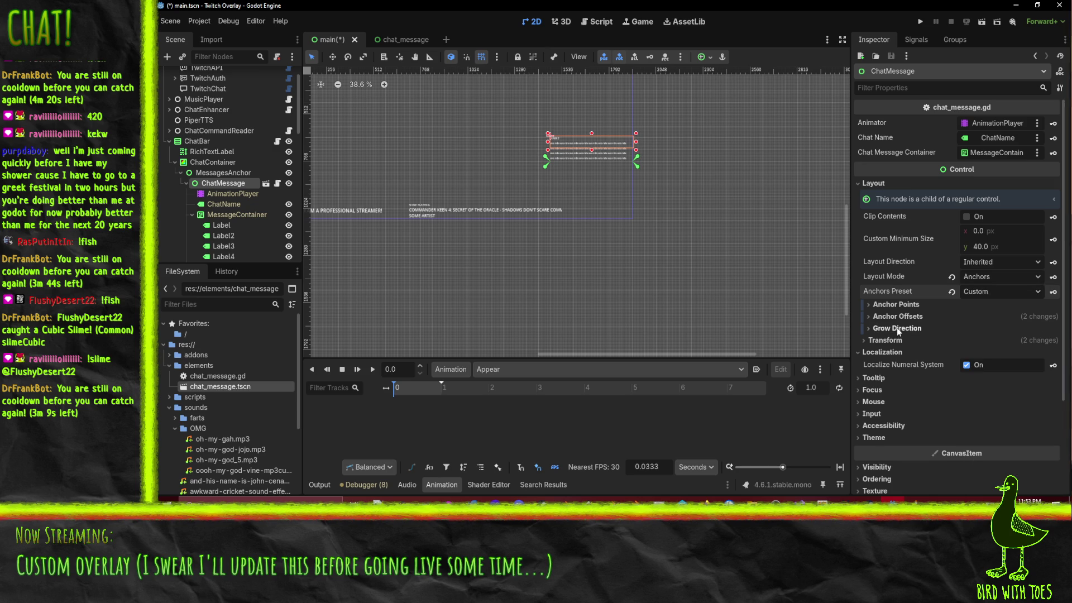
click(897, 328)
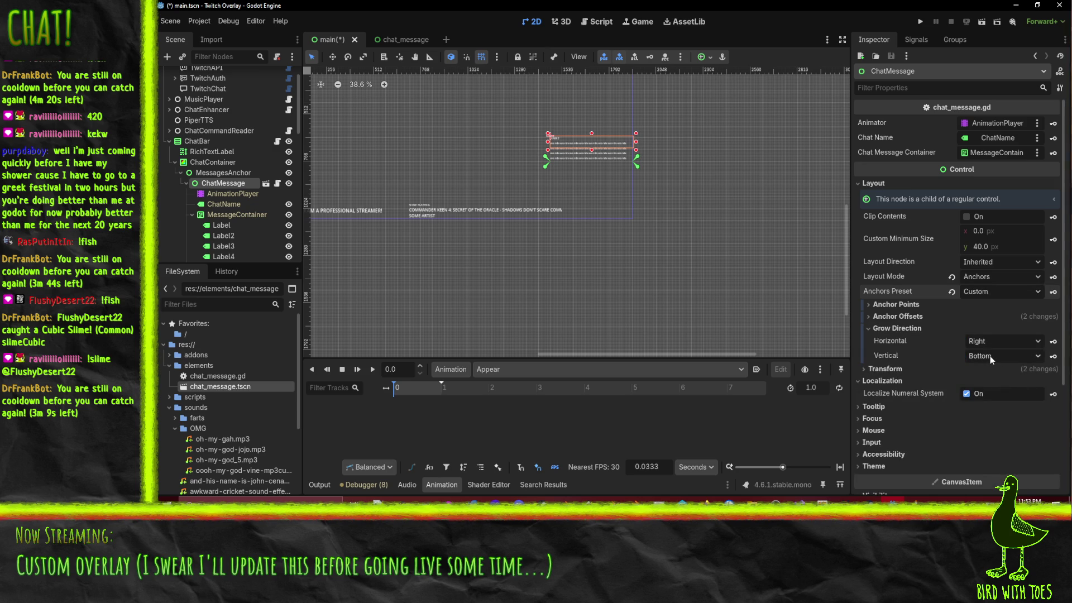
Try the Top Wide preset, revert it, and move the ChatMessage preview instead
click(993, 292)
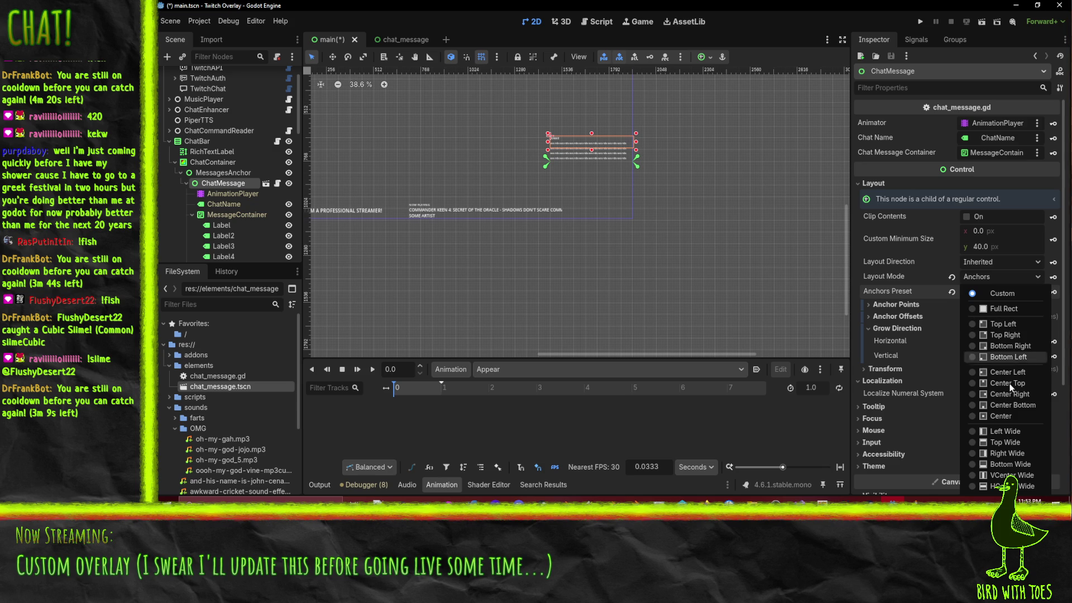
click(1002, 438)
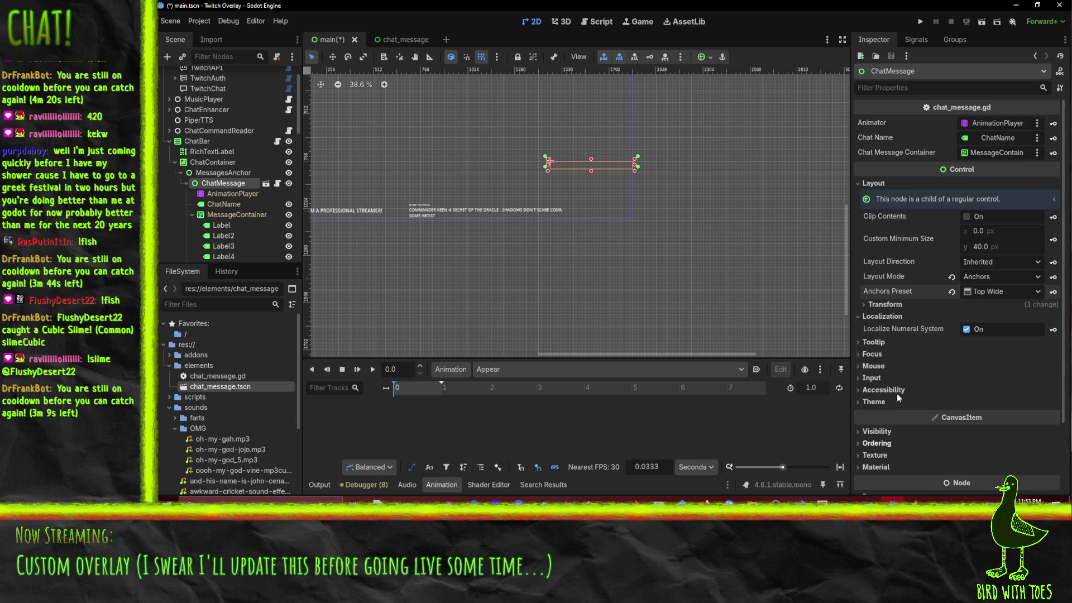
scroll(742, 261, up, 3)
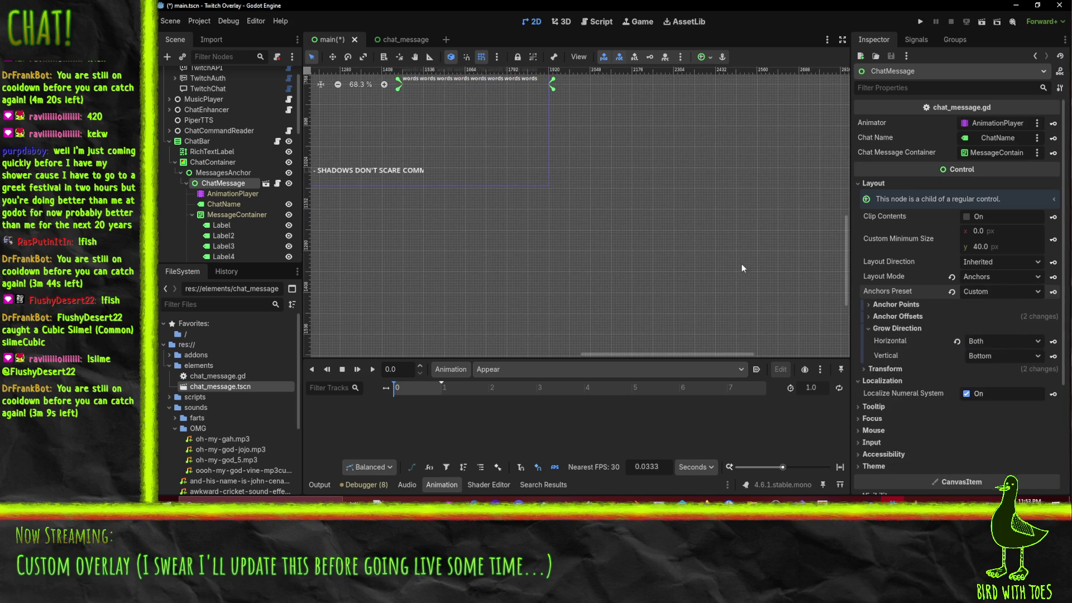
key(ctrl+z)
drag(667, 178, 702, 246)
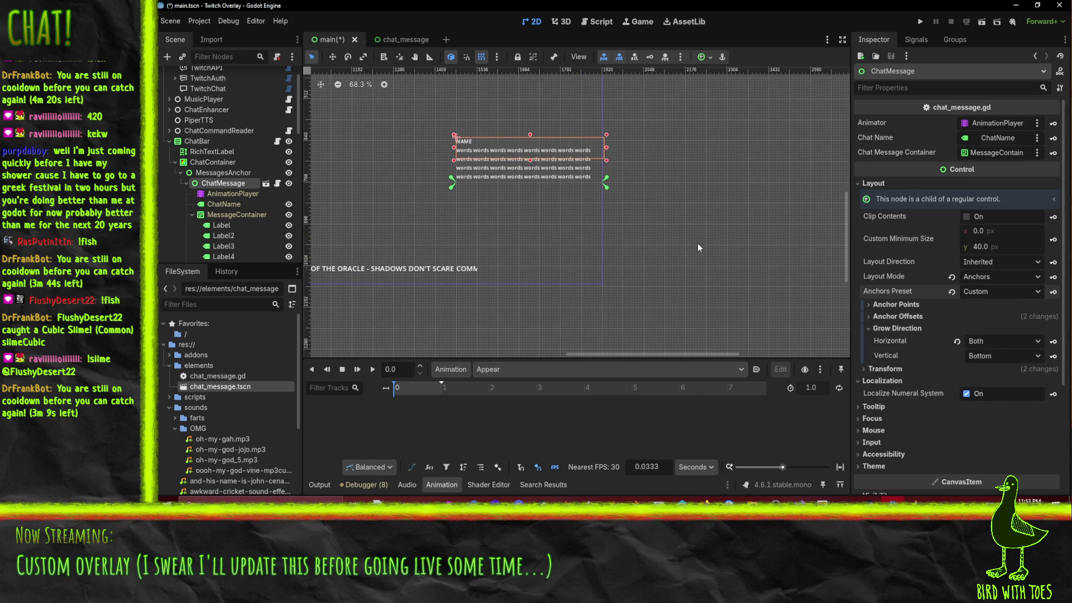
click(390, 42)
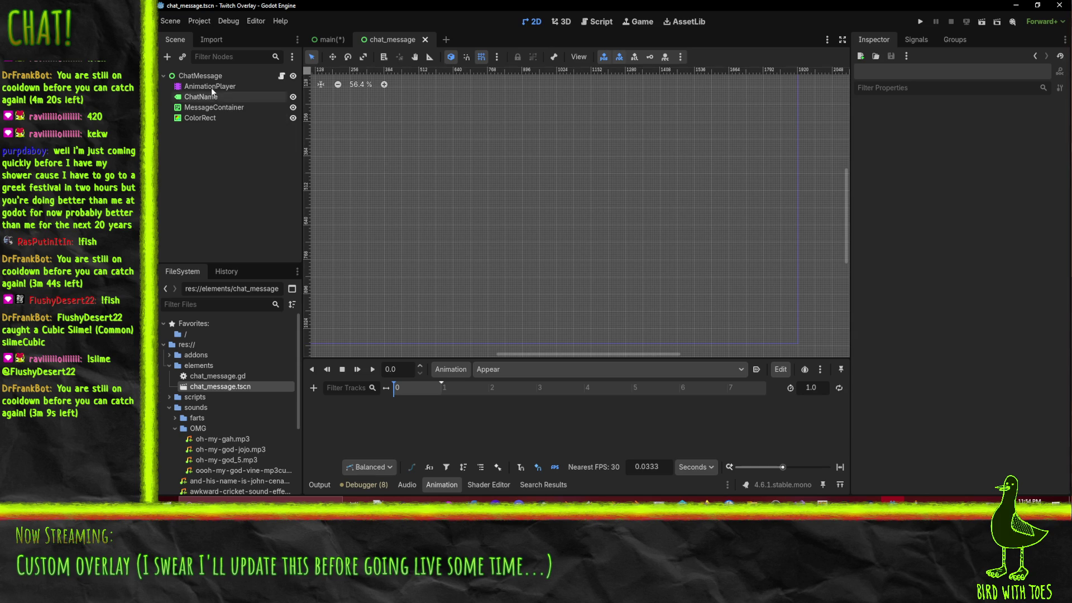
Apply the Top Wide anchor preset to the chat_message scene's ChatMessage root
click(201, 76)
scroll(390, 128, down, 2)
mouse_move(443, 139)
mouse_down()
mouse_move(600, 265)
mouse_move(508, 252)
mouse_up()
click(1036, 296)
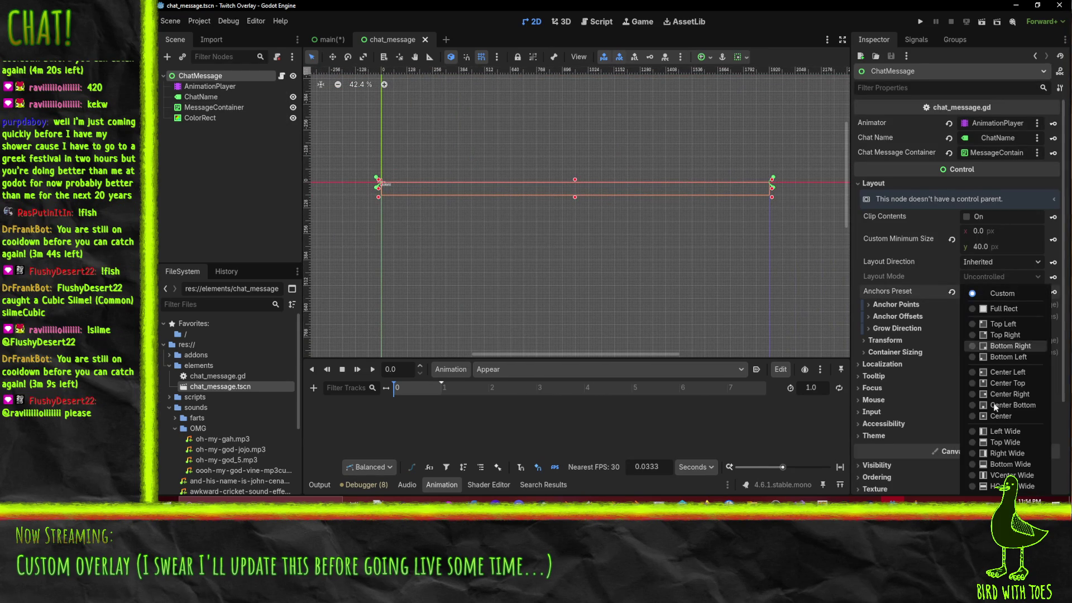
click(1005, 442)
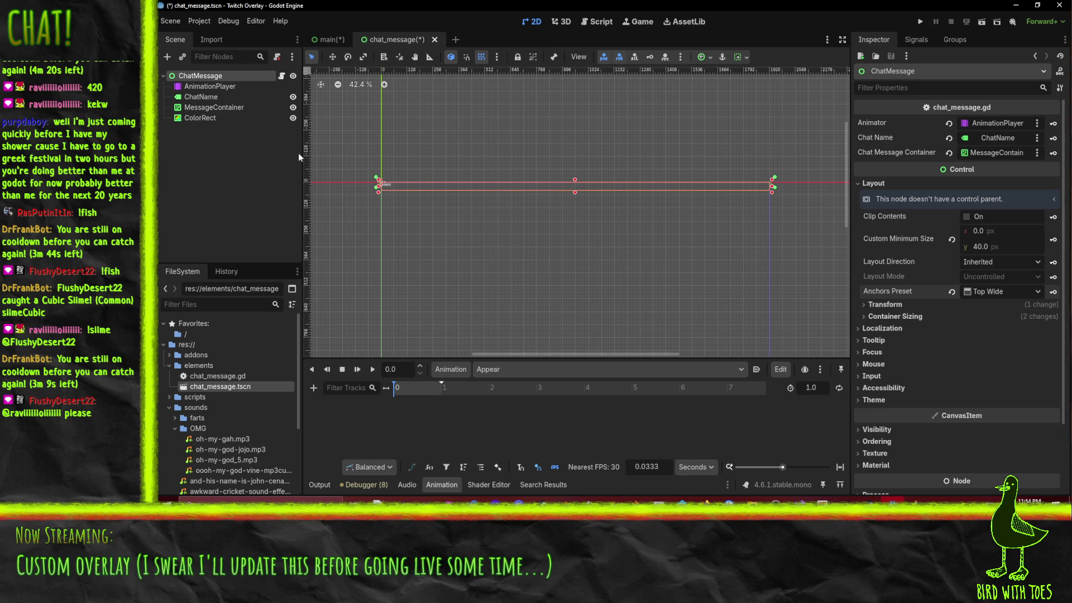
scroll(544, 240, up, 2)
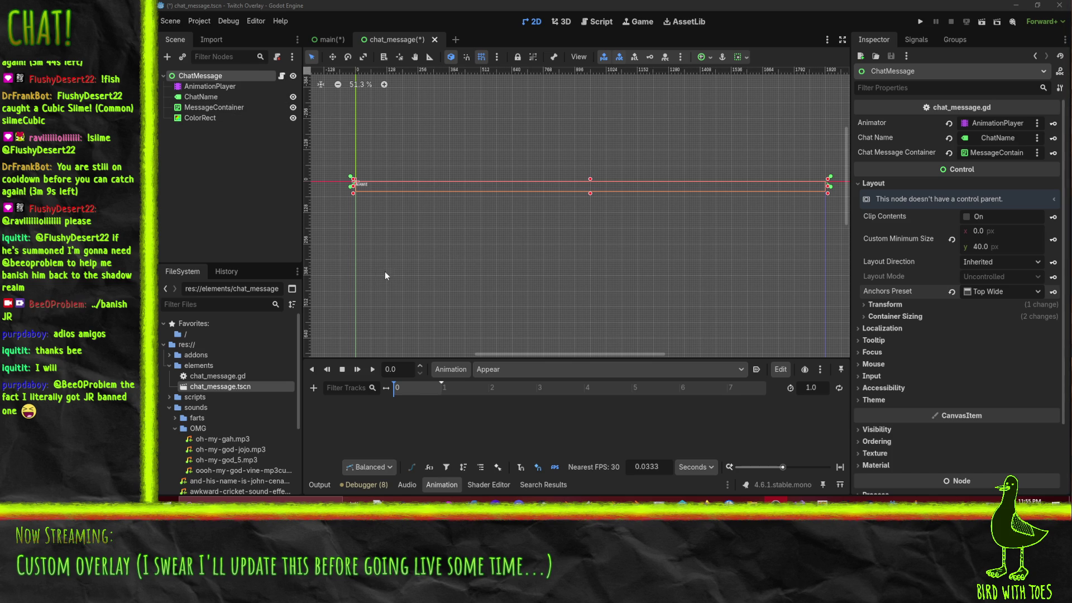
Save chat_message, return to main, and open ChatMessage's chat_message.gd script
key(ctrl+s)
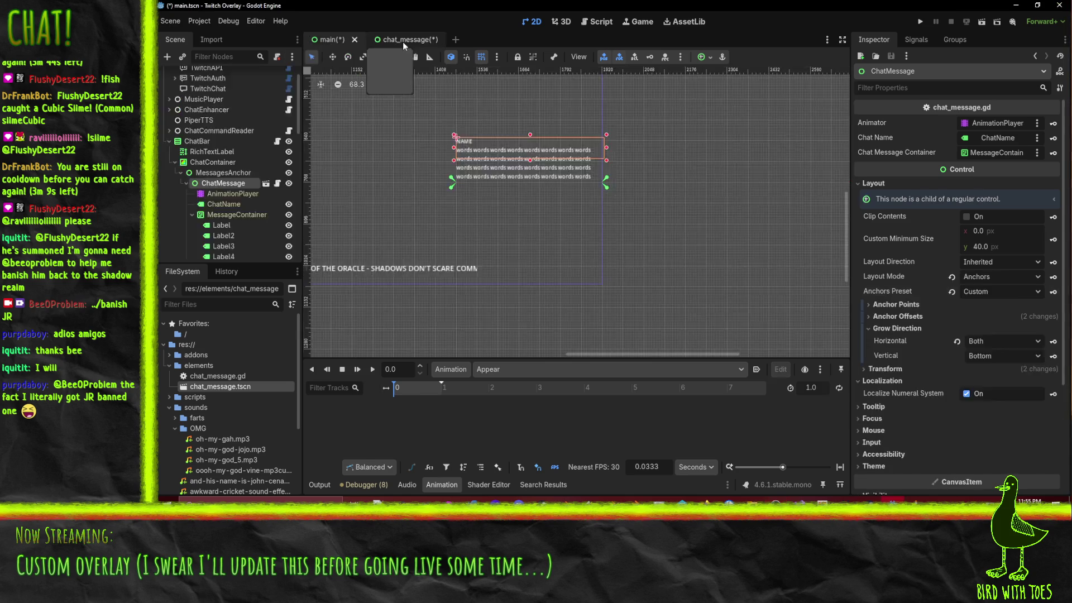
click(328, 39)
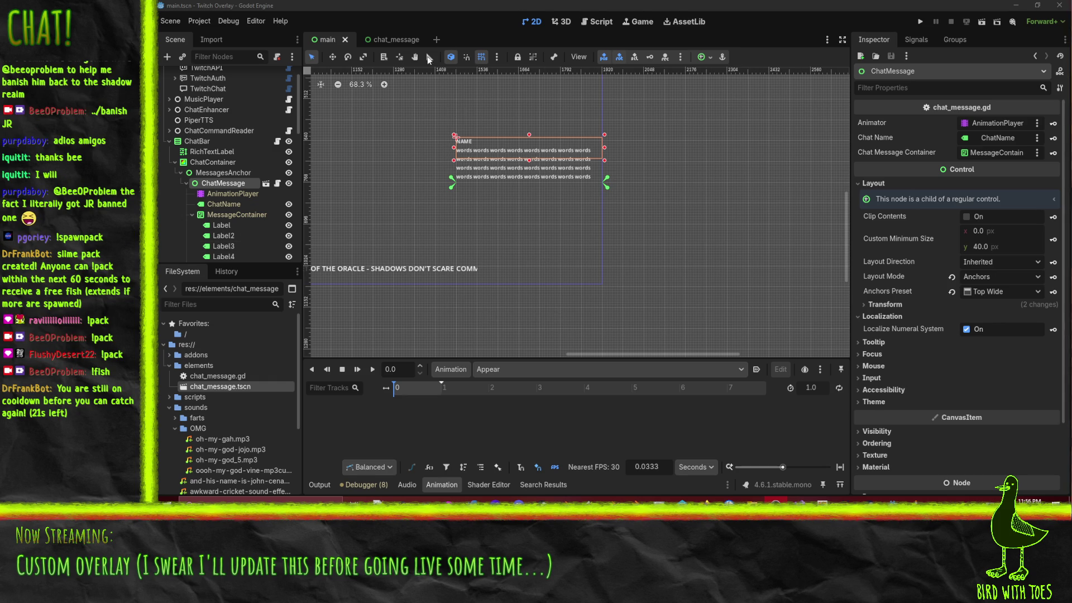
scroll(511, 149, up, 3)
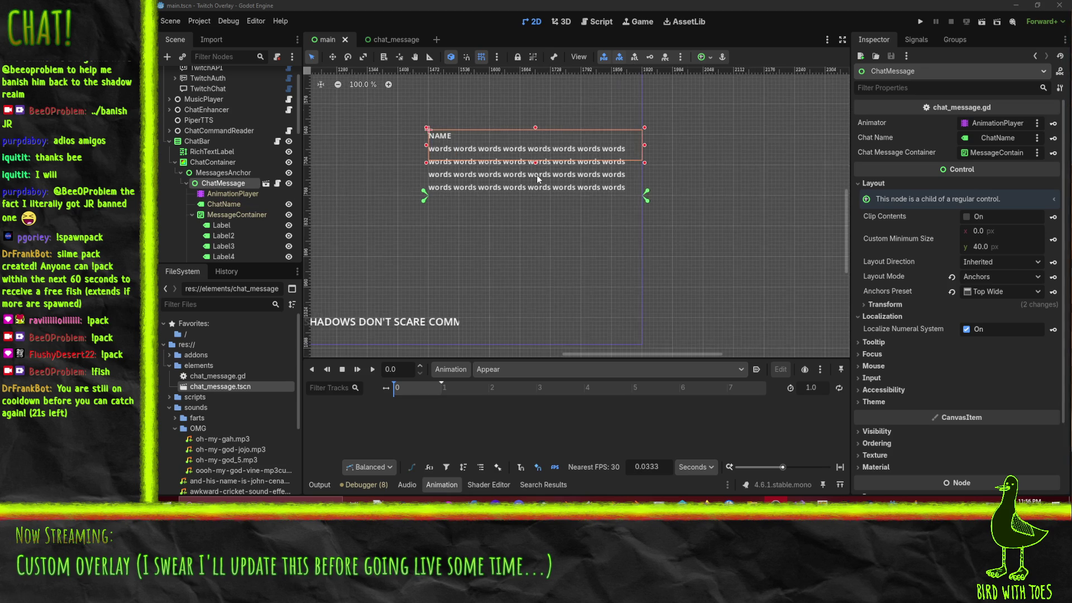
click(278, 183)
Change line 31 of chat_message.gd from custom_minimum_size.y to size.y and save
scroll(630, 188, down, 1)
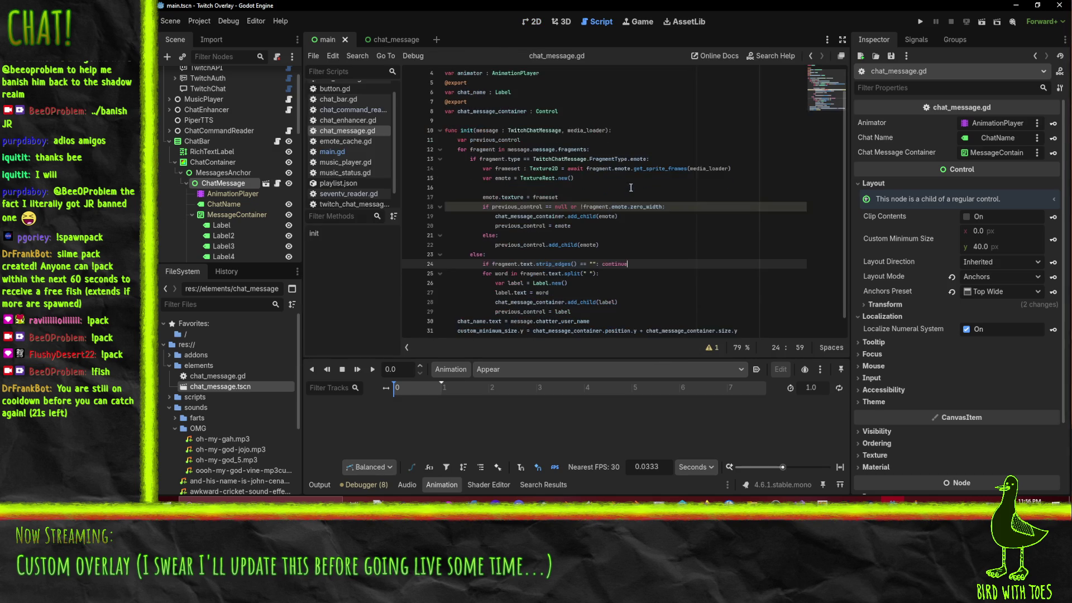
scroll(613, 183, down, 1)
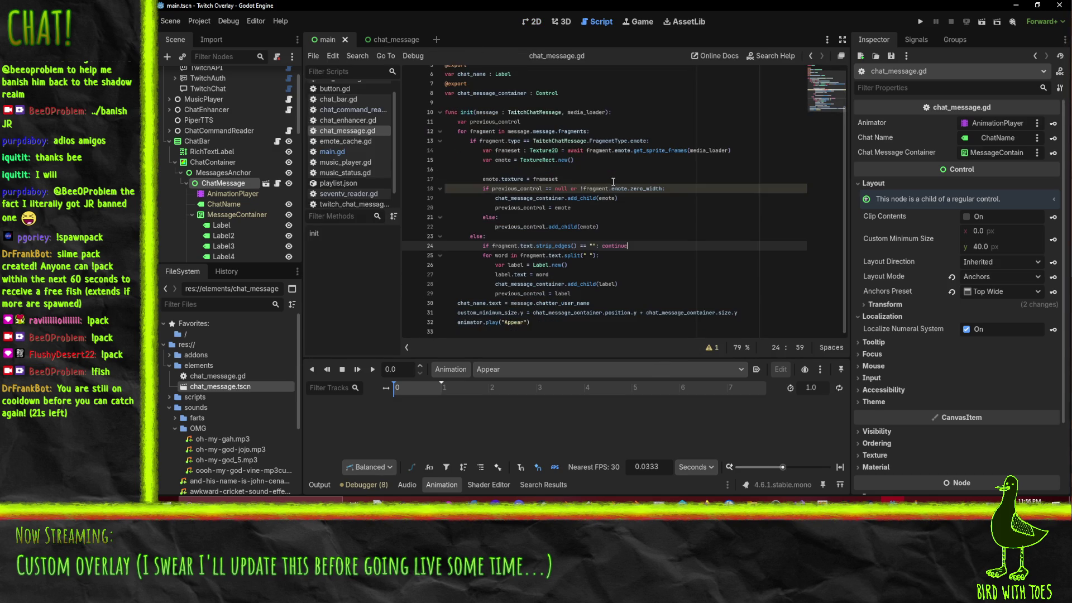
scroll(554, 192, up, 1)
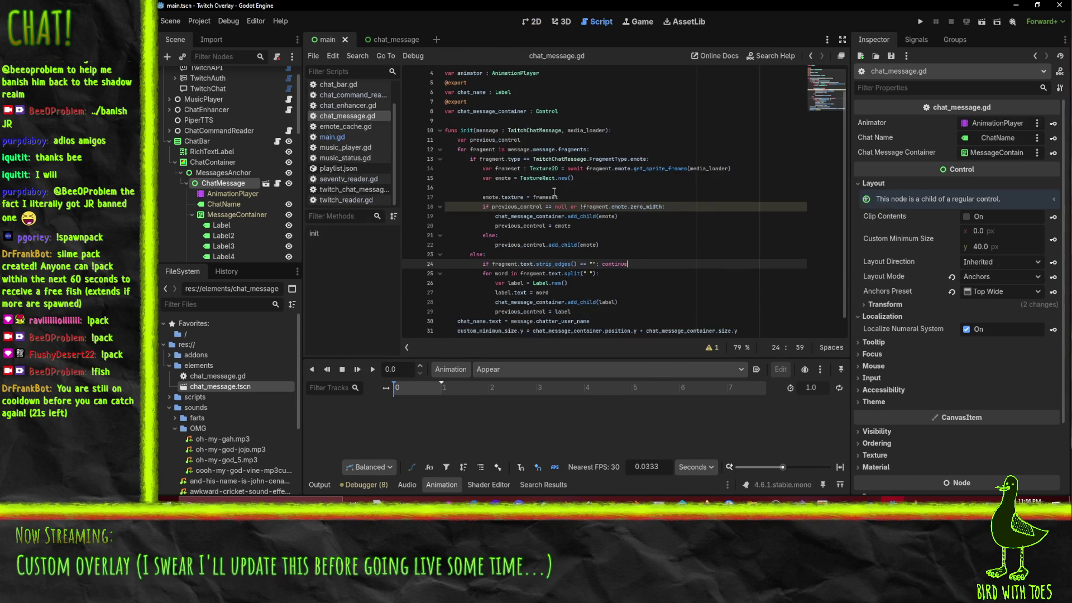
scroll(637, 234, down, 1)
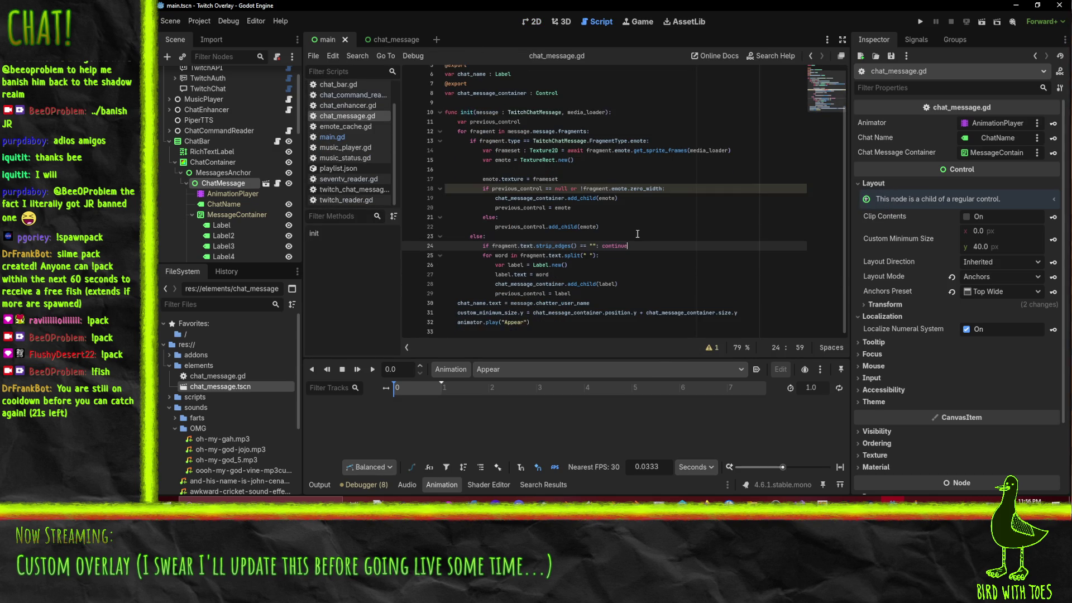
click(614, 313)
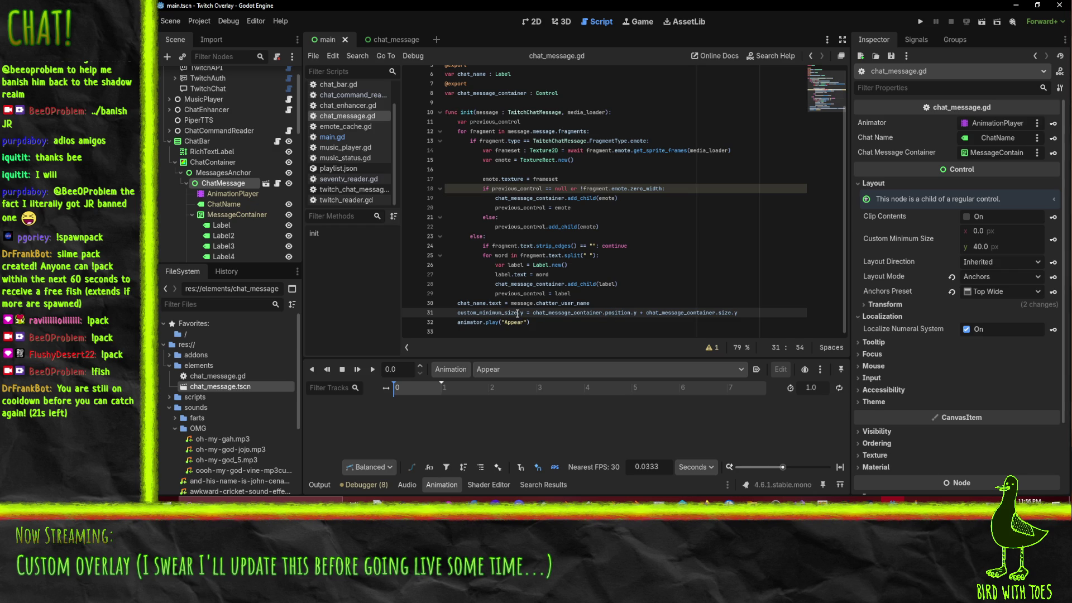
click(507, 313)
click(457, 312)
key(shift+Right)
key(shift+Right)
key(shift+Right)
key(shift+Left)
key(shift+Left)
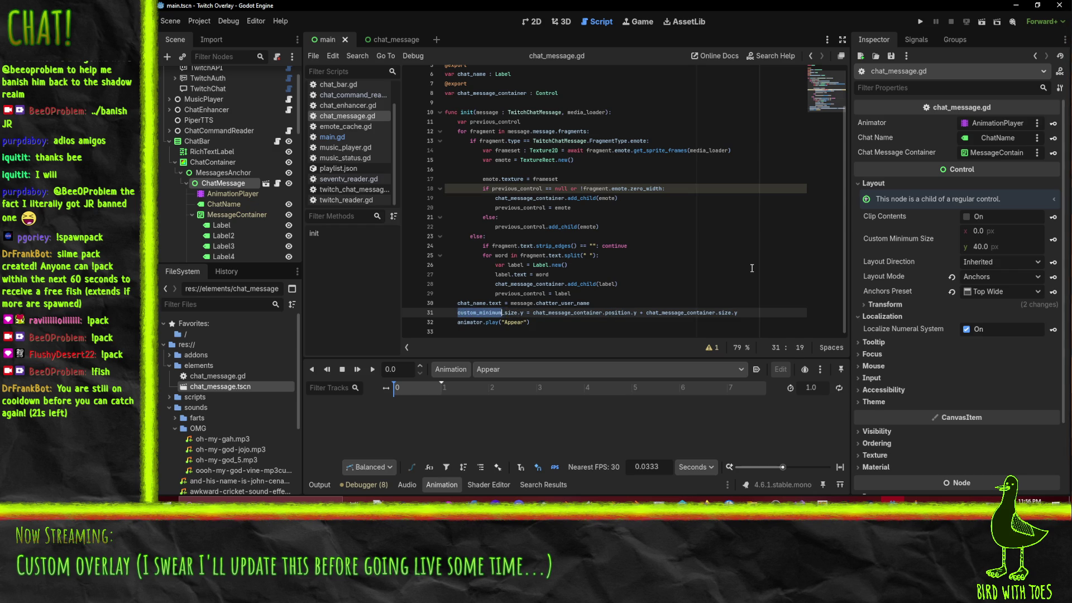
key(shift+Right)
key(BackSpace)
key(Right)
key(Right)
key(Right)
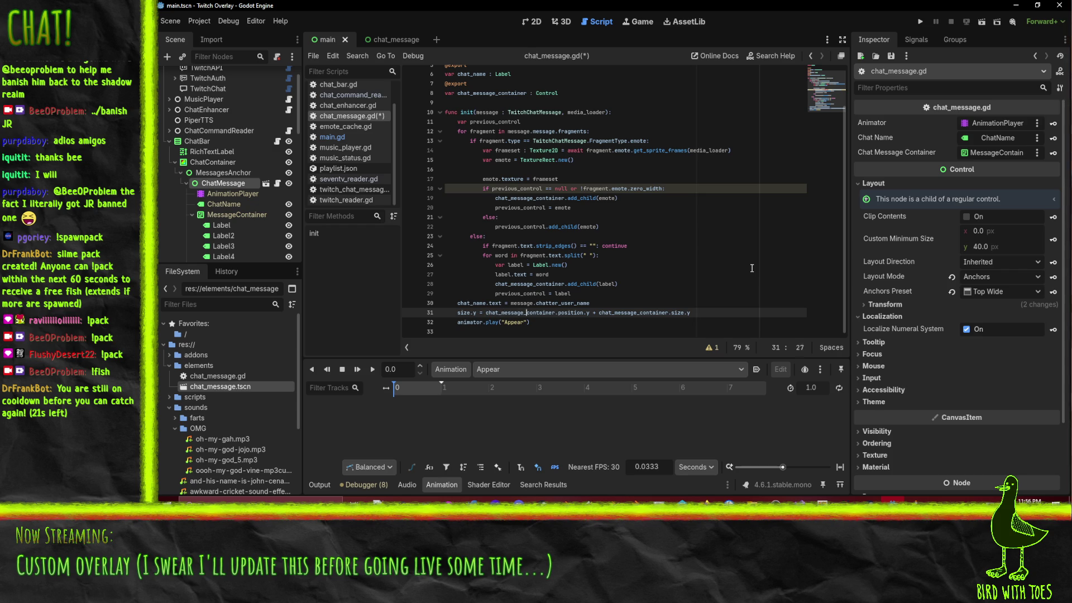
key(Left)
key(Left)
click(695, 296)
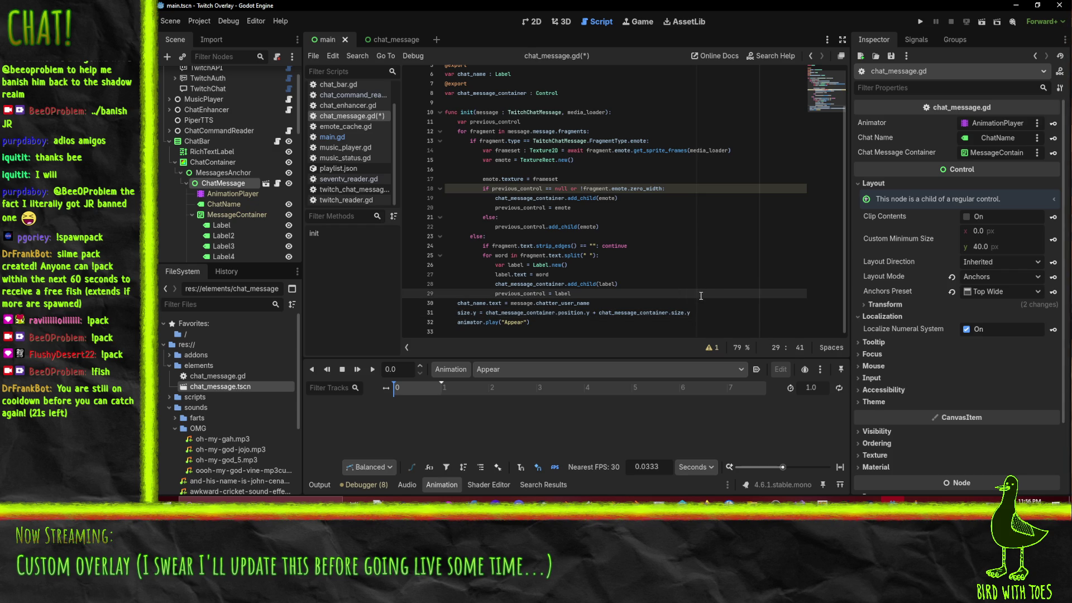
key(ctrl+s)
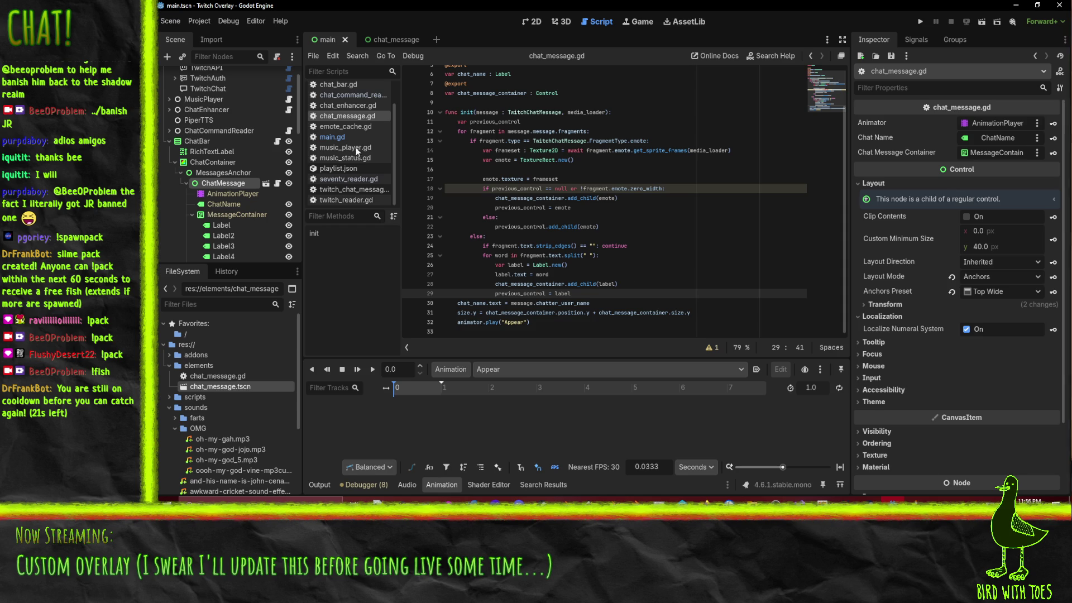
Delete the ChatMessage preview from MessagesAnchor in the main scene
click(221, 173)
click(232, 182)
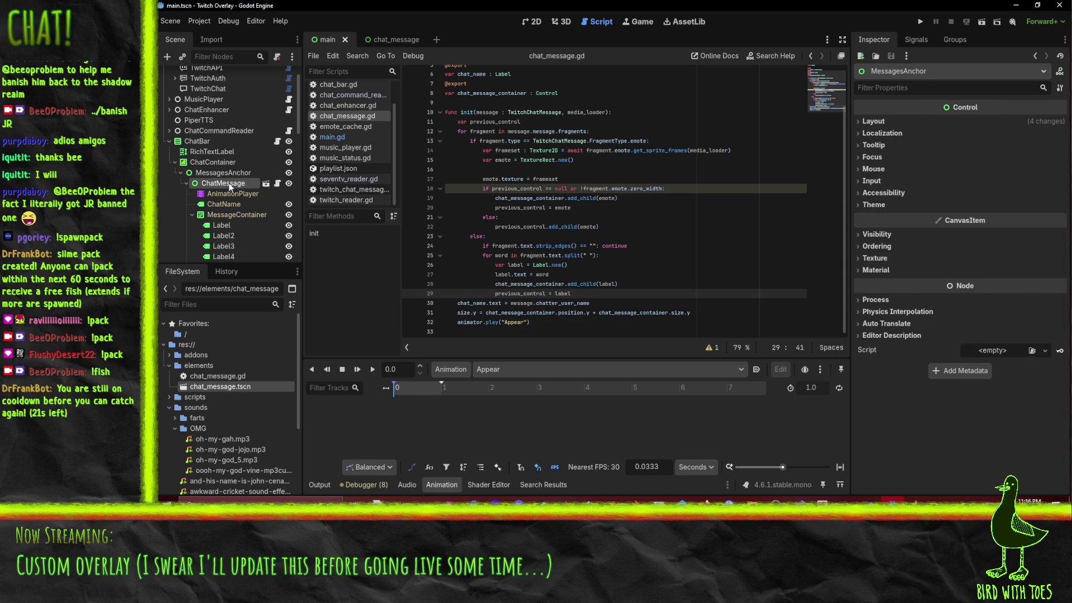
key(Delete)
click(578, 266)
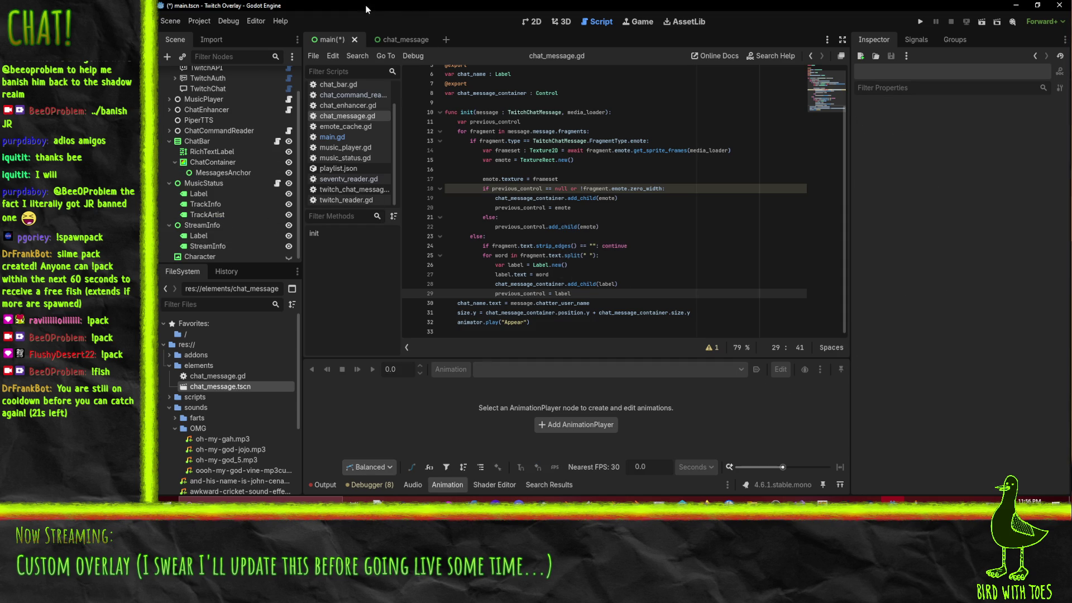
Return to the main scene, review main.gd, then switch to the browser
click(402, 38)
click(325, 38)
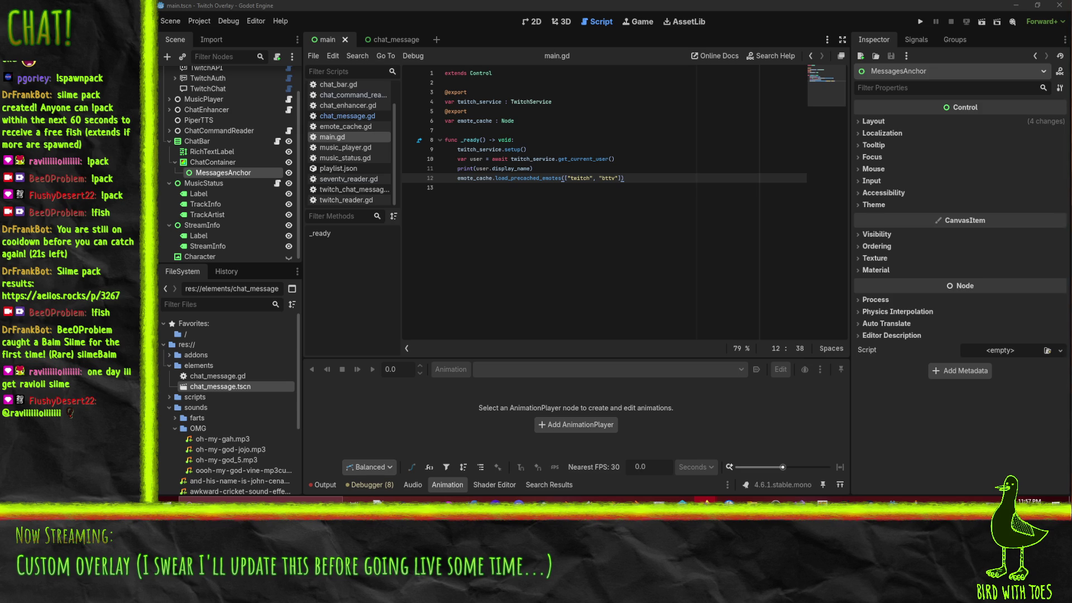
key(alt+Tab)
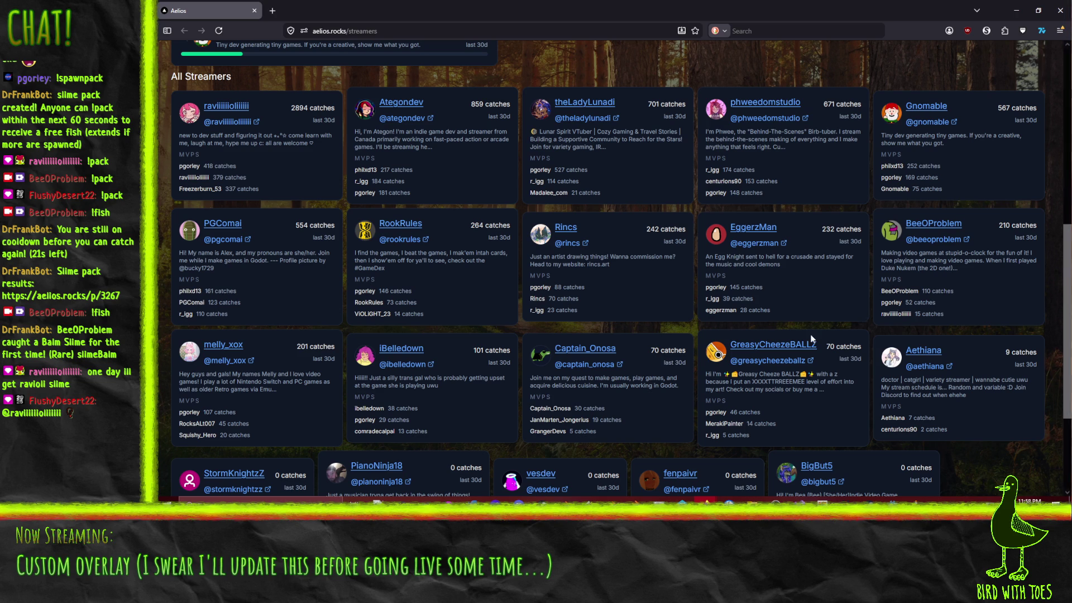
Scroll through the Aelios streamers list, then switch back to Godot
scroll(797, 257, down, 2)
scroll(799, 257, down, 1)
scroll(809, 268, up, 2)
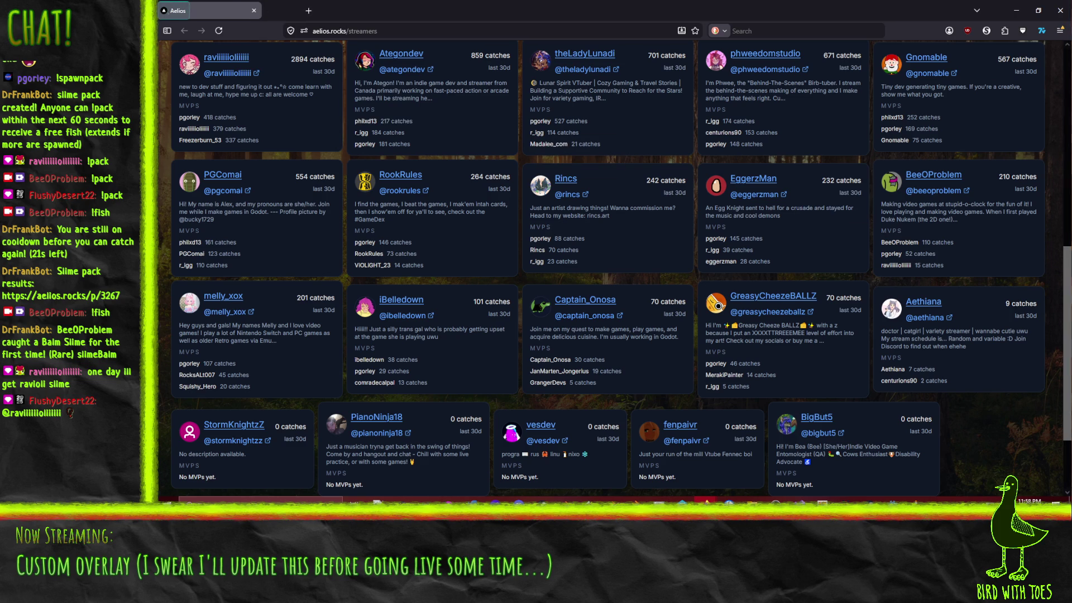
key(alt+Tab)
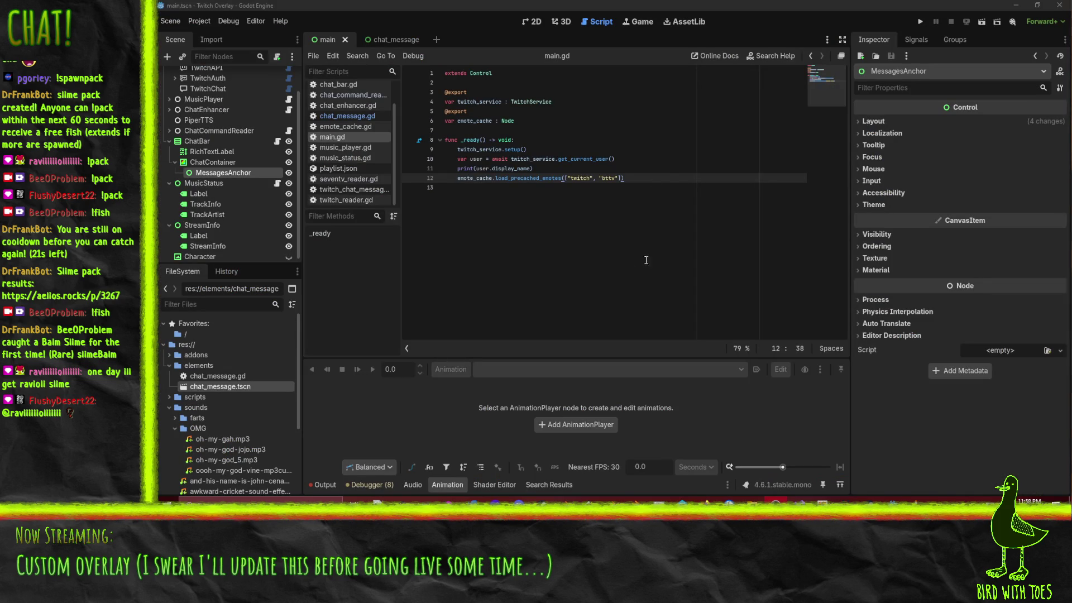
click(667, 176)
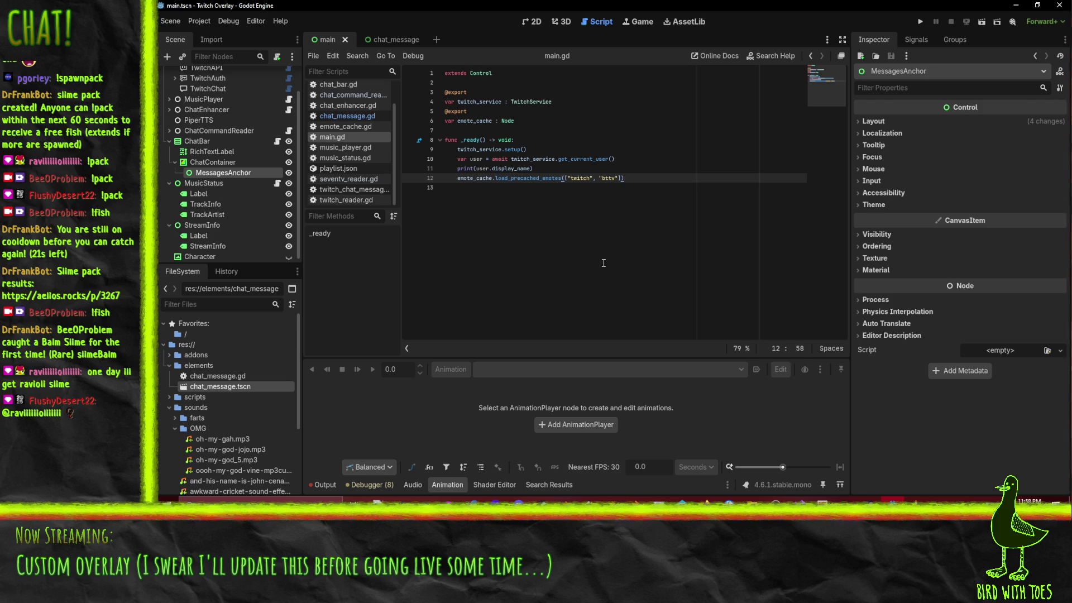
click(707, 168)
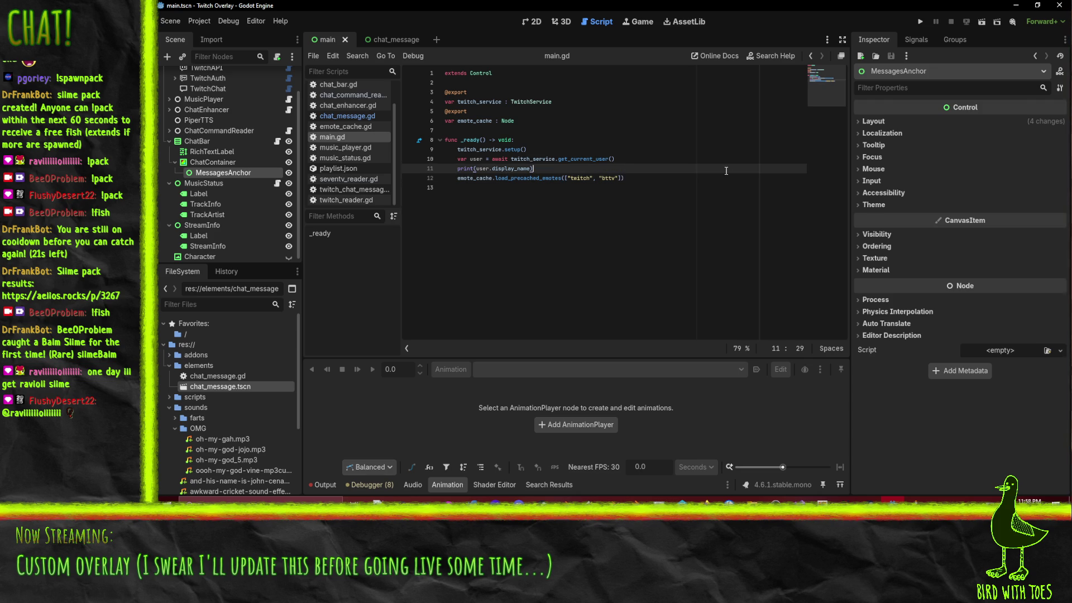
Run the overlay and select the live ChatMessage in the Remote scene tree
click(921, 22)
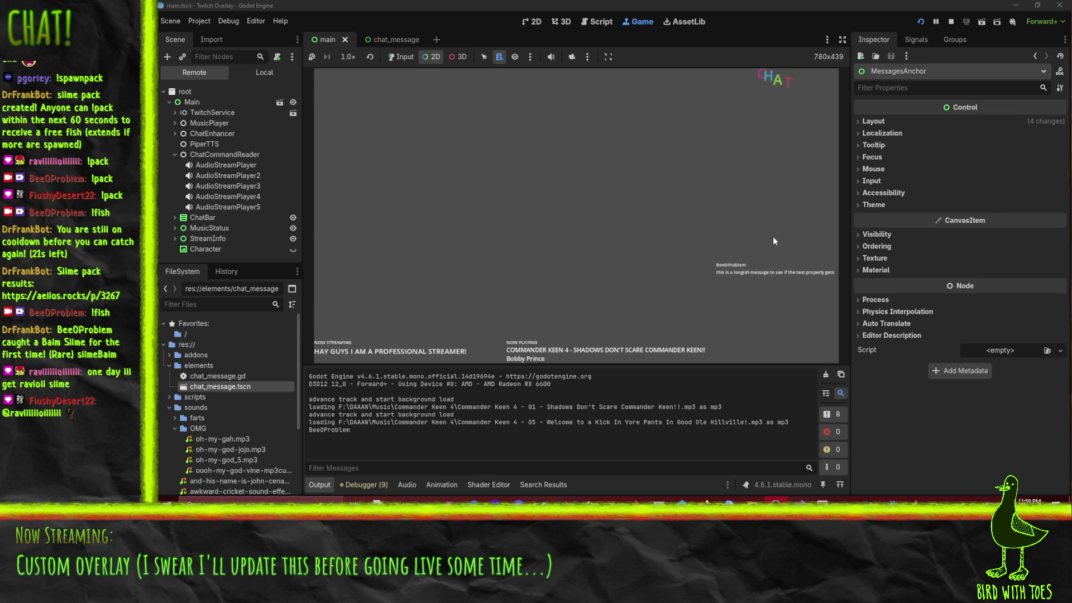
right_click(732, 269)
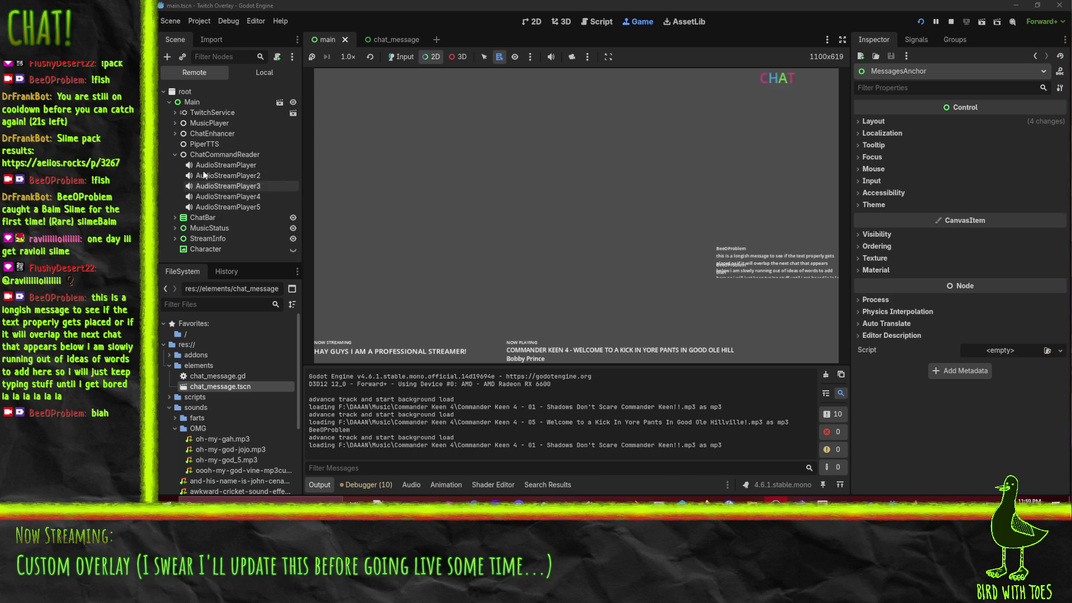
click(176, 218)
click(219, 210)
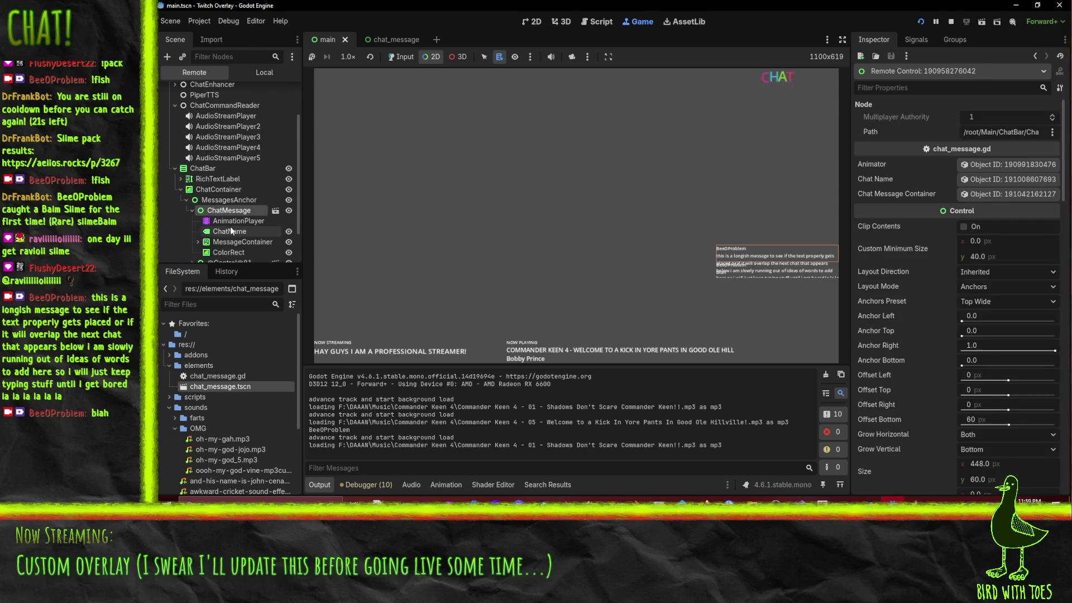
Inspect the live MessageContainer, AnimationPlayer and ChatMessage, then stop the overlay
scroll(252, 216, down, 2)
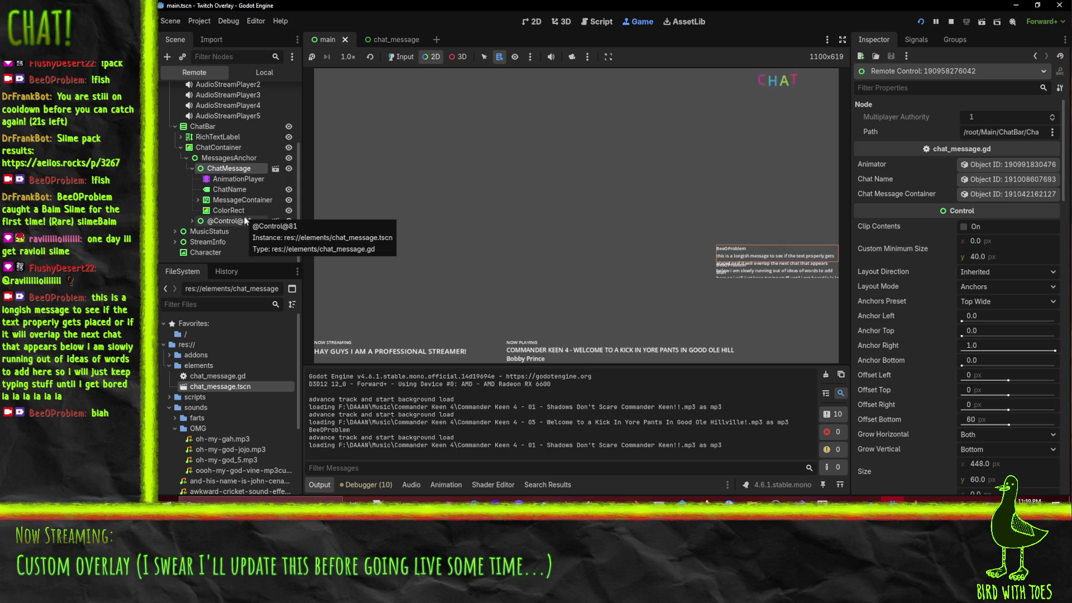
click(236, 203)
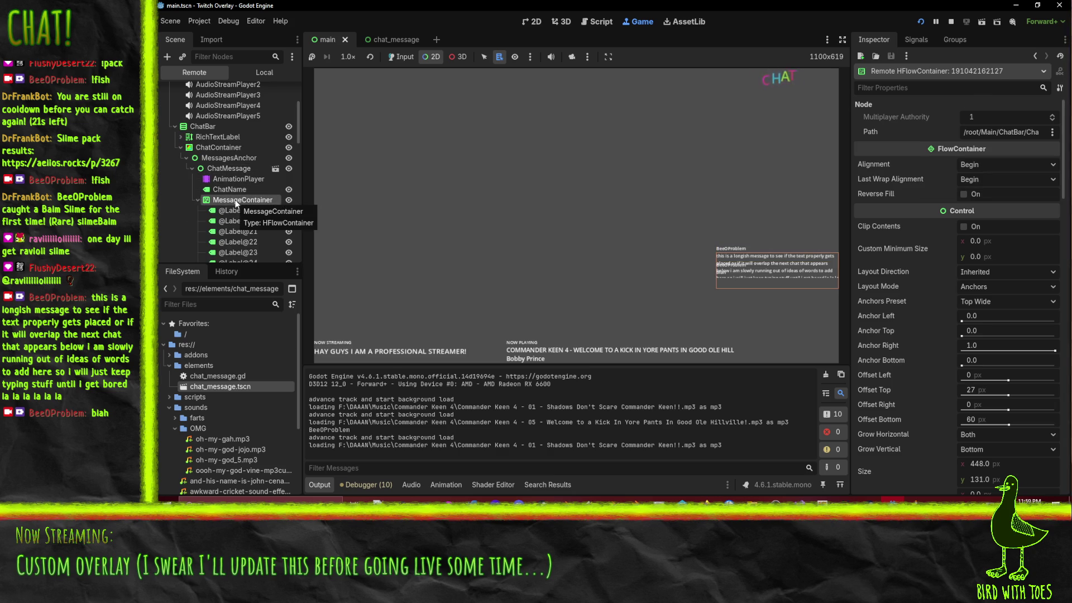
click(198, 199)
click(219, 180)
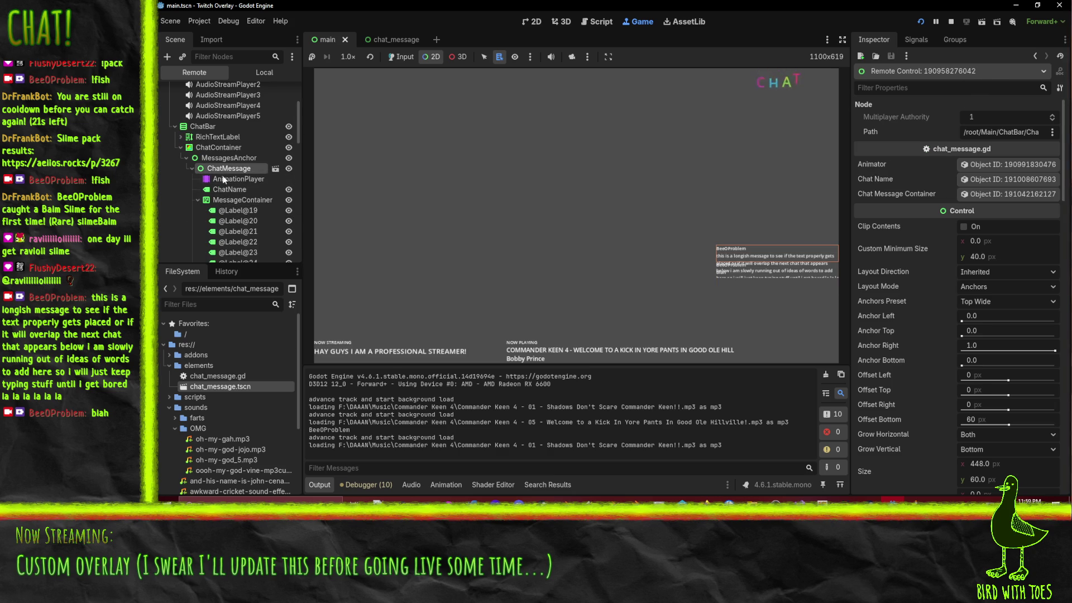
click(234, 199)
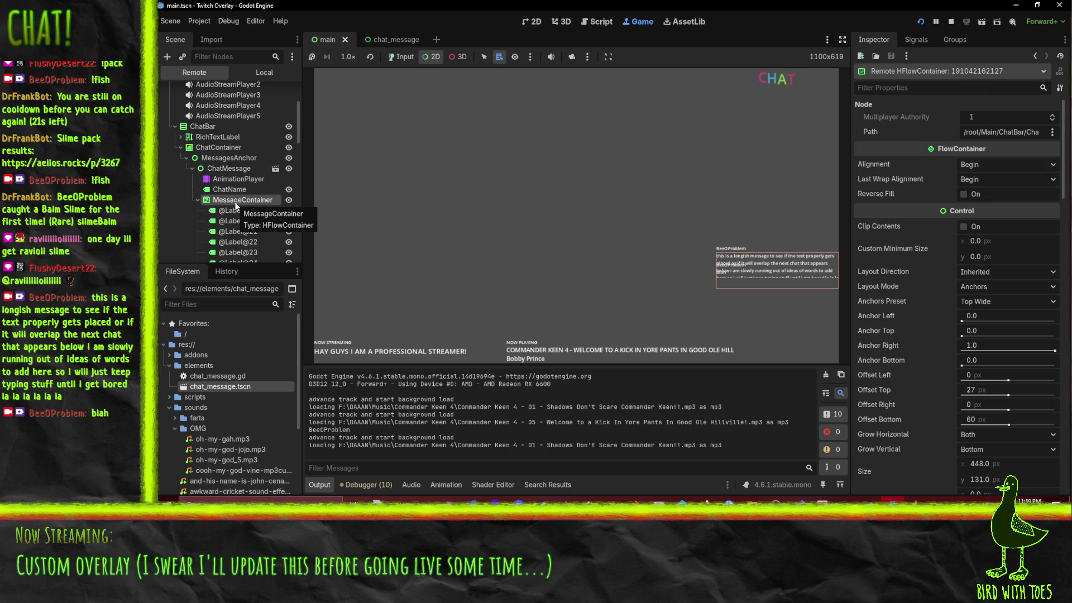
click(223, 170)
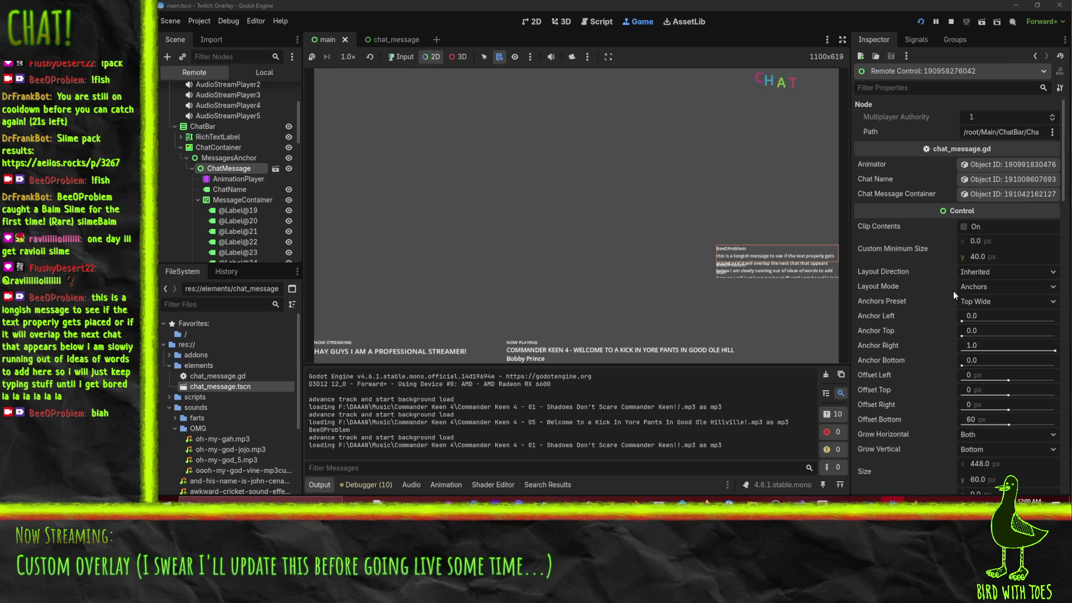
mouse_move(943, 250)
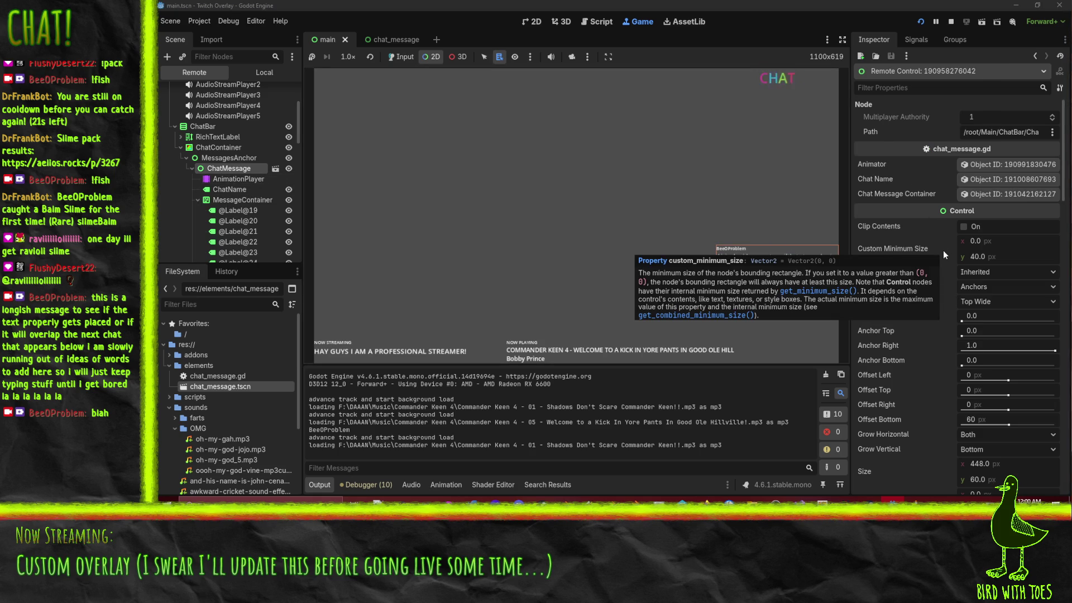
click(951, 21)
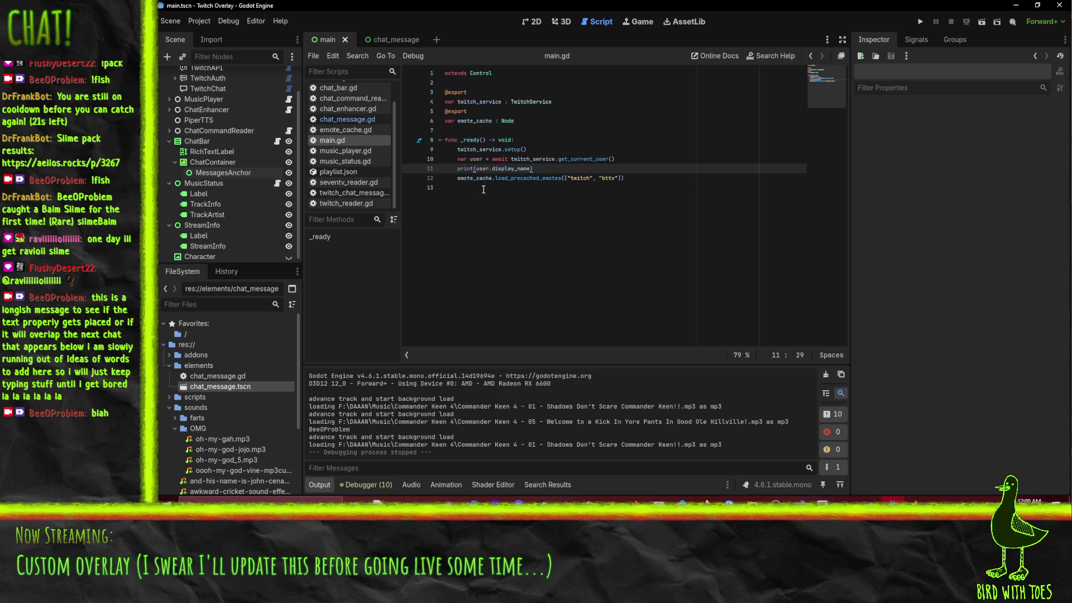
Switch to the chat_message scene so chat_message.gd shows its init function
click(387, 40)
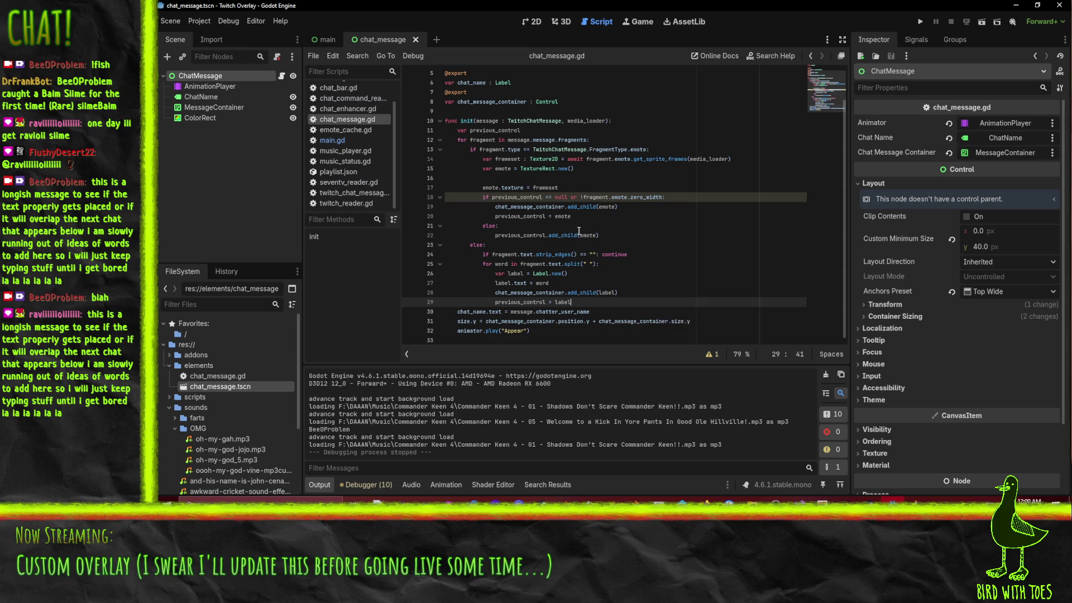
Add call_deferred(size_this) after the chat name line and declare func size_this(): above the sizing lines
click(583, 331)
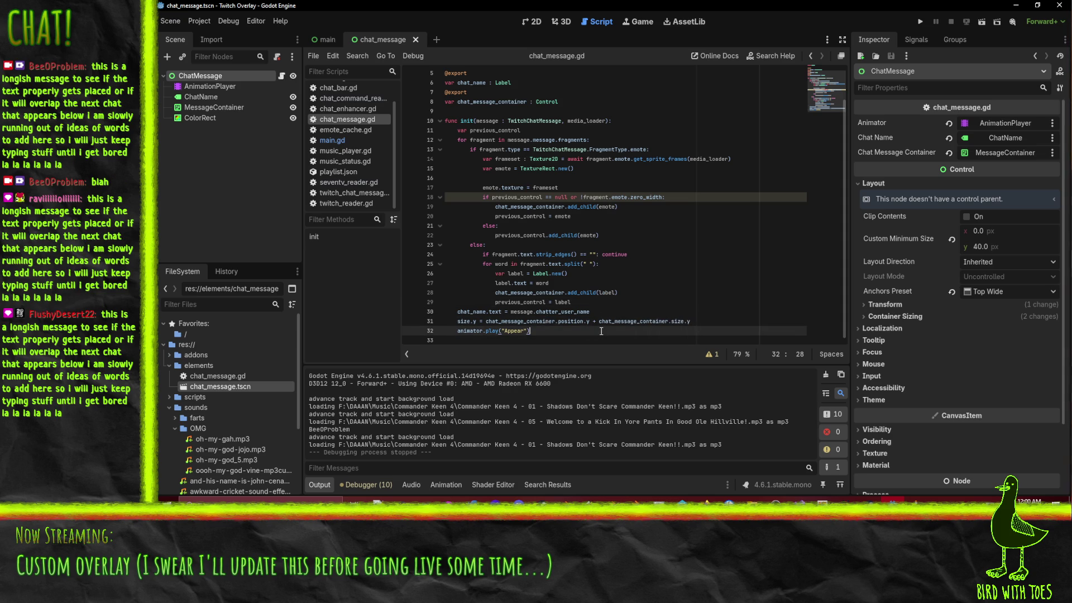
click(619, 311)
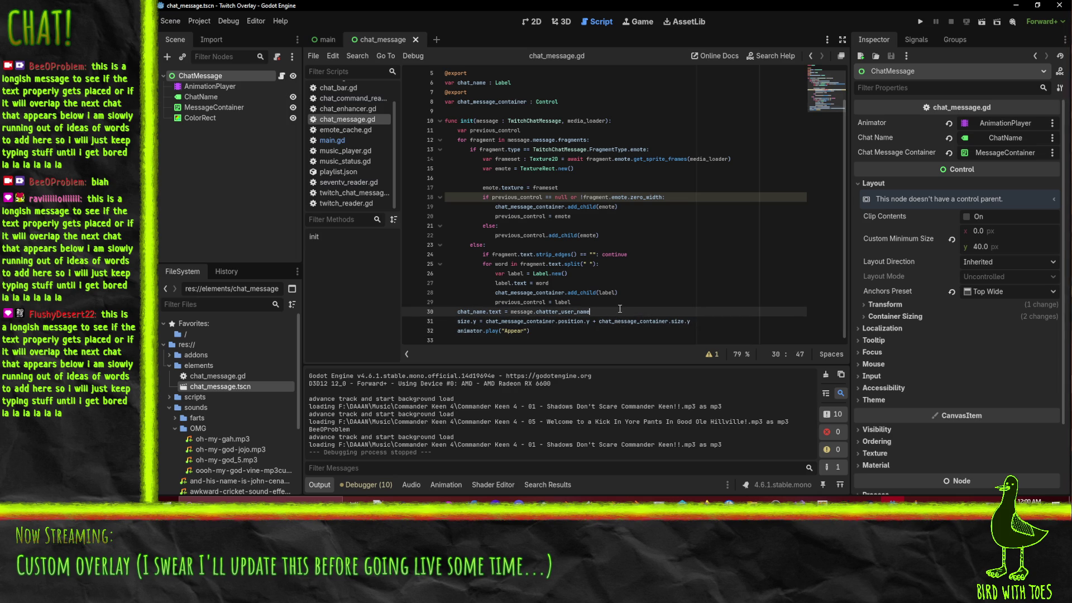
key(Return)
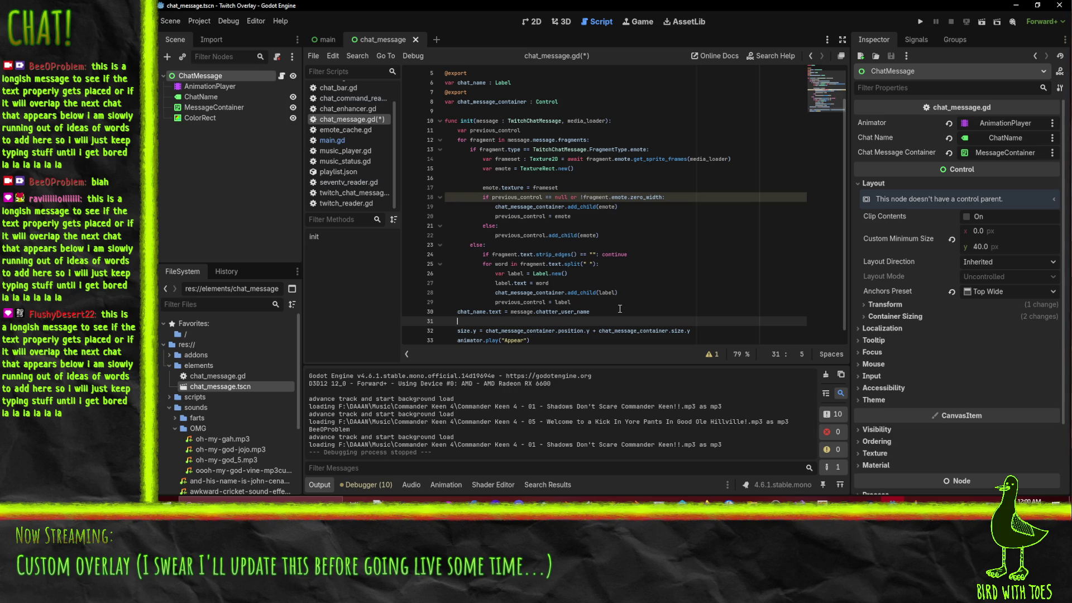
scroll(619, 309, down, 1)
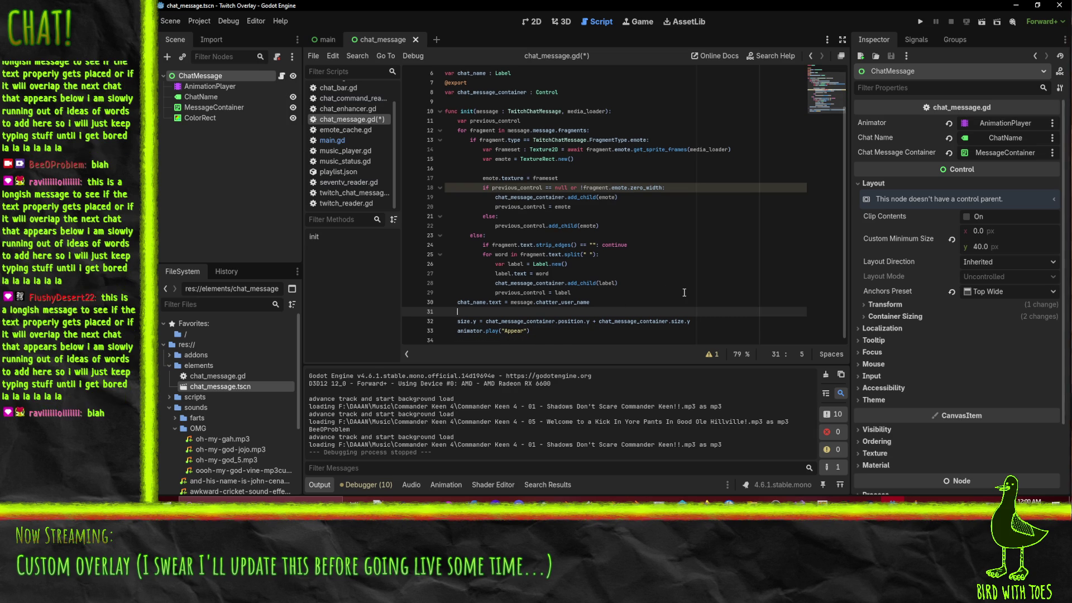
text(call_deferred()
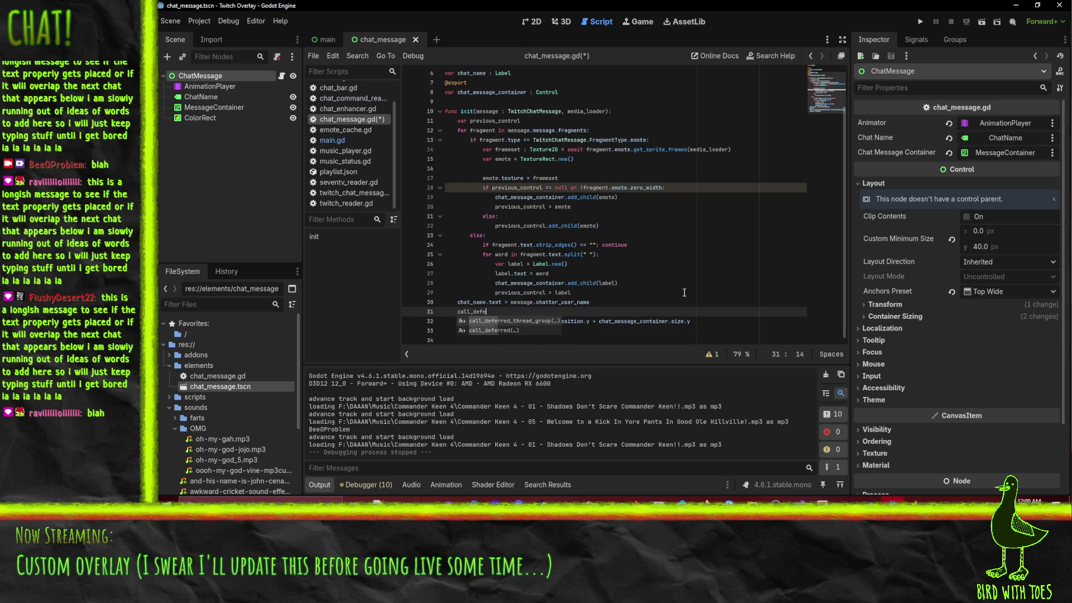
text(size)
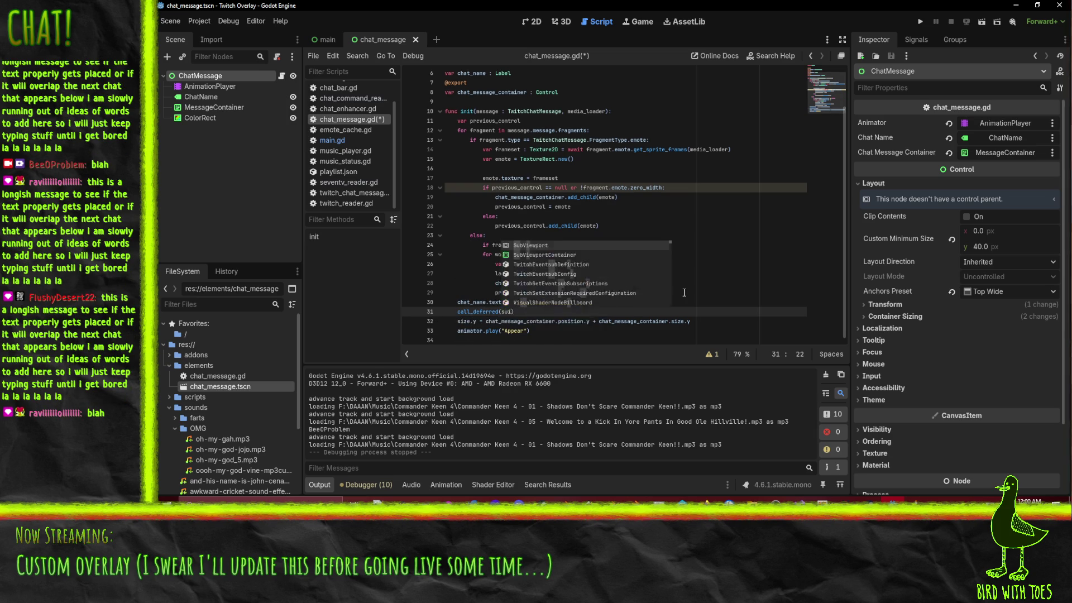
text(_this)
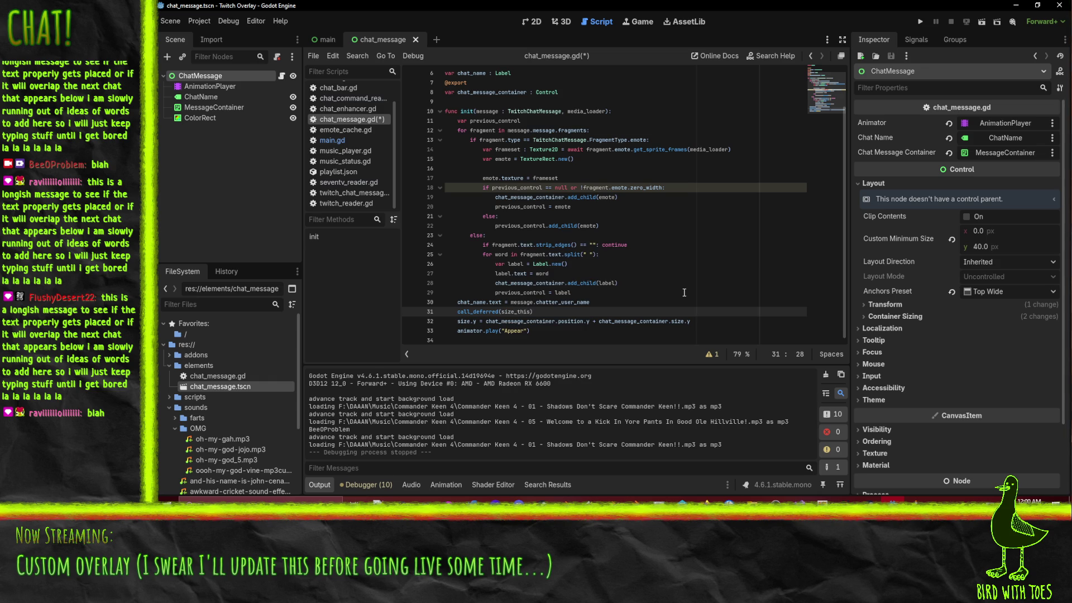
text())
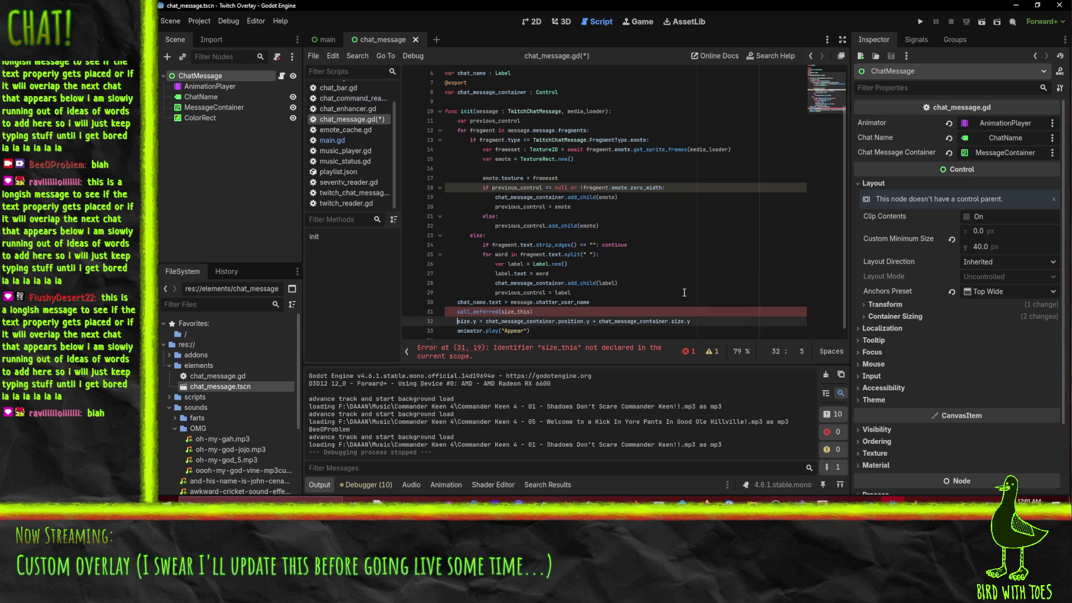
key(Return)
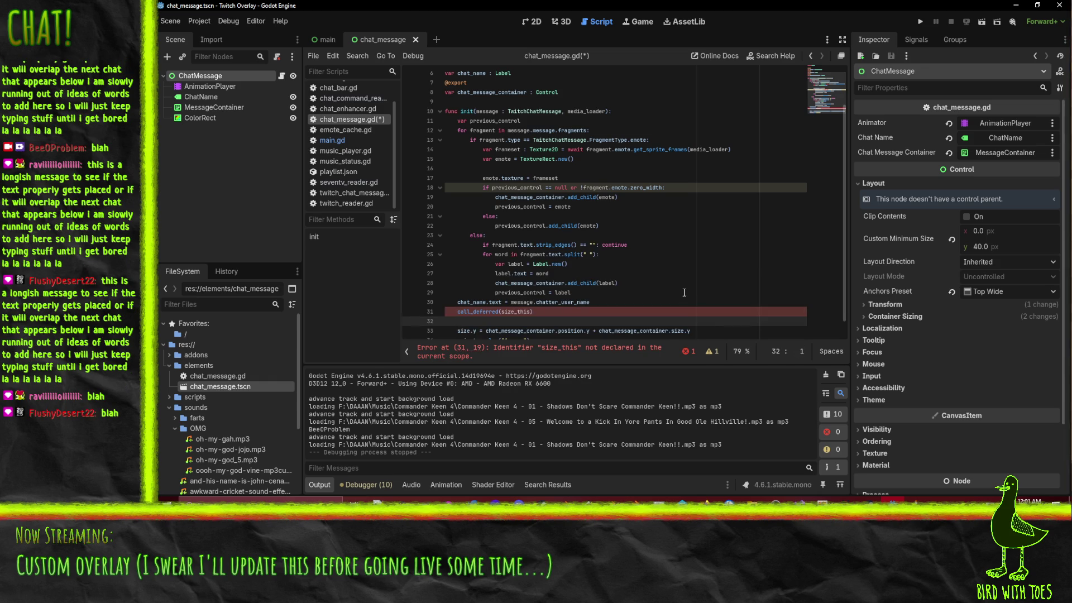
key(Return)
text(func size_th)
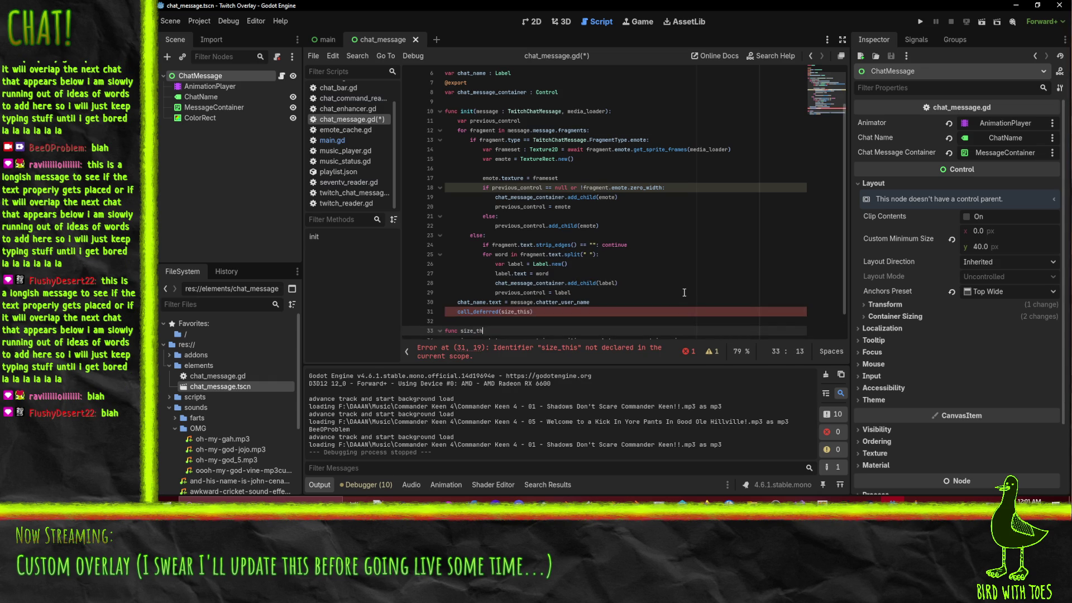
text(is():)
click(637, 264)
scroll(636, 283, down, 1)
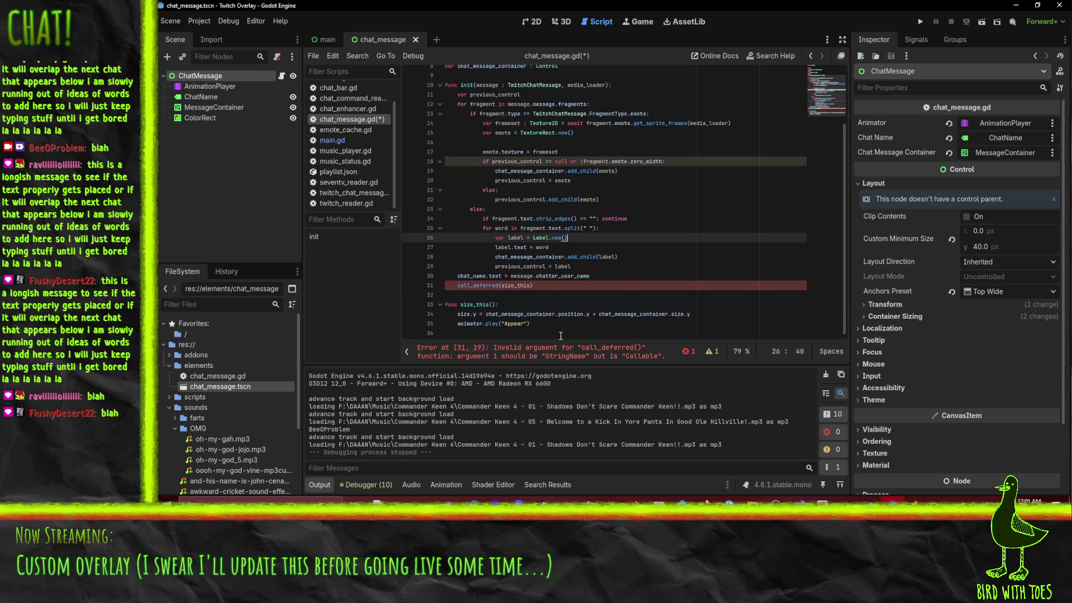
Quote the method name so the line reads call_deferred("size_this")
click(502, 286)
key(shift+End)
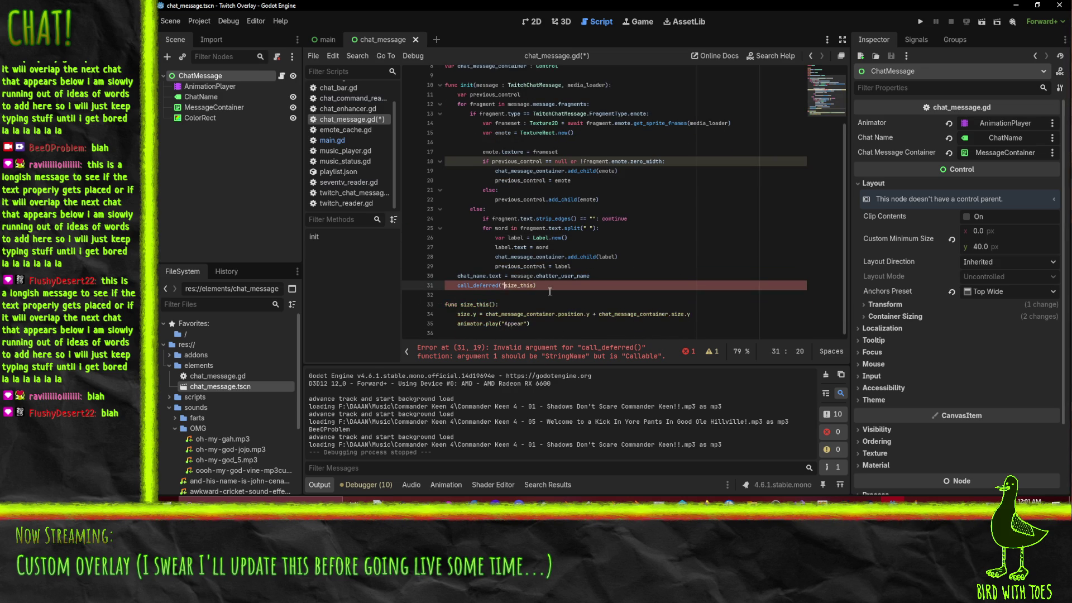
text("size_this"))
click(593, 225)
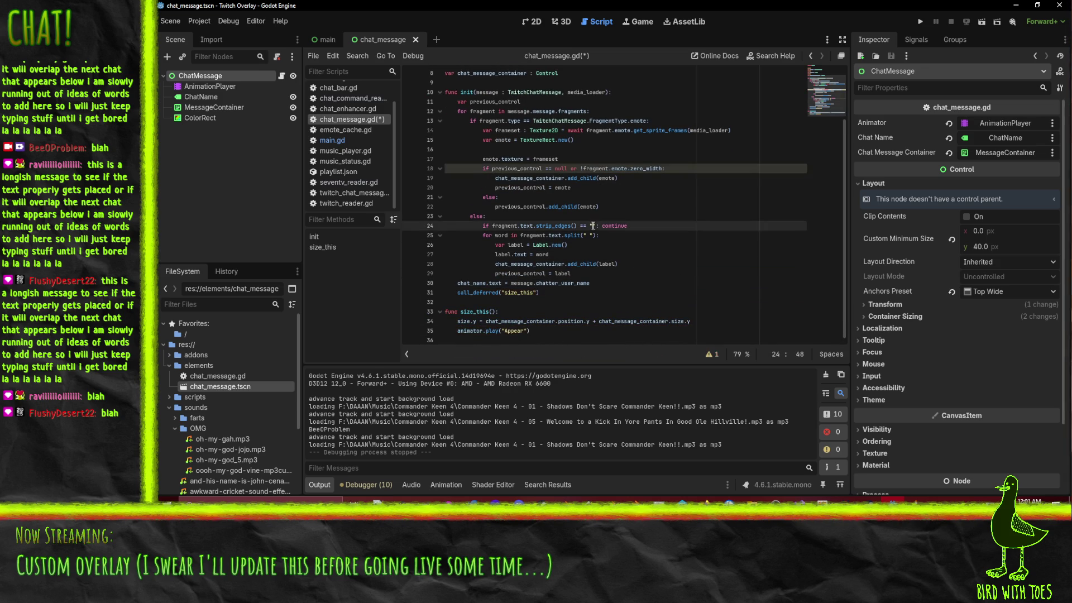
click(529, 334)
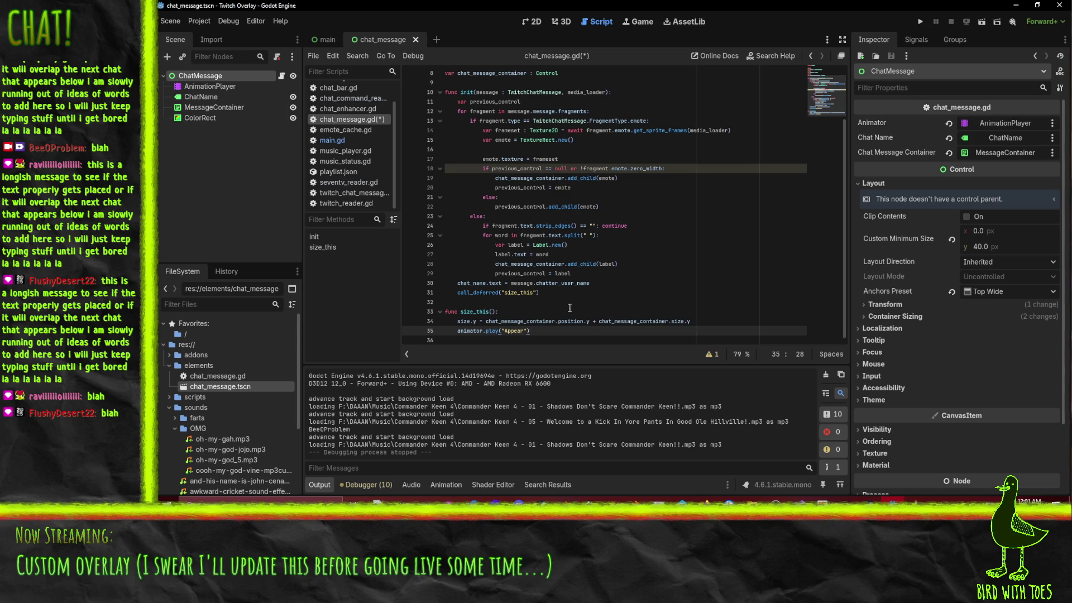
scroll(534, 166, up, 3)
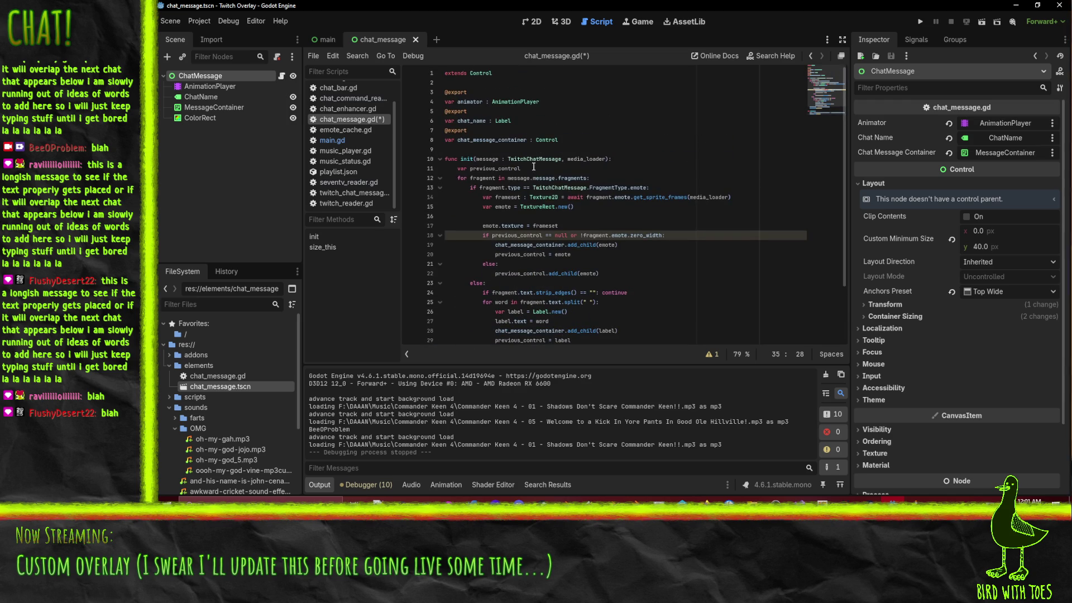
click(581, 143)
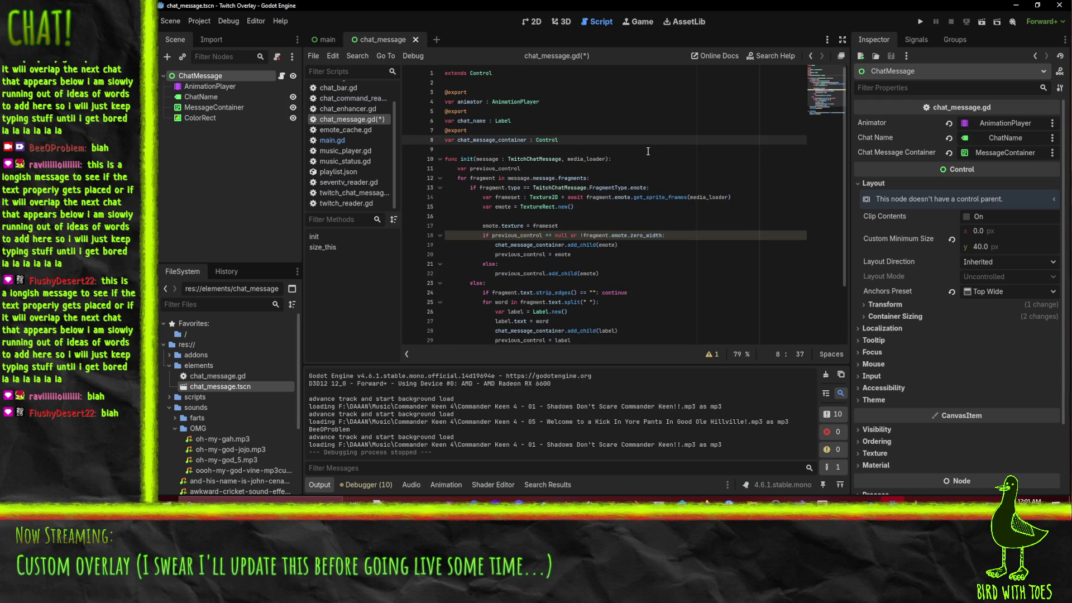
Declare signal sized below the exports, emit sized(self) at the end of size_this, and save
key(Return)
key(Return)
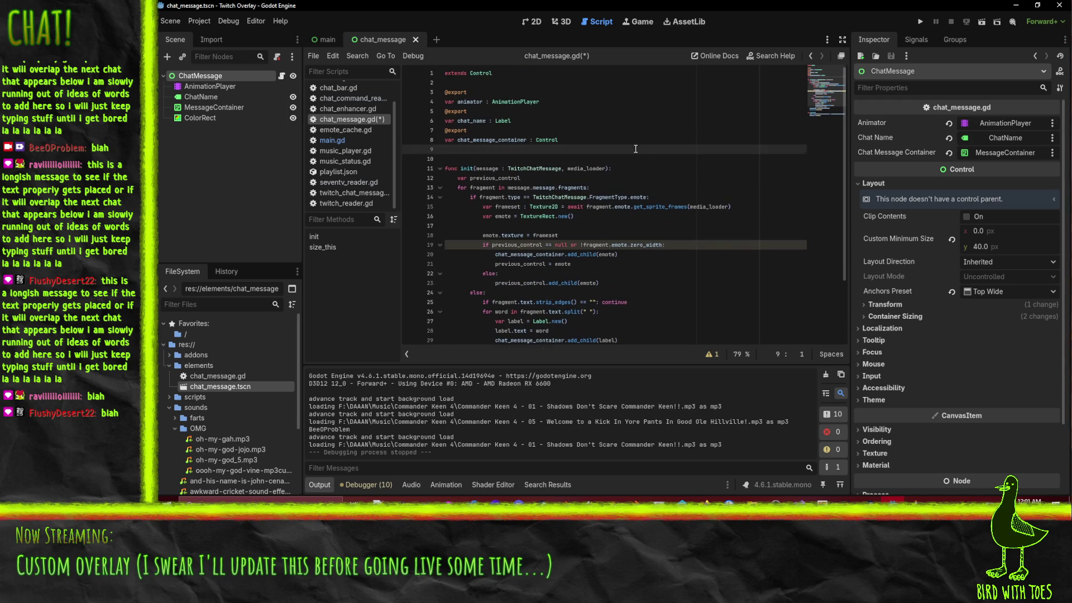
text(signal )
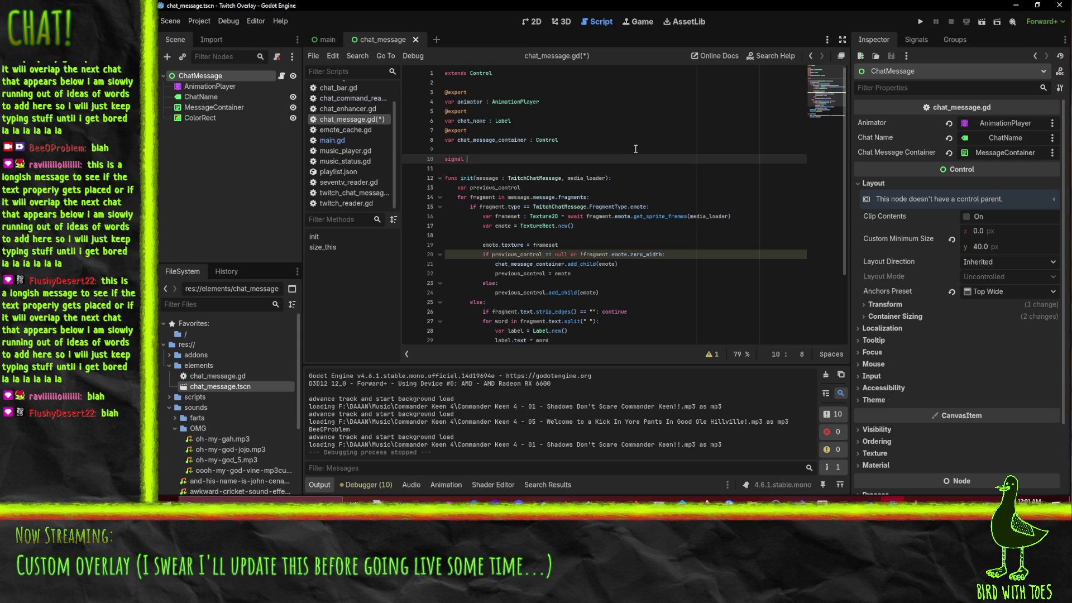
text(sized)
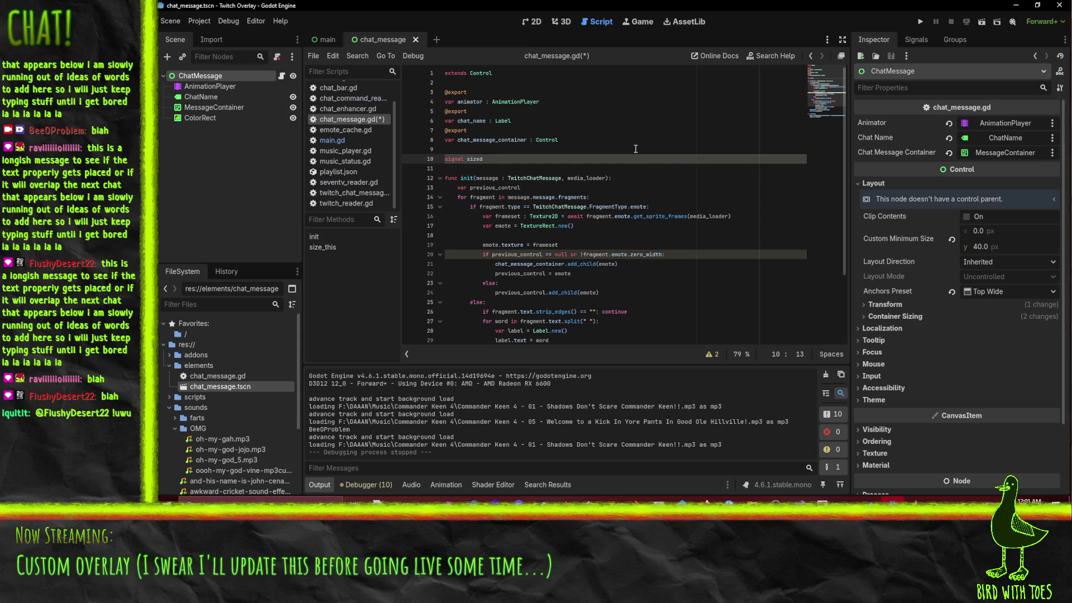
scroll(549, 302, down, 3)
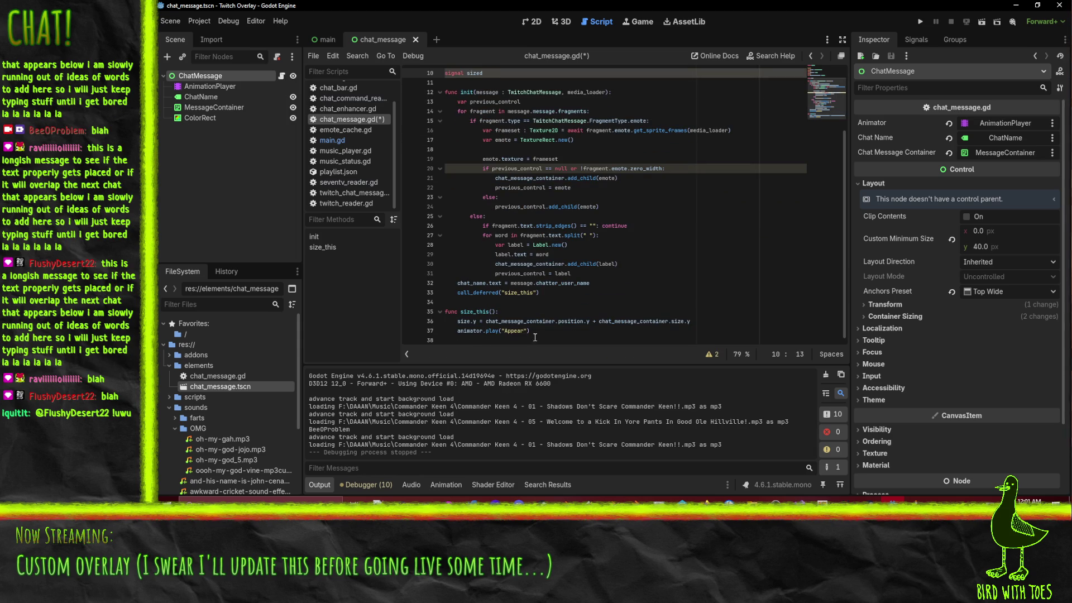
click(535, 337)
text(sized.e)
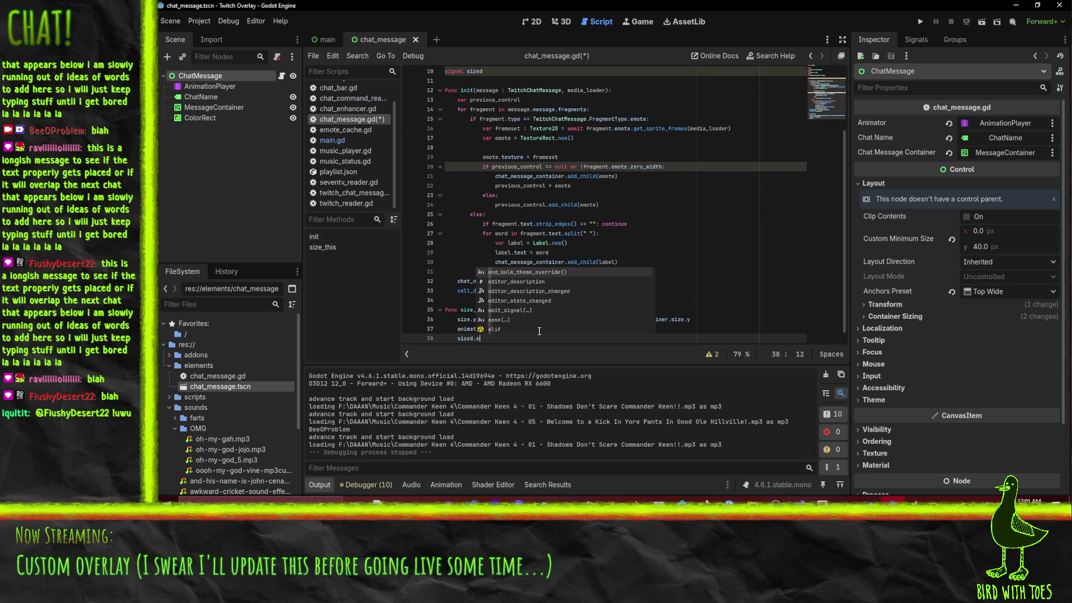
text(mit(self))
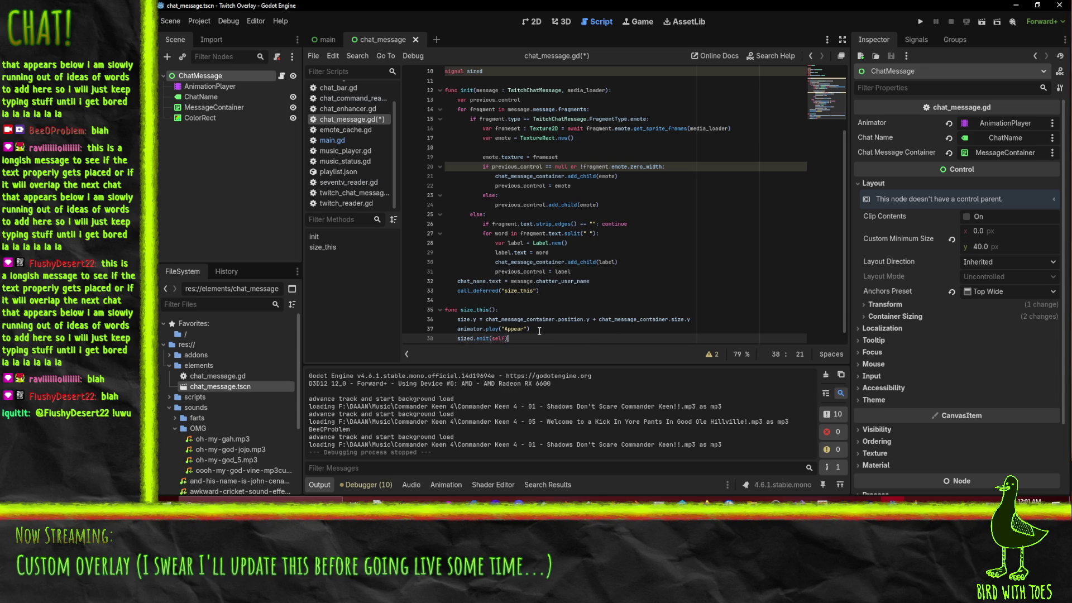
key(ctrl+s)
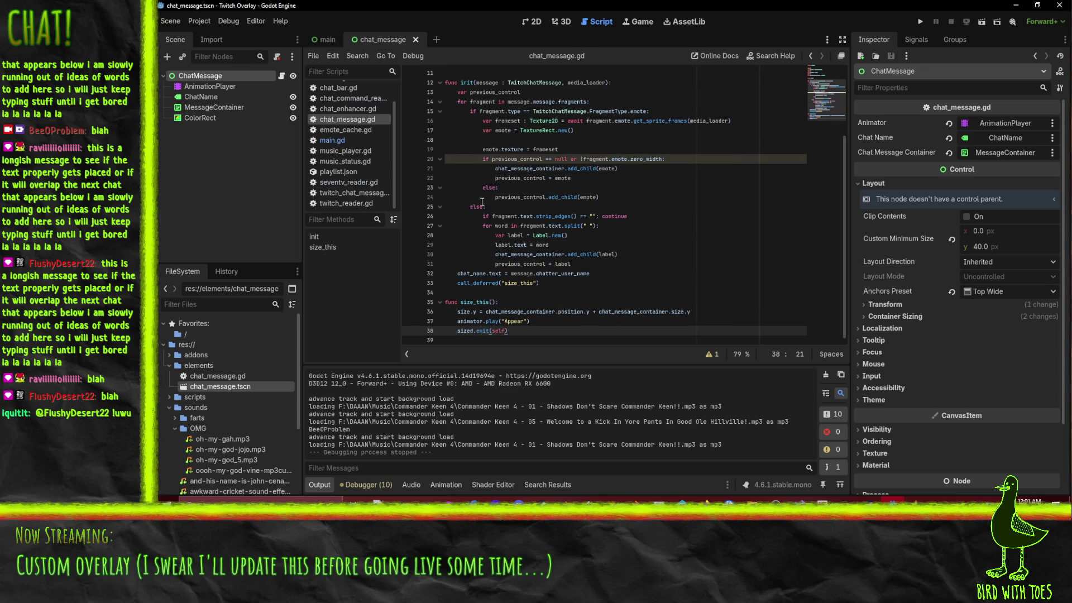
Remove self from the emit call so it reads sized.emit()
click(504, 331)
double_click(494, 331)
key(BackSpace)
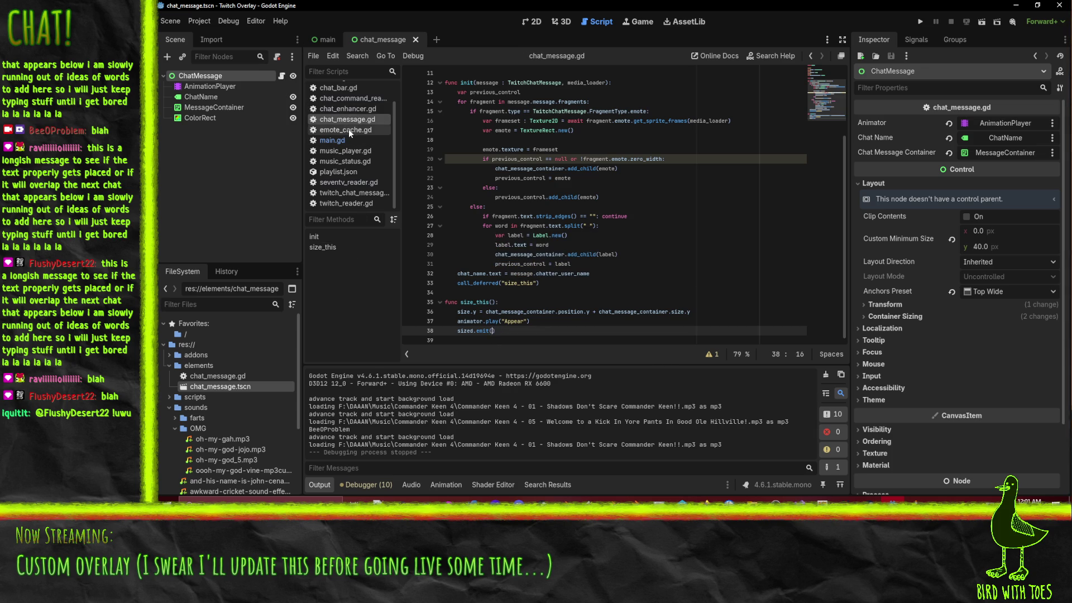
scroll(348, 129, up, 2)
scroll(379, 157, down, 2)
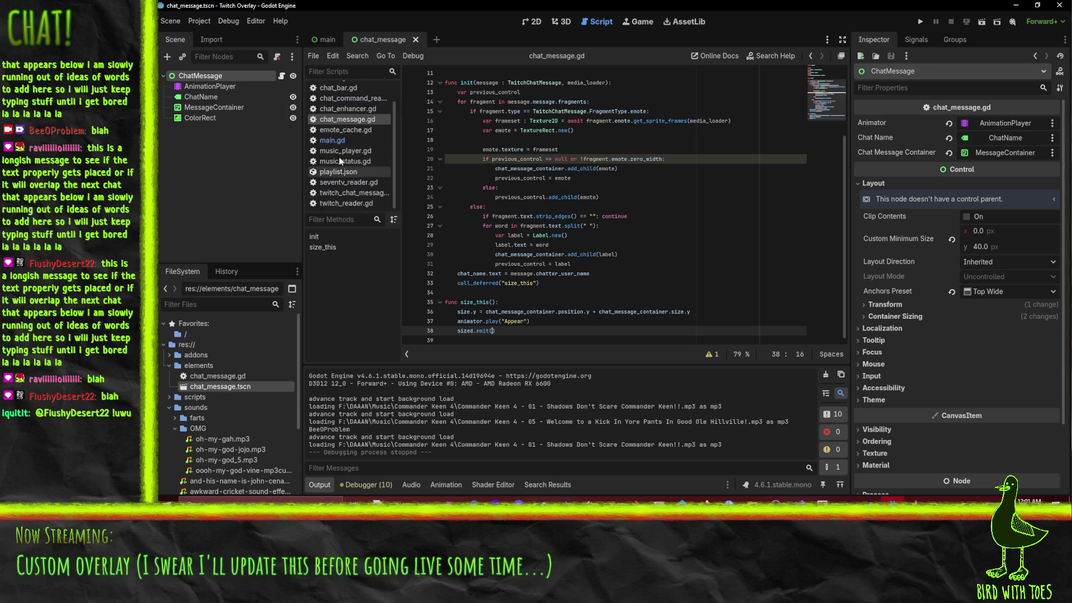
scroll(352, 192, up, 2)
In chat_bar.gd, add message_ui.sized.connect(message_sized) after container.add_child(message_ui)
click(338, 109)
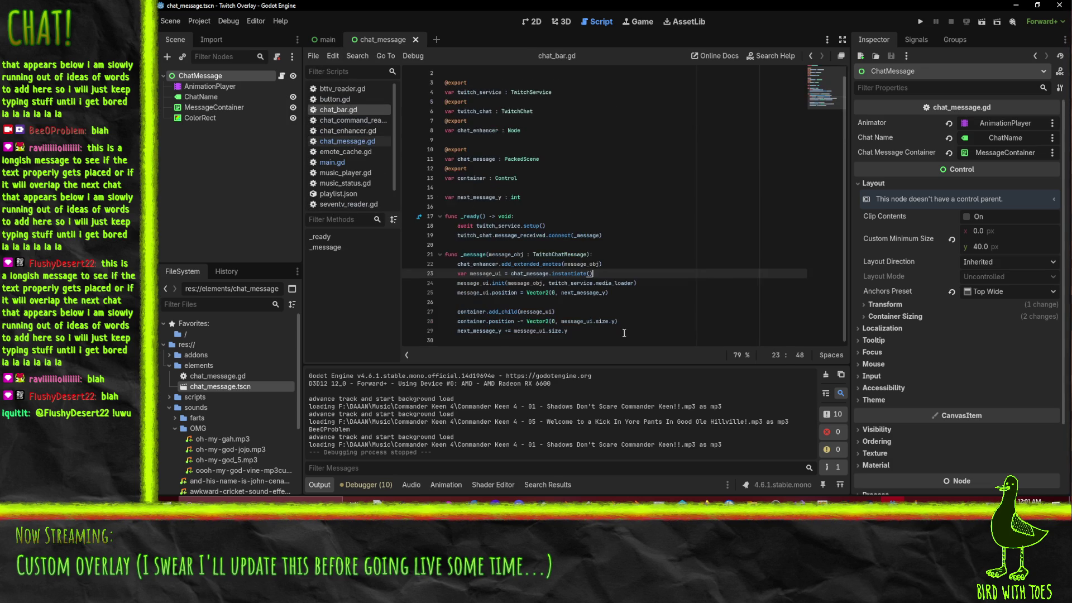
click(573, 331)
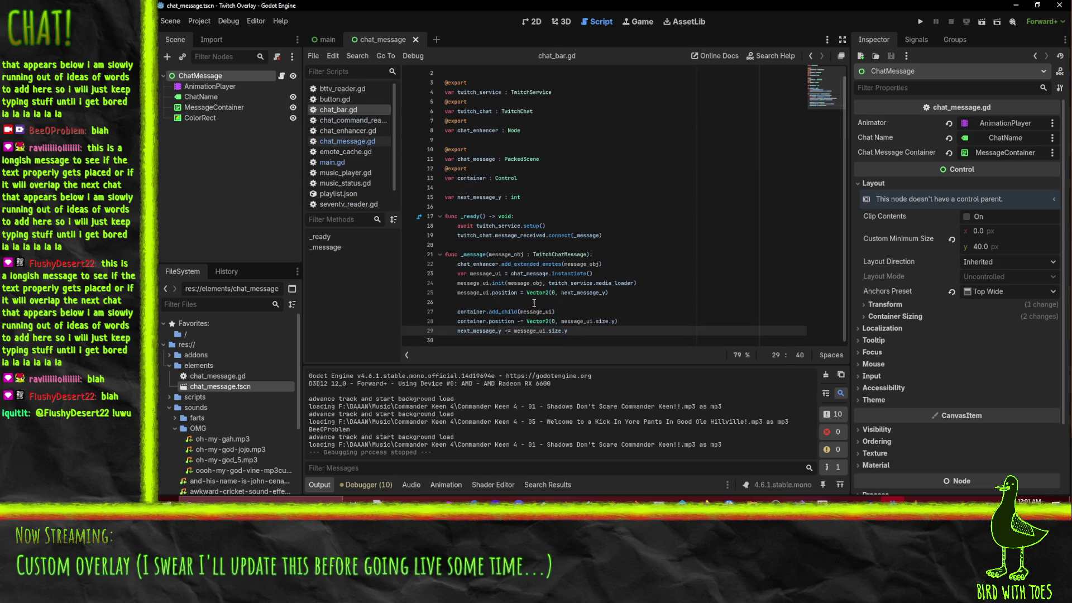
click(591, 301)
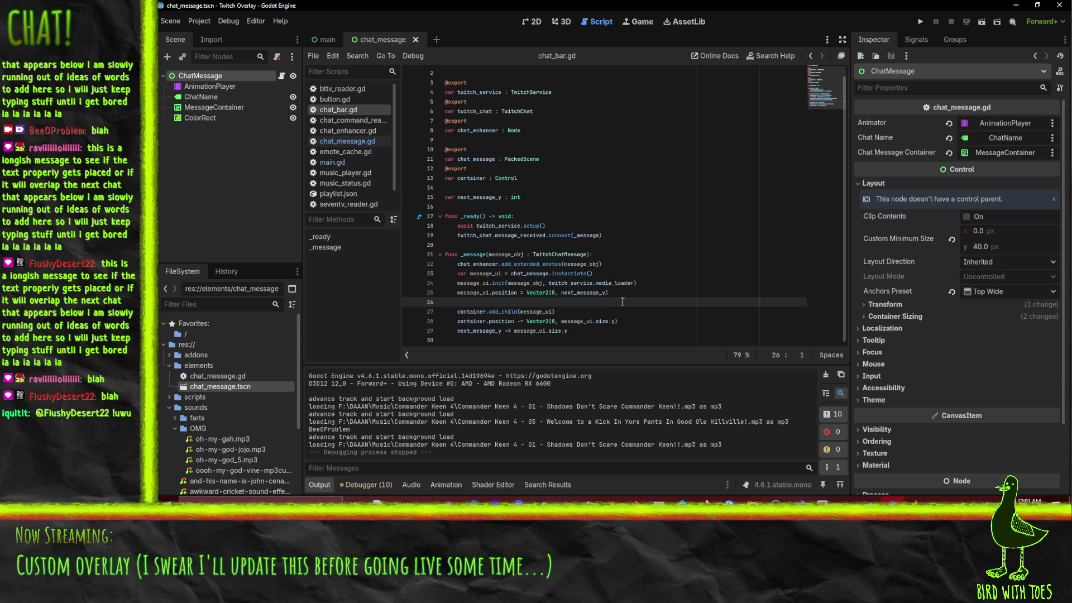
click(562, 312)
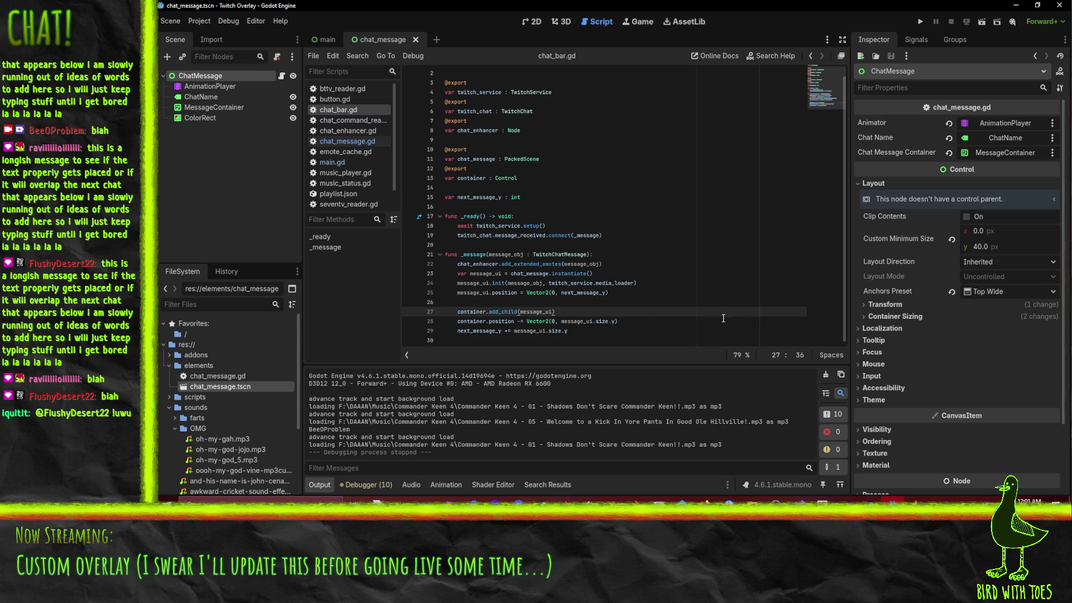
key(Return)
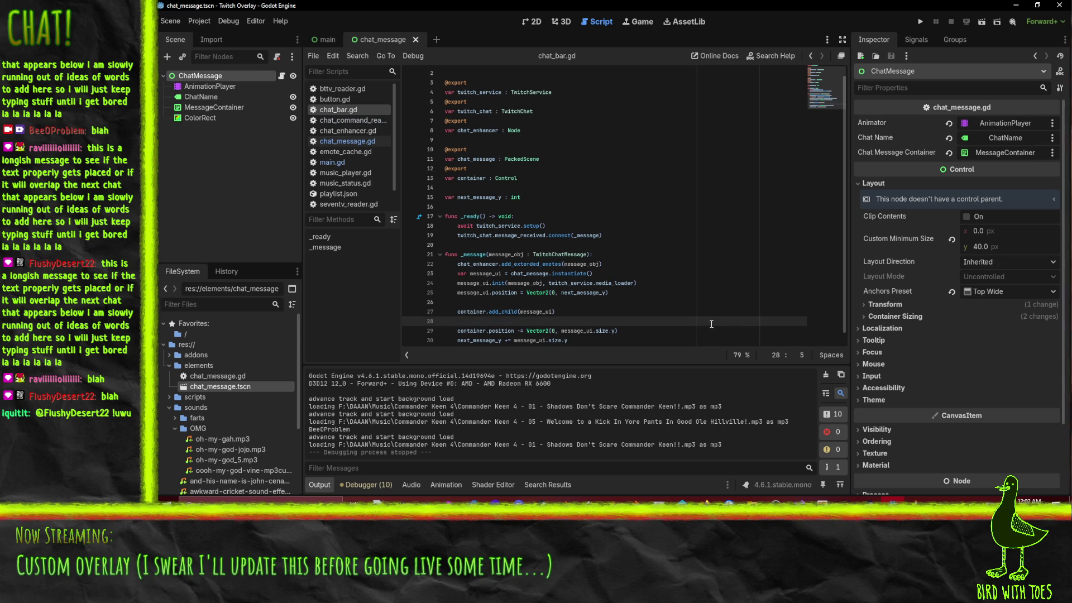
text(mesa)
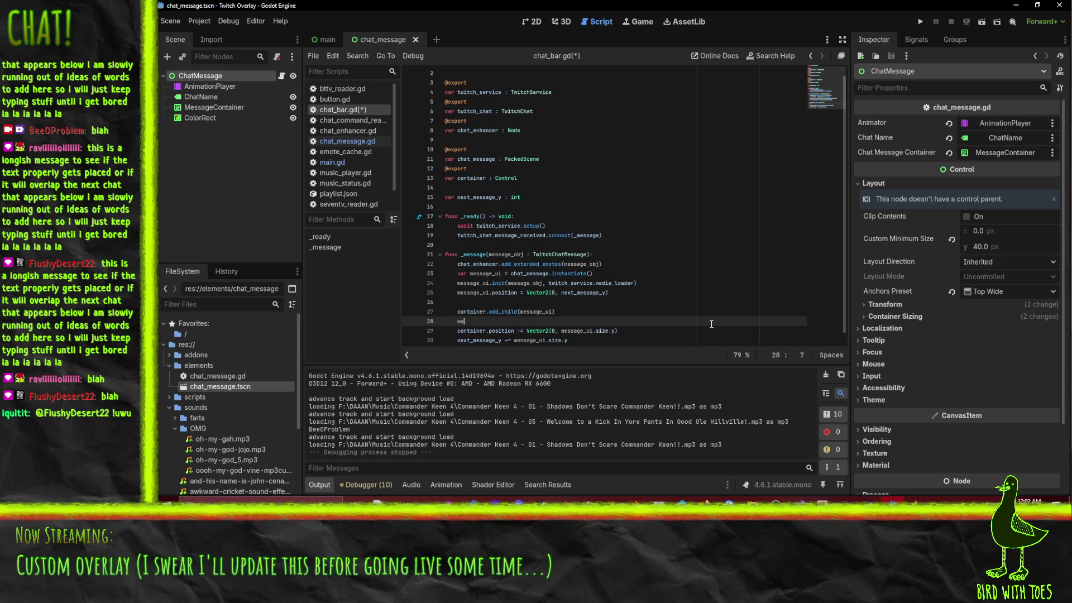
text(age_ui.)
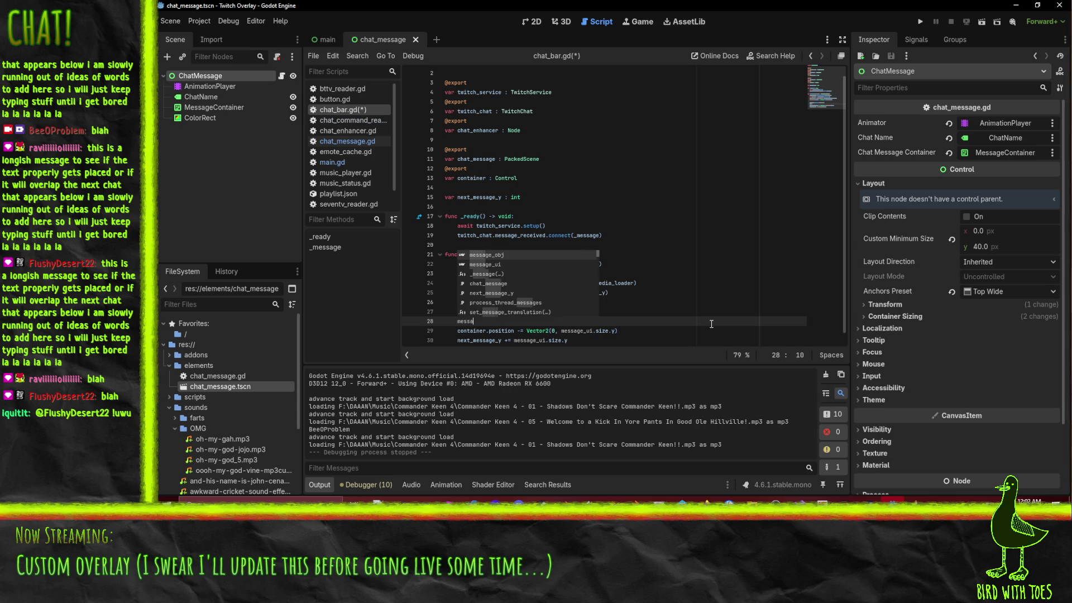
text(sized.conn)
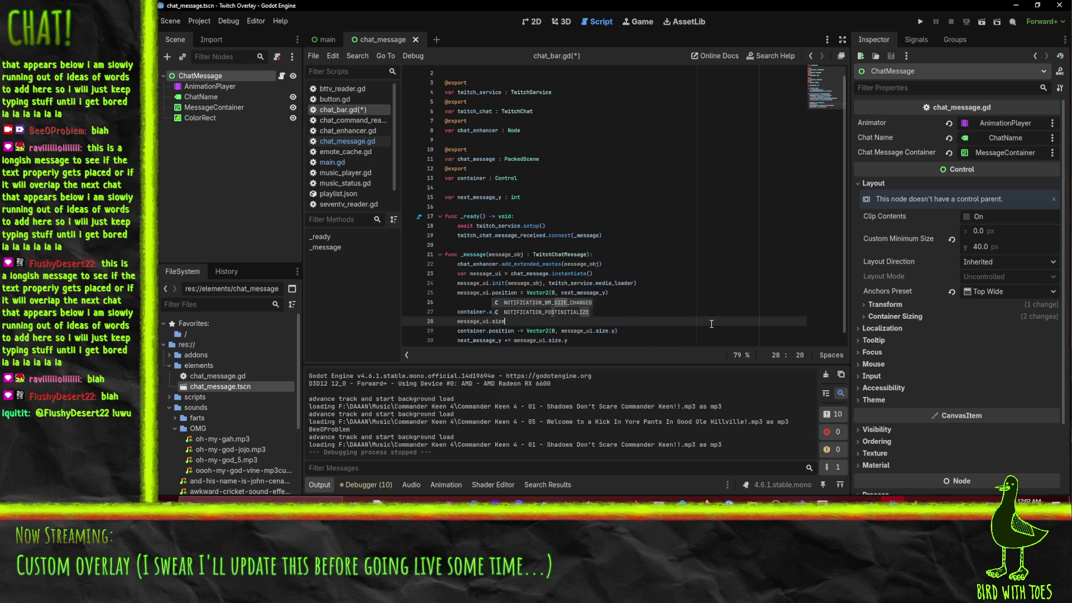
text(ec)
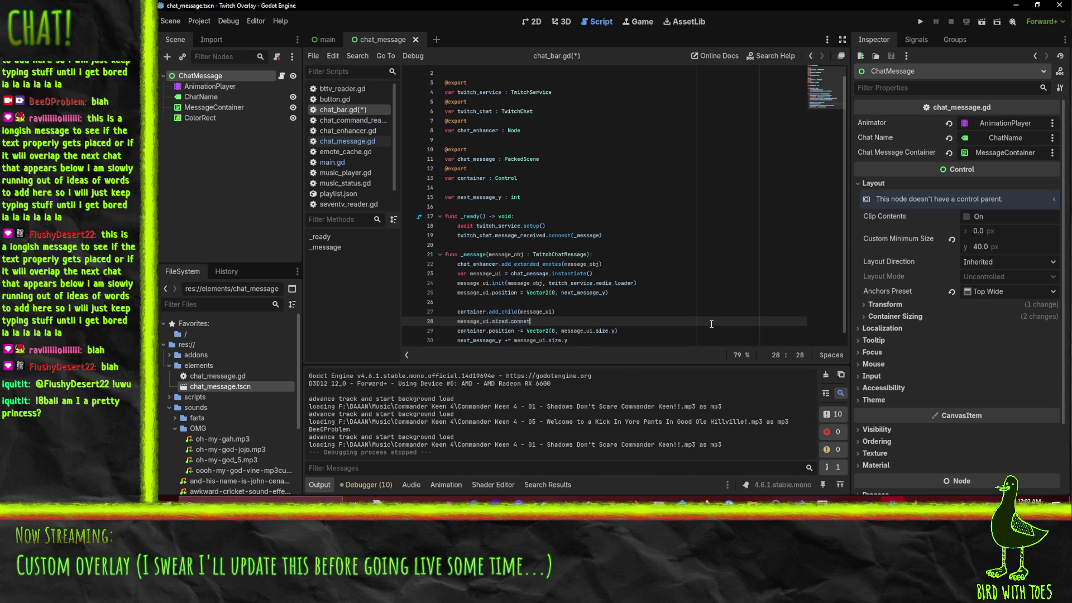
text(t()
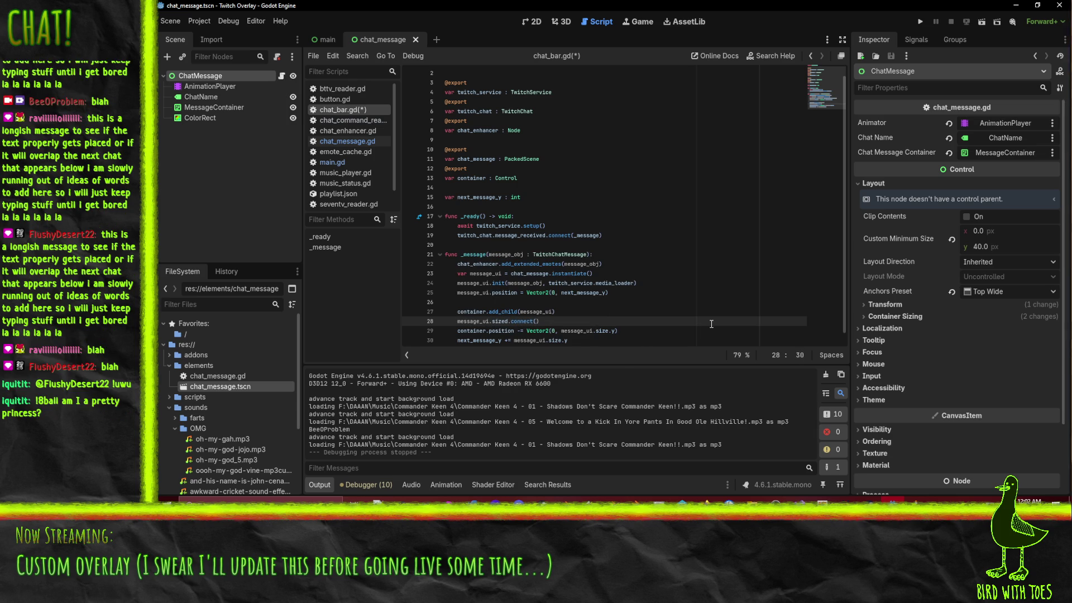
text(message_sized)
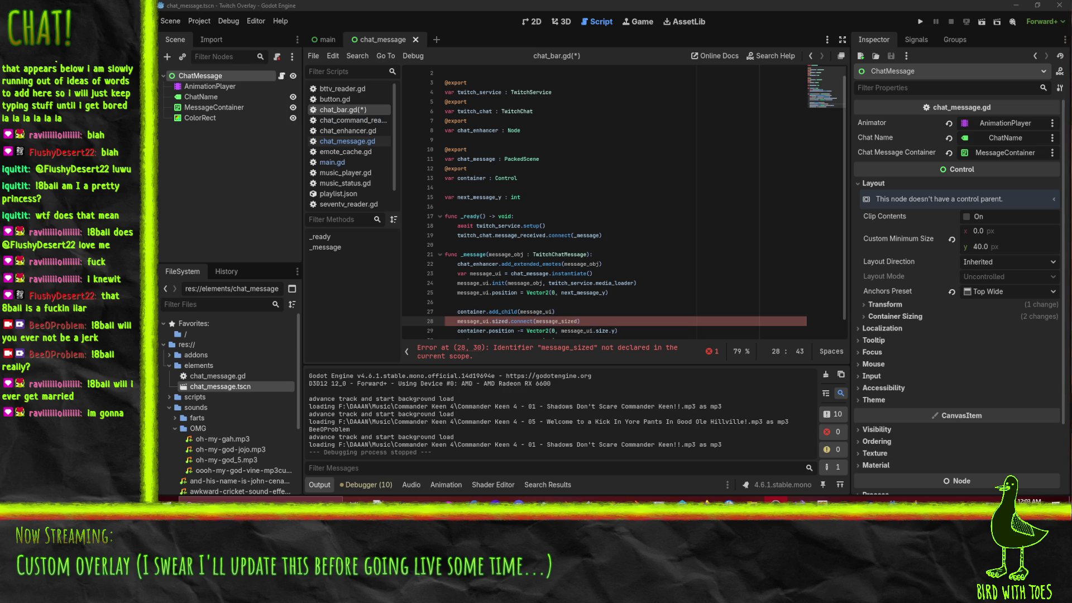
Create a func message_sized(): declaration below the _message function
click(598, 282)
scroll(601, 278, down, 1)
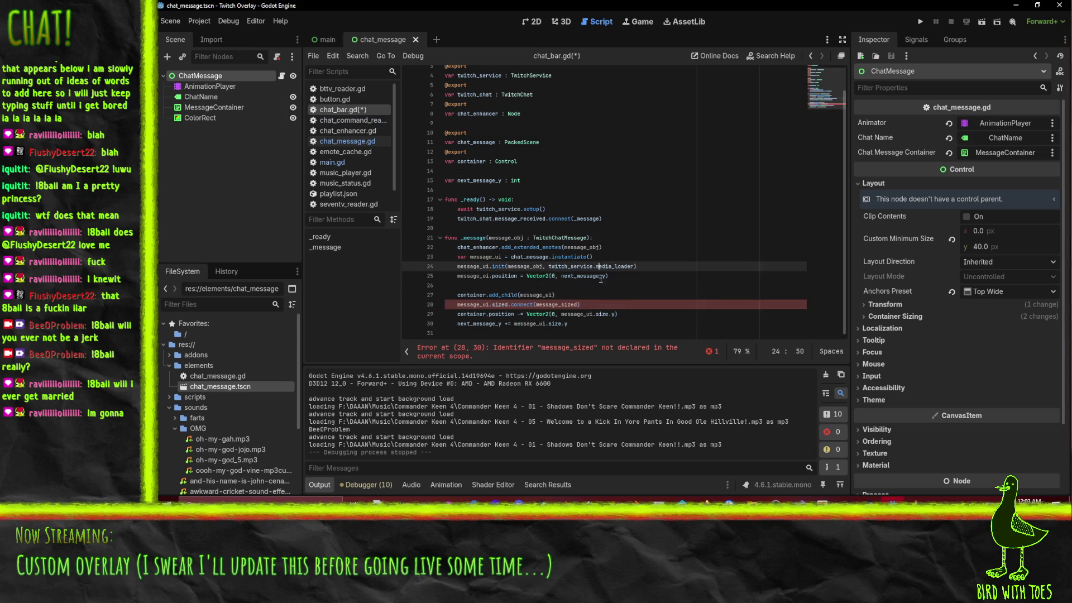
double_click(569, 304)
key(ctrl+c)
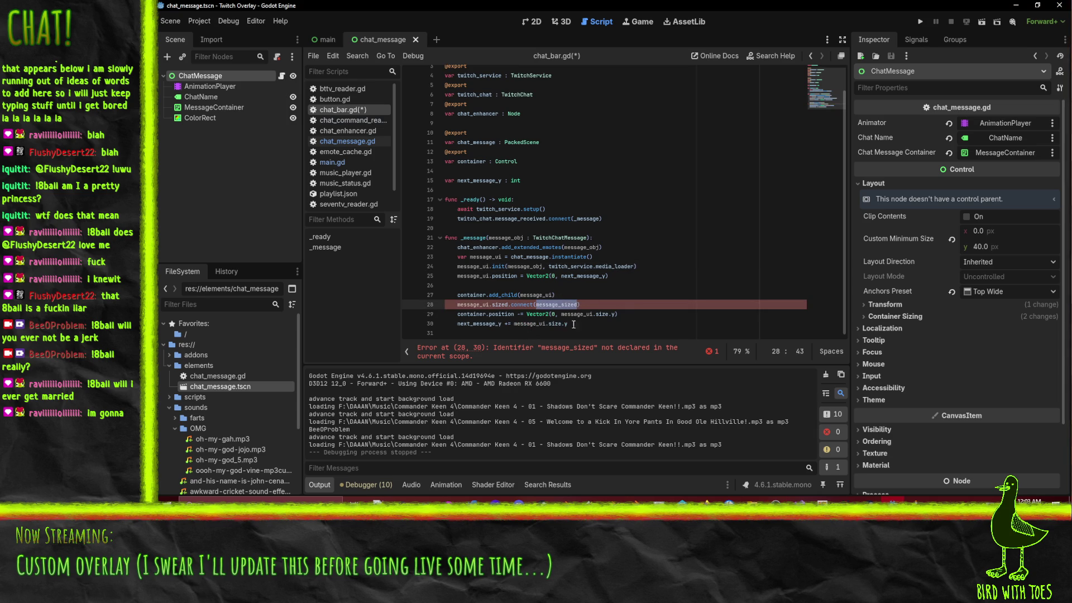
click(573, 324)
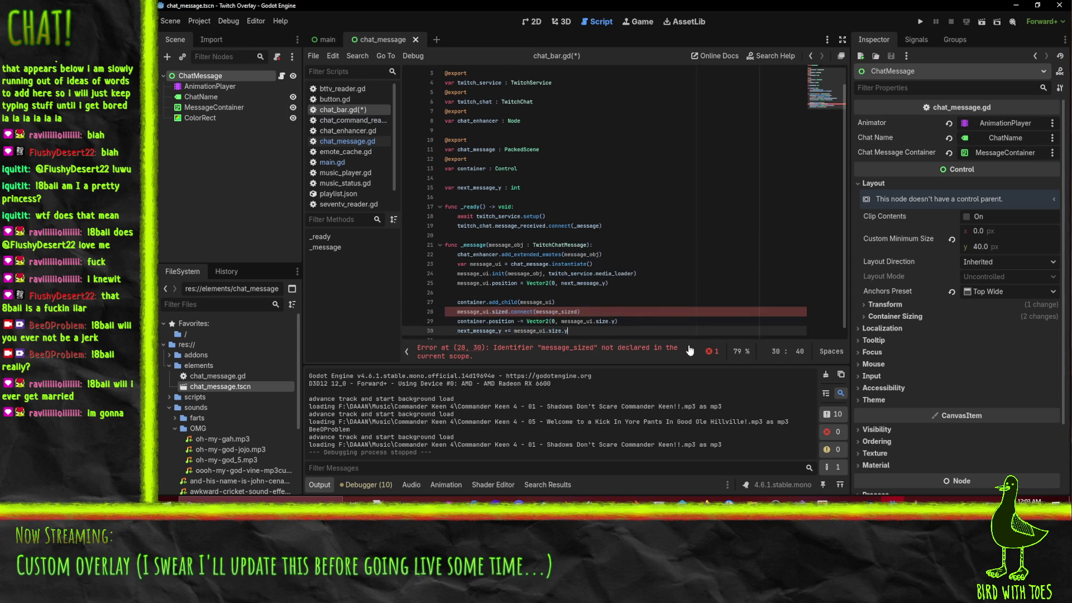
key(Return)
key(ctrl+v)
key(Home)
key(Return)
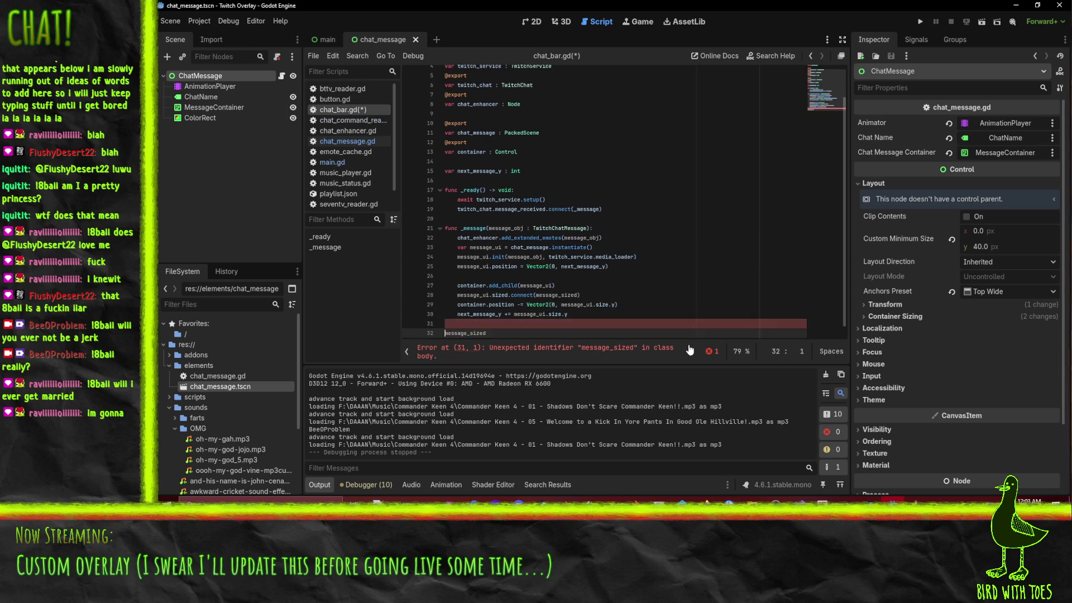
text(func)
key(End)
text(())
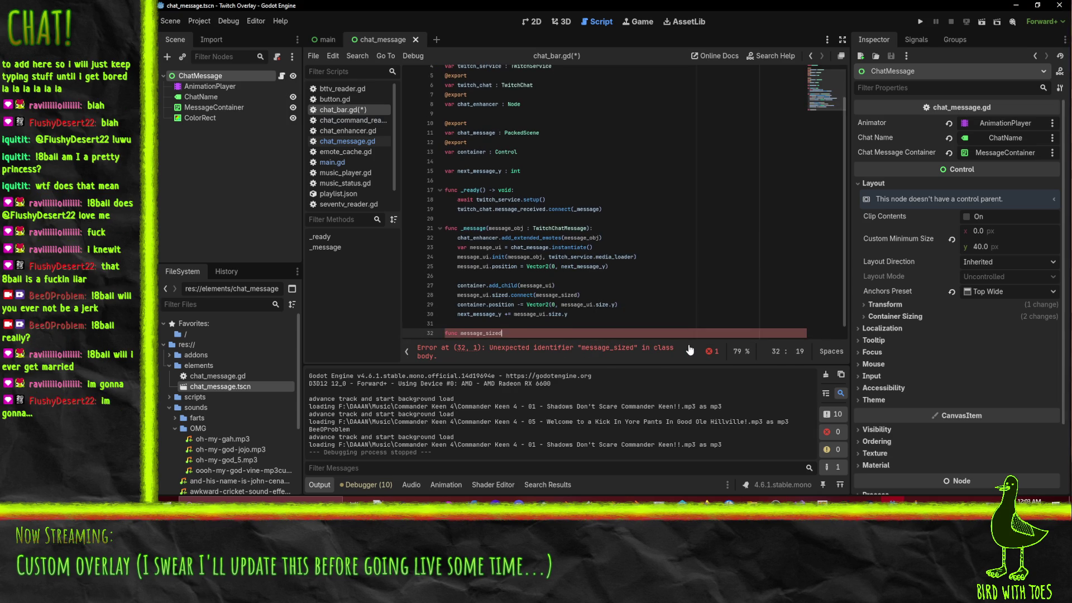
text(:)
Move the container.position and next_message_y lines into message_sized and give it a message_ui parameter
key(Up)
key(Up)
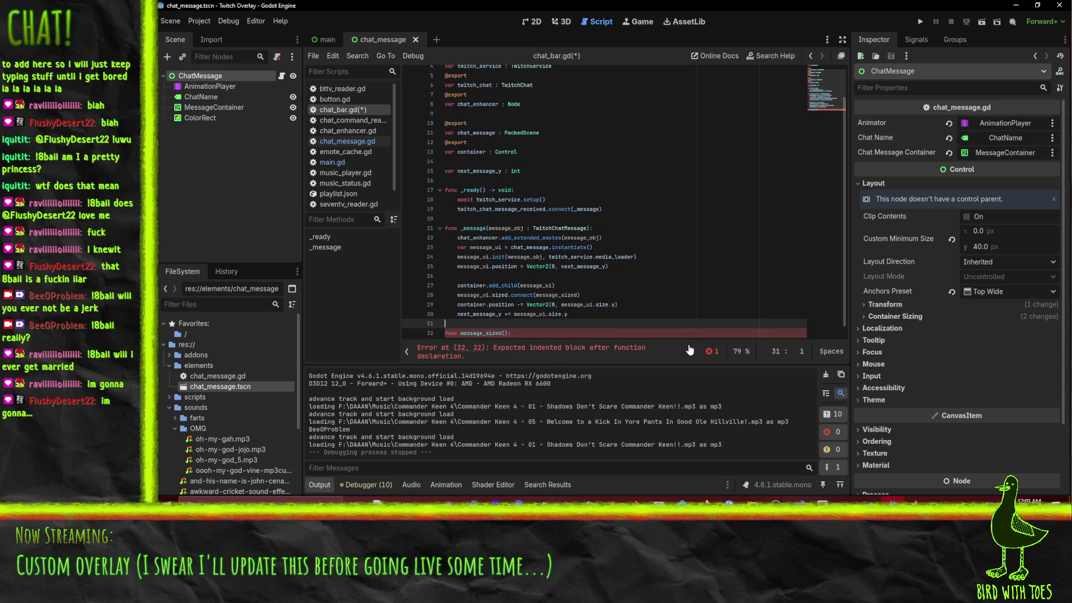
key(Home)
key(Up)
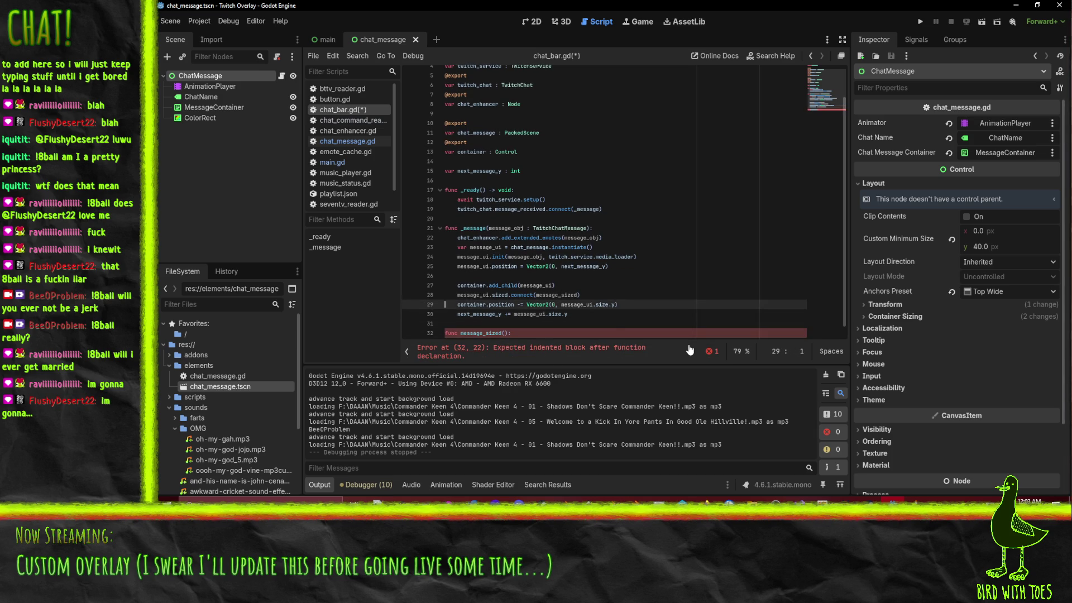
key(shift+Down)
key(shift+Down)
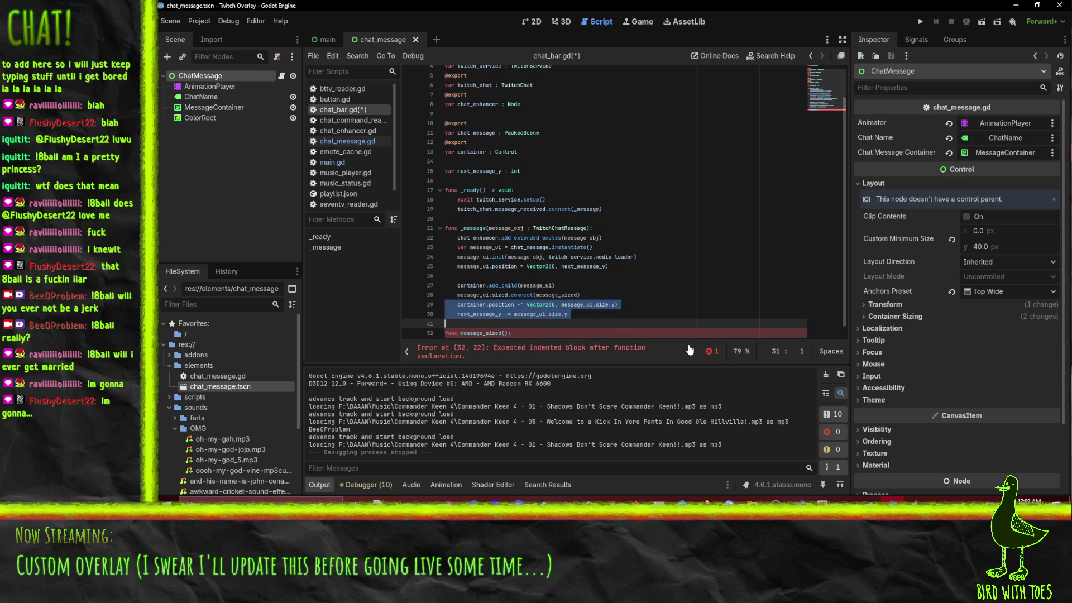
key(Delete)
key(Down)
key(Down)
text(container.position -= Vector2(0, message_ui.size.y) 	next_message_y += message_ui.size.y)
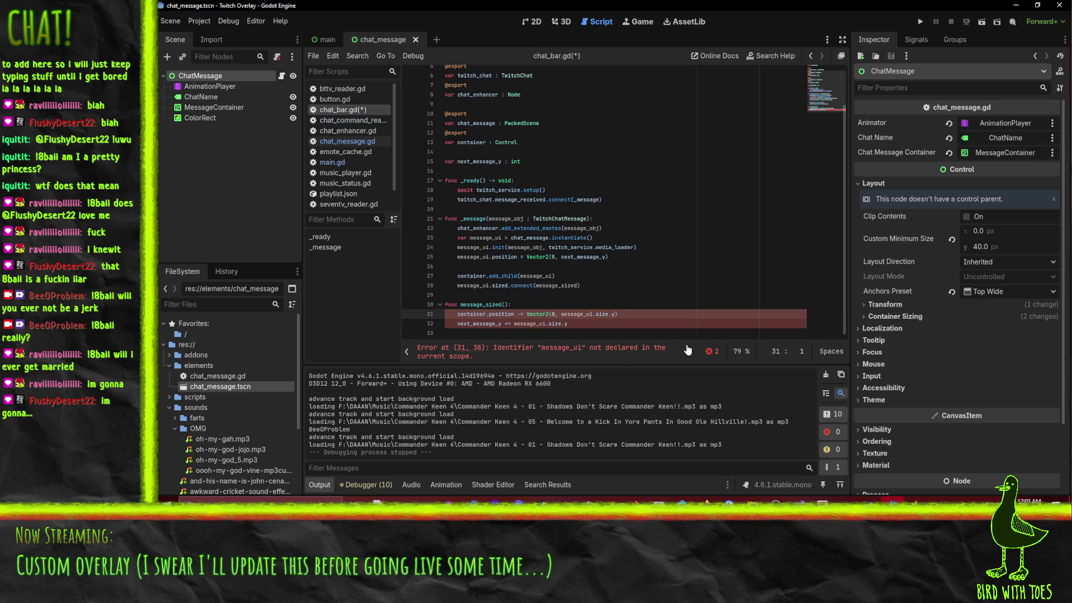
double_click(576, 314)
key(ctrl+c)
click(508, 305)
key(ctrl+v)
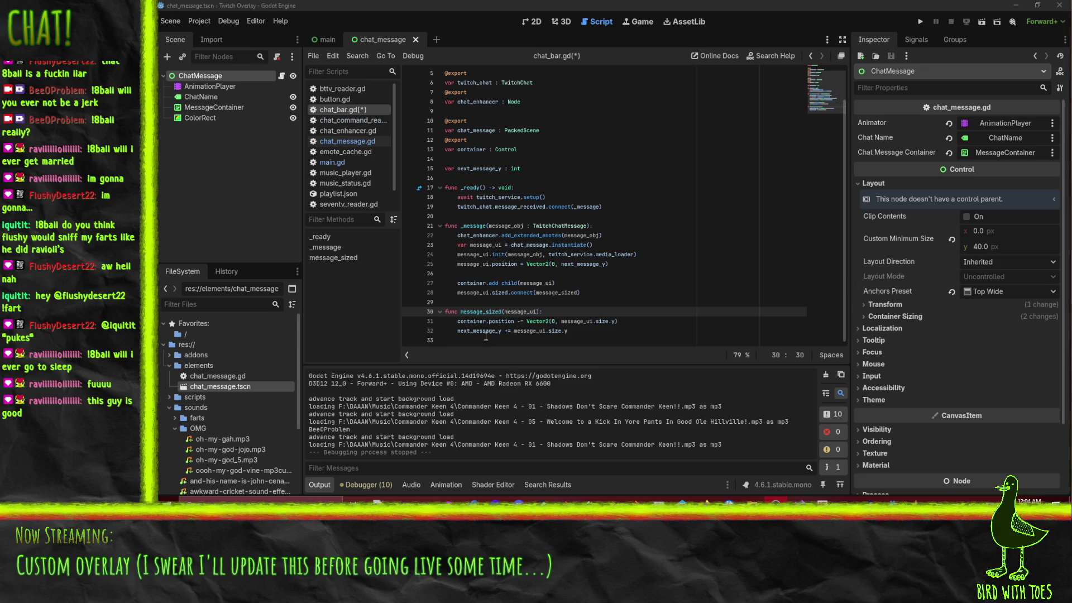
Change chat_message.gd's call to sized.emit(self), save, and run the project
click(357, 141)
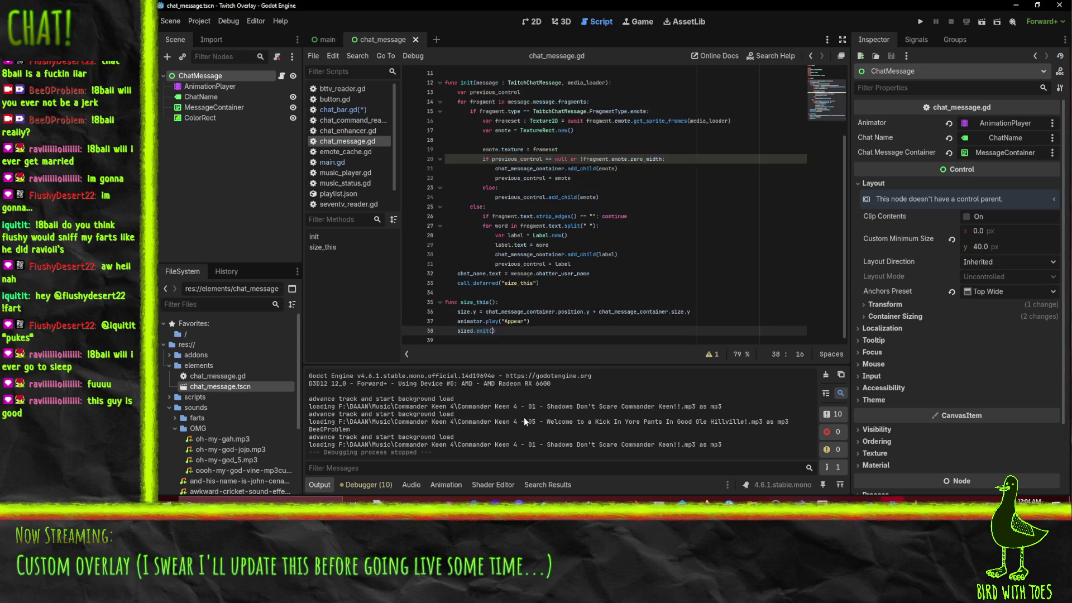
text(self)
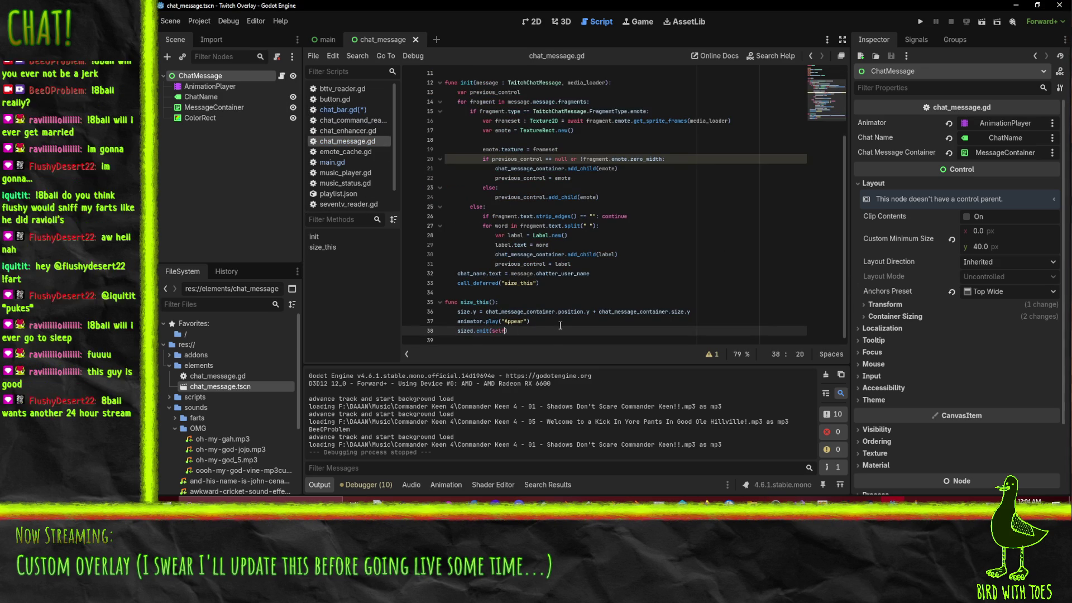
key(ctrl+s)
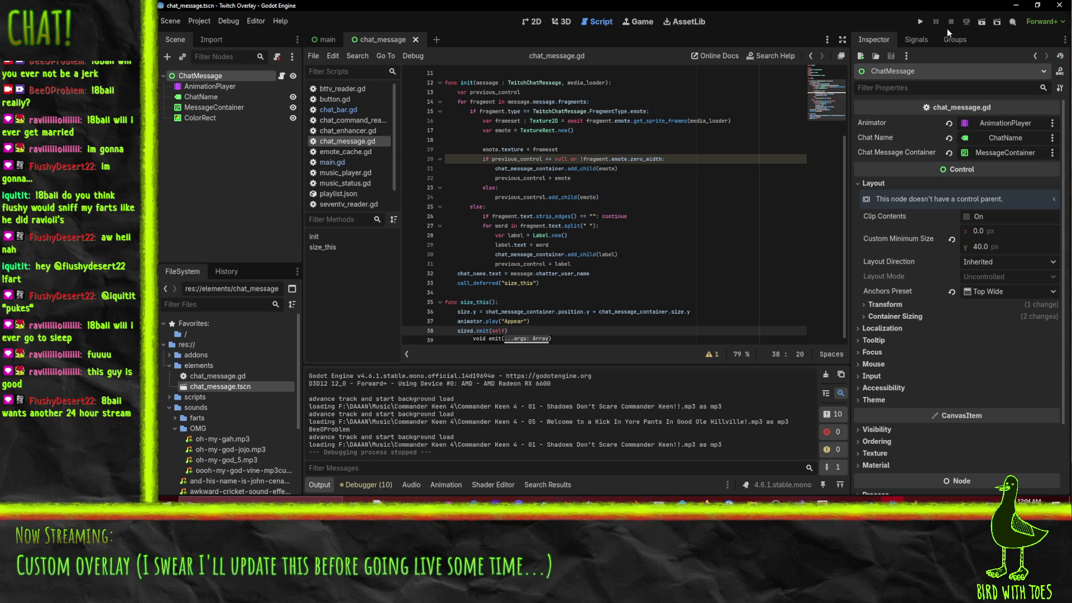
click(920, 22)
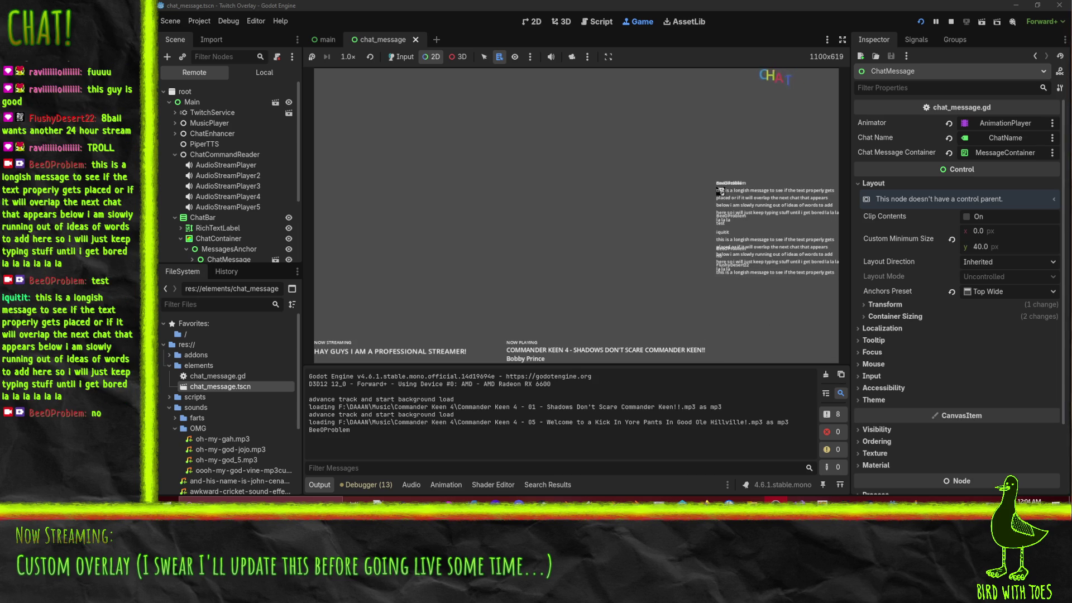
Inspect the first running ChatMessage, its MessageContainer and the emote image inside
scroll(244, 208, down, 4)
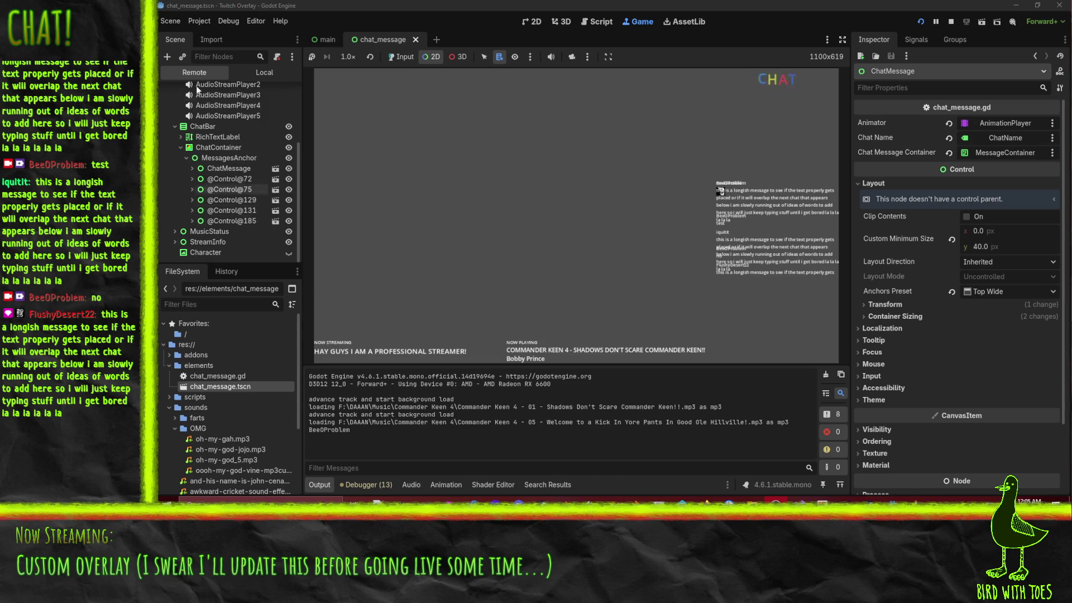
click(228, 168)
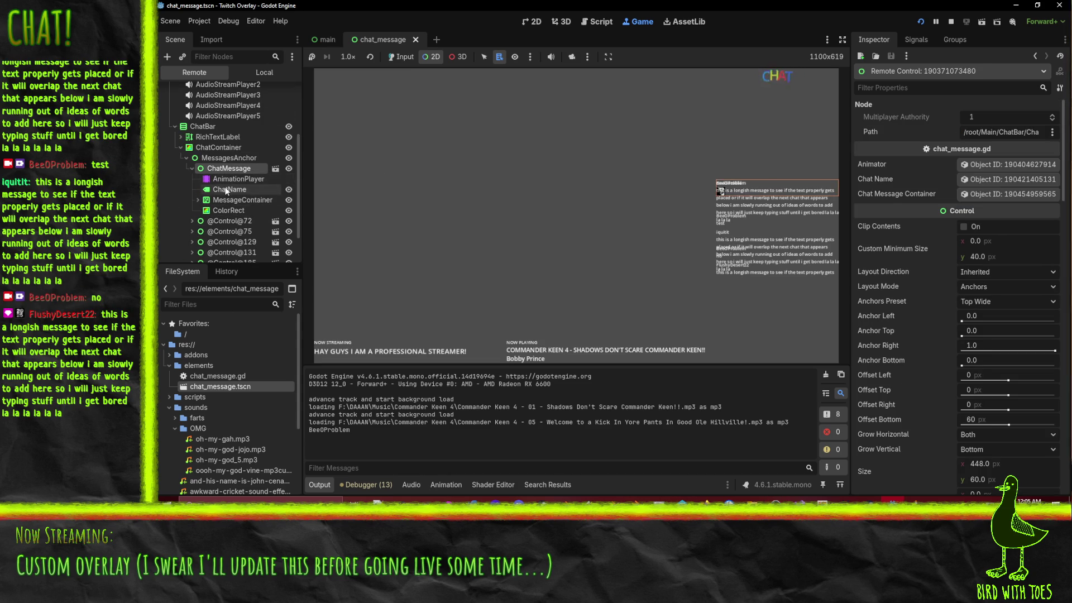
click(198, 200)
click(245, 211)
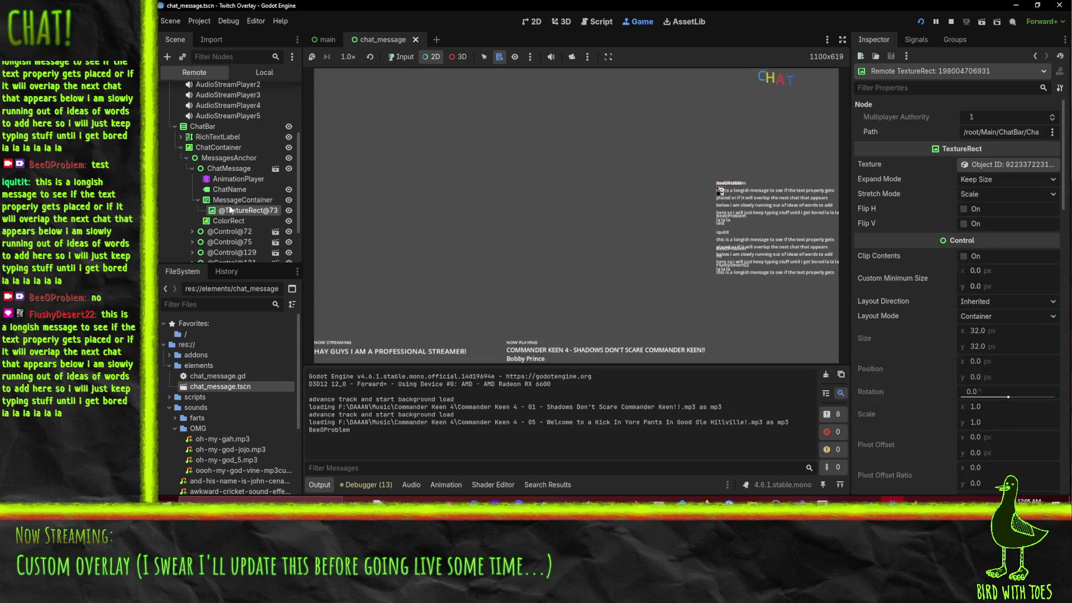
click(230, 169)
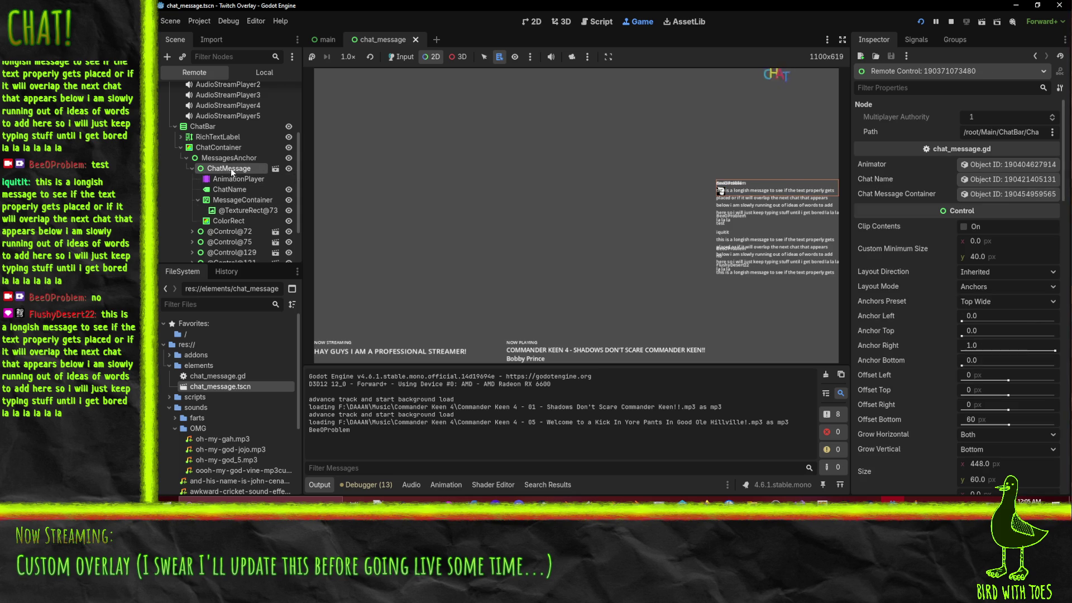
scroll(230, 169, down, 2)
click(221, 190)
click(193, 189)
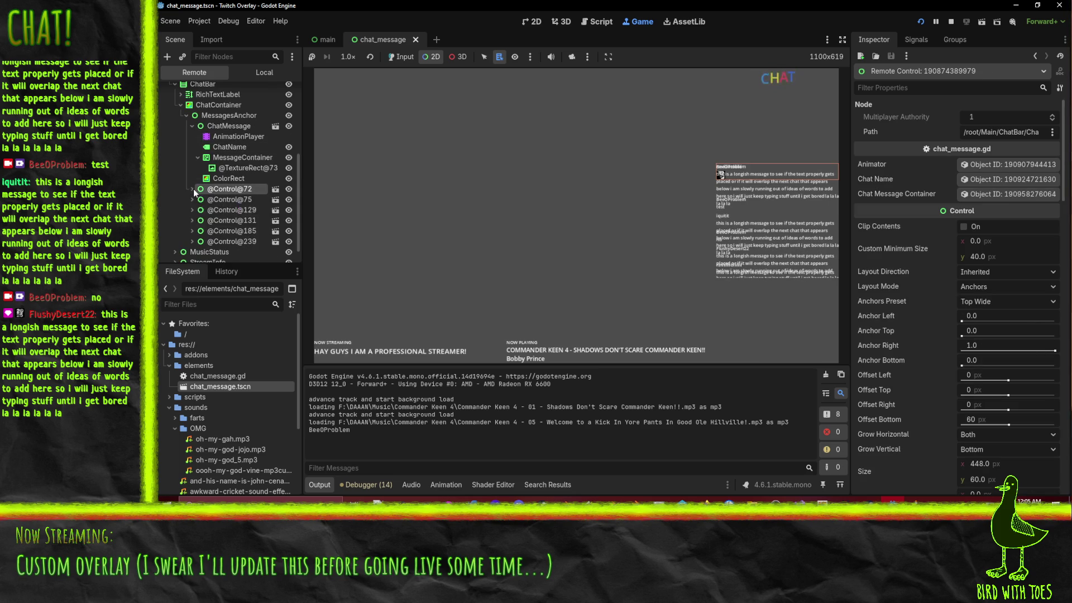
click(231, 219)
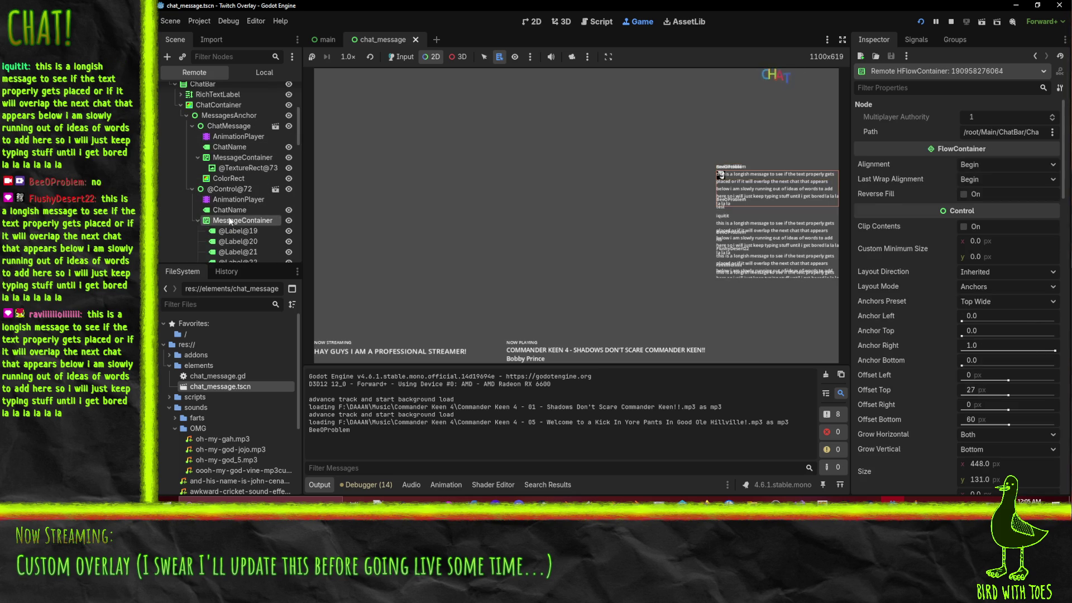
scroll(234, 219, down, 3)
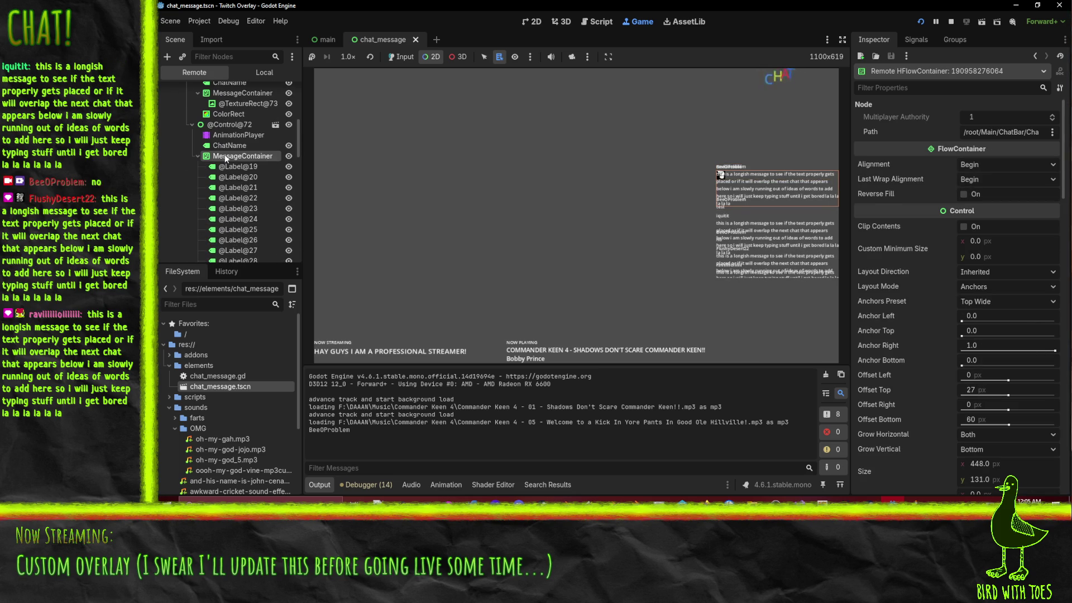
click(227, 125)
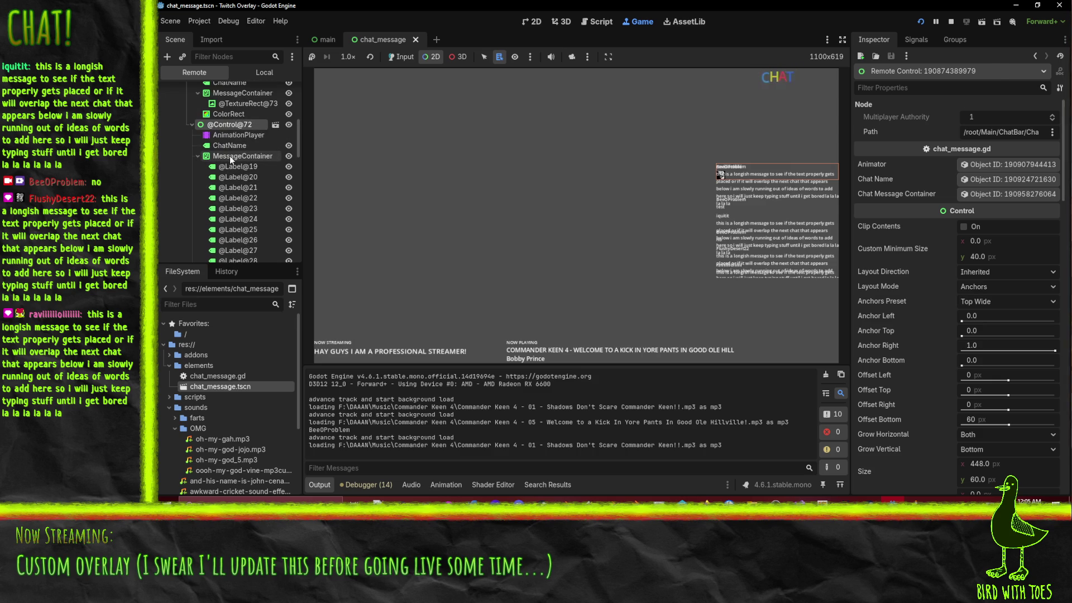
click(230, 156)
click(230, 126)
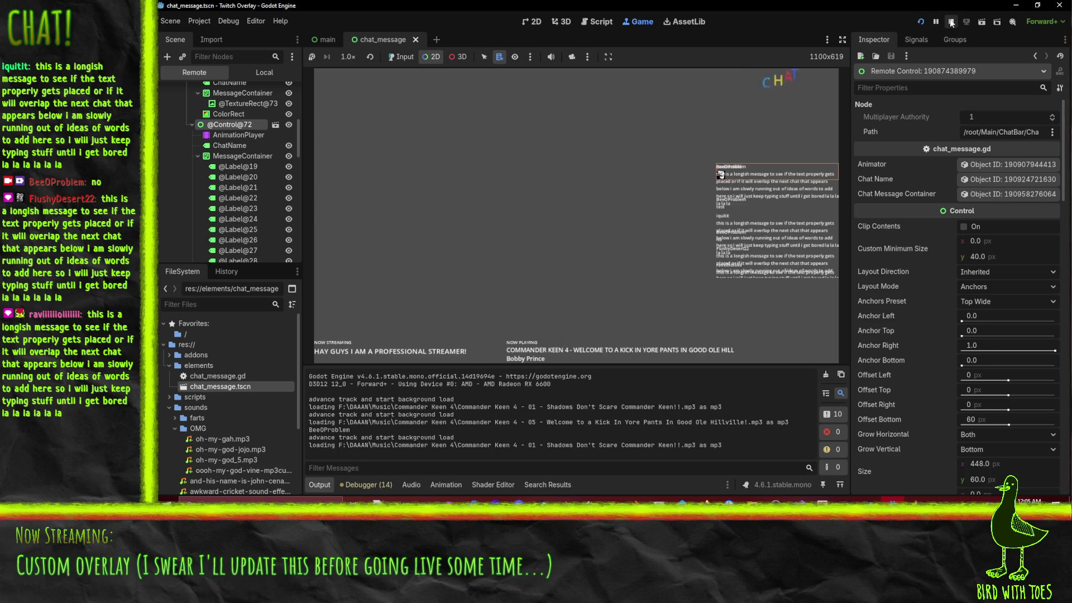
key(F8)
key(Escape)
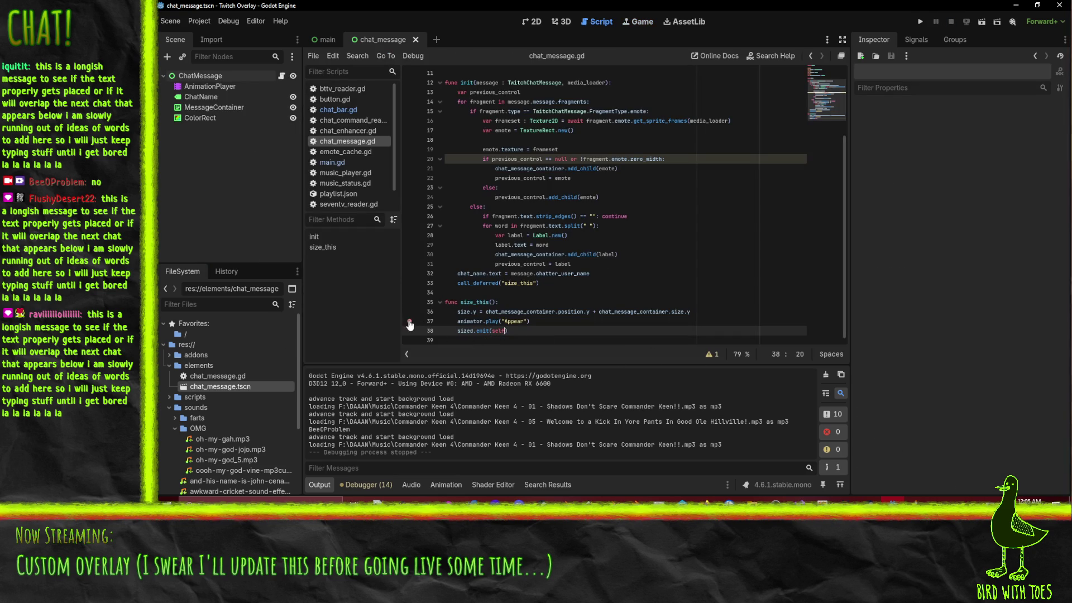
Run the overlay with F5 and set a breakpoint on line 37 of size_this
key(F5)
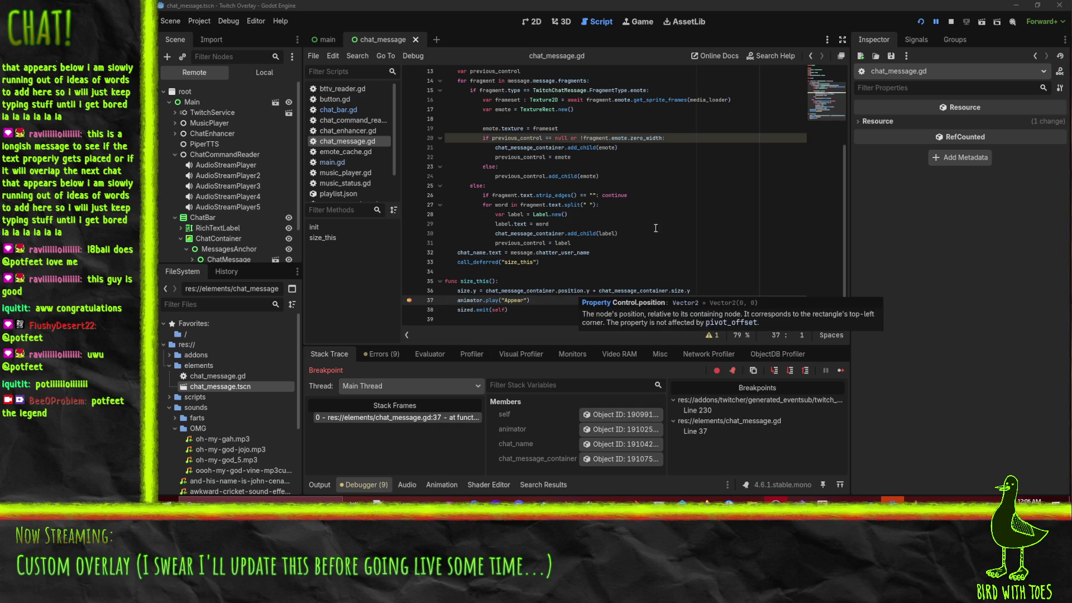
key(Up)
key(Up)
key(Up)
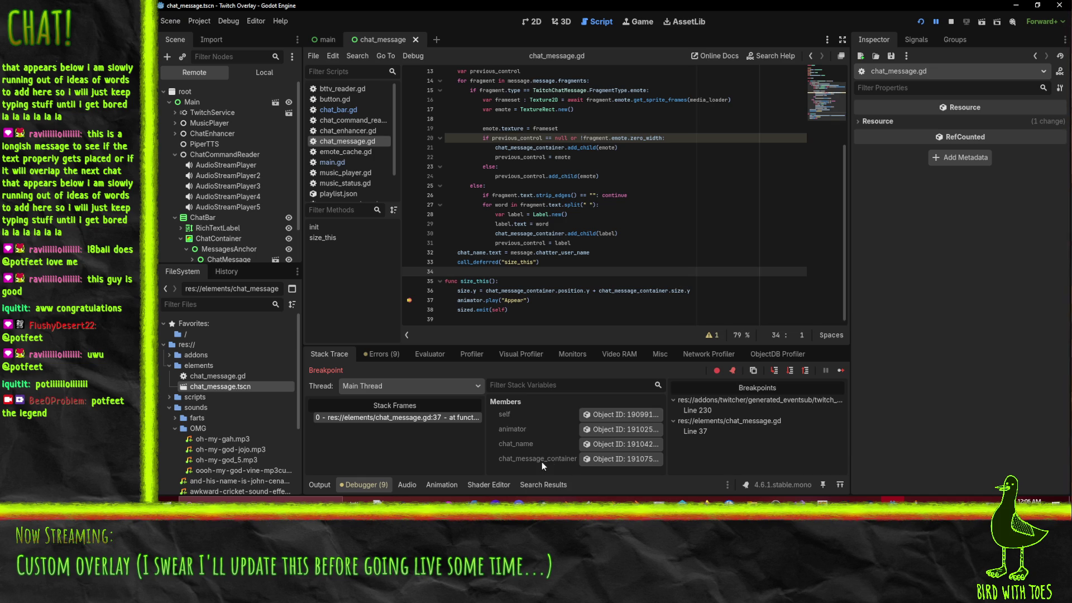
key(Down)
key(Down)
click(635, 300)
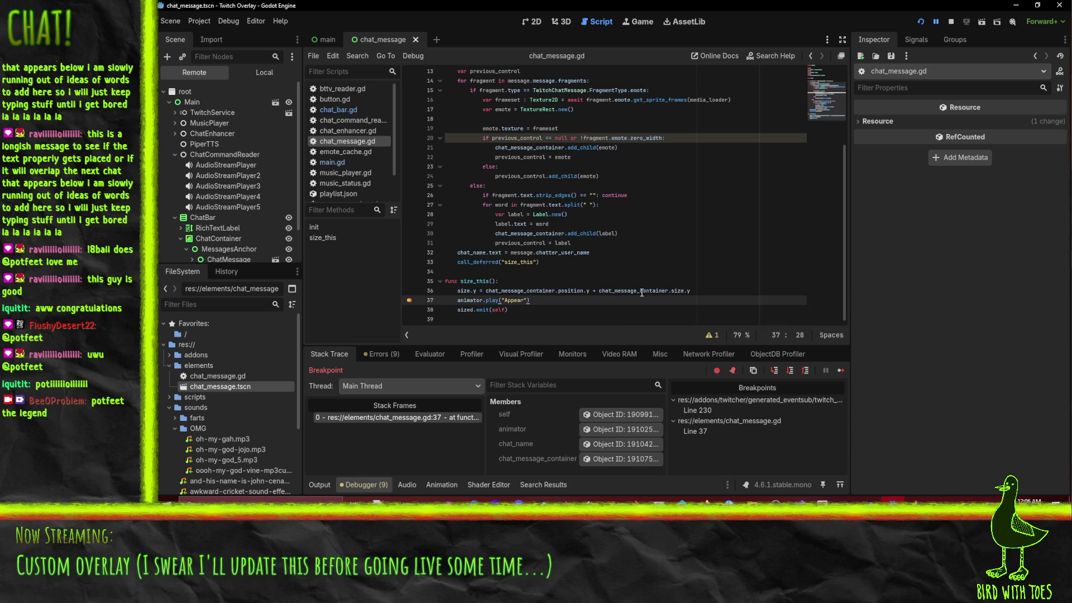
Inspect the live MessageContainer, measured only 33 px tall, and resume execution
click(595, 457)
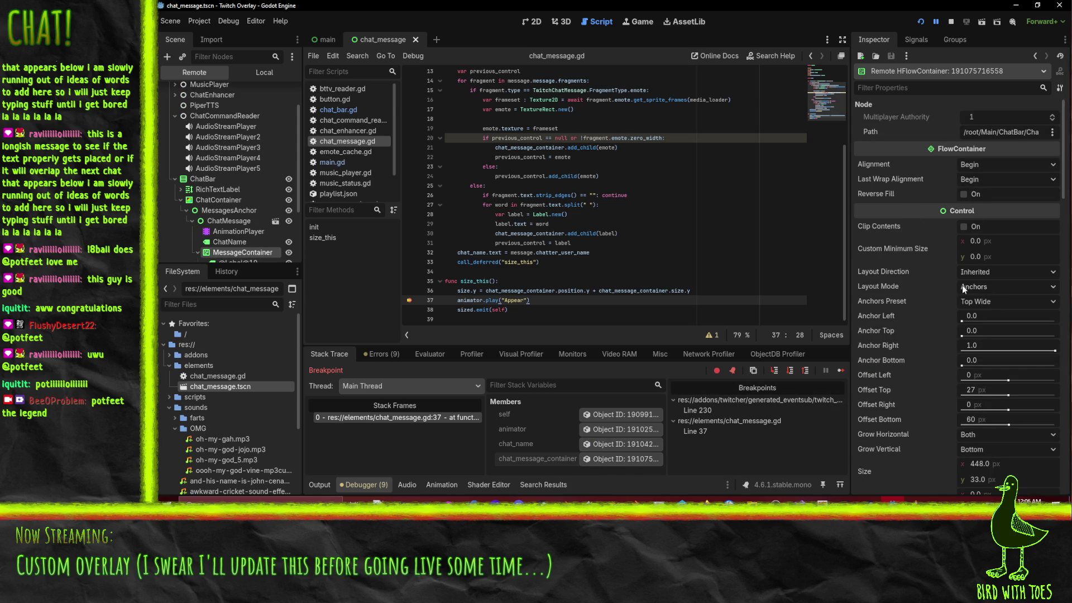
scroll(950, 354, down, 3)
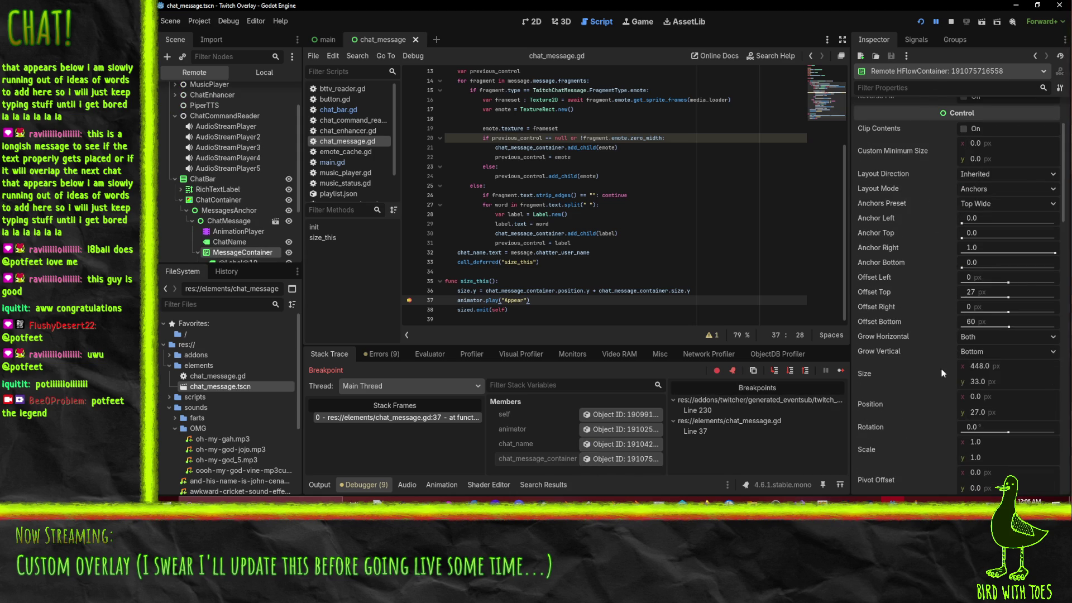
click(938, 23)
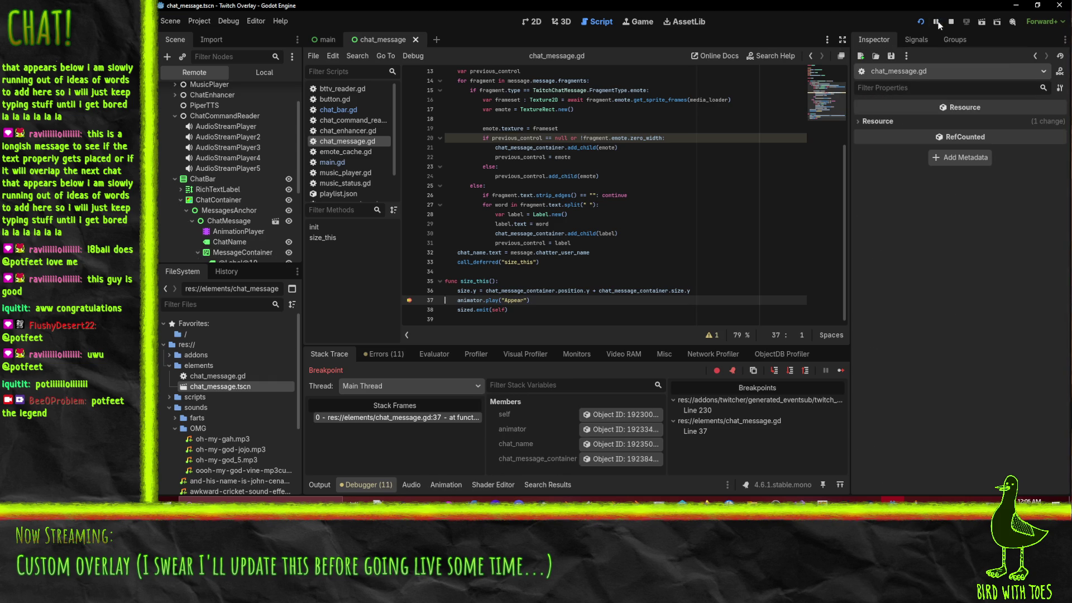
Resume execution twice and inspect the live chat message container again
click(938, 23)
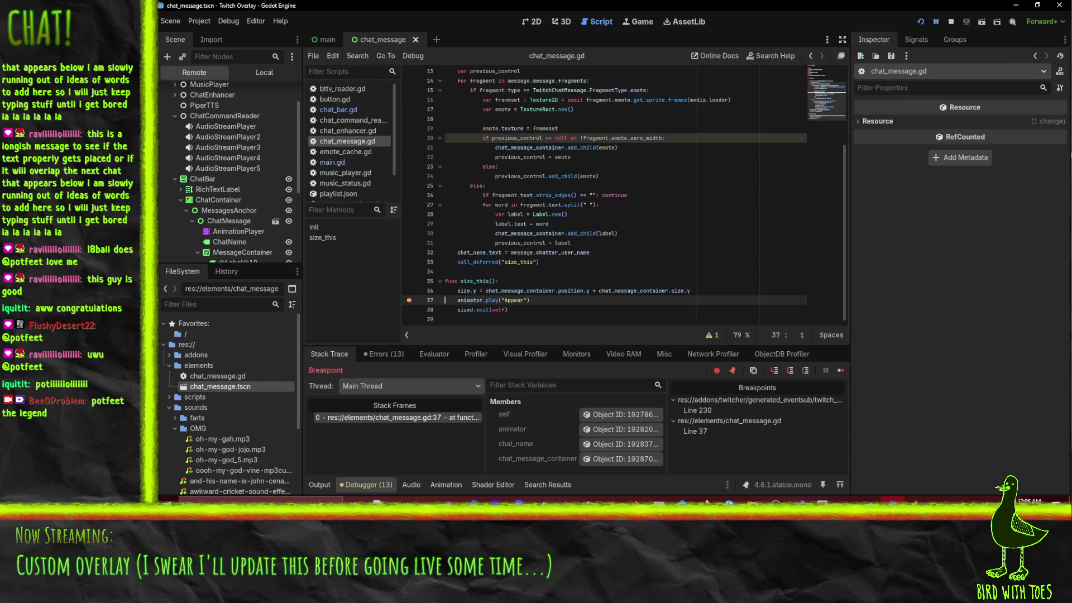
click(936, 24)
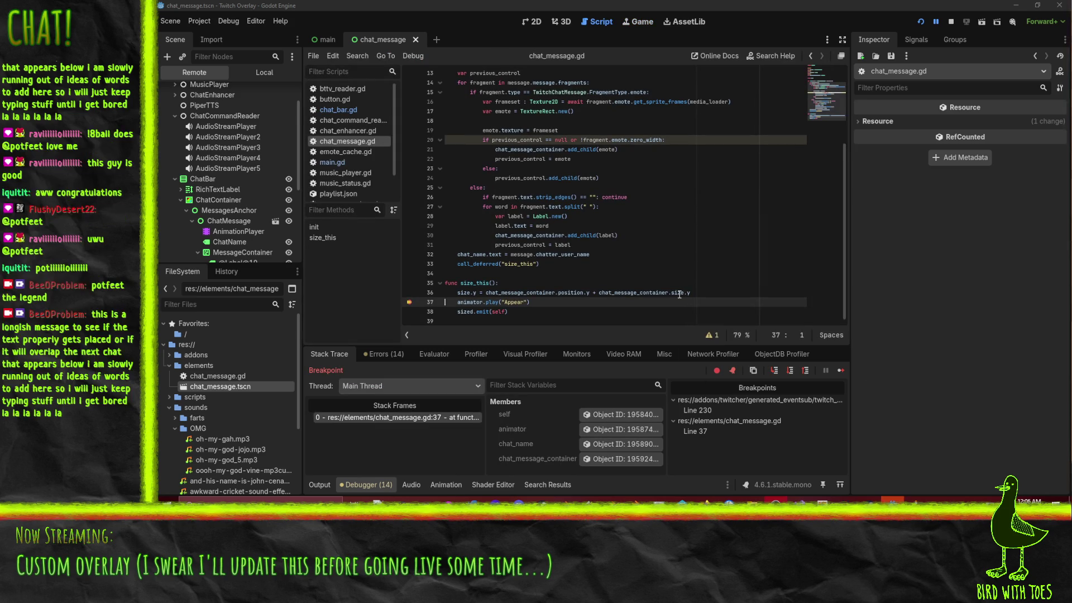
mouse_move(678, 294)
click(611, 455)
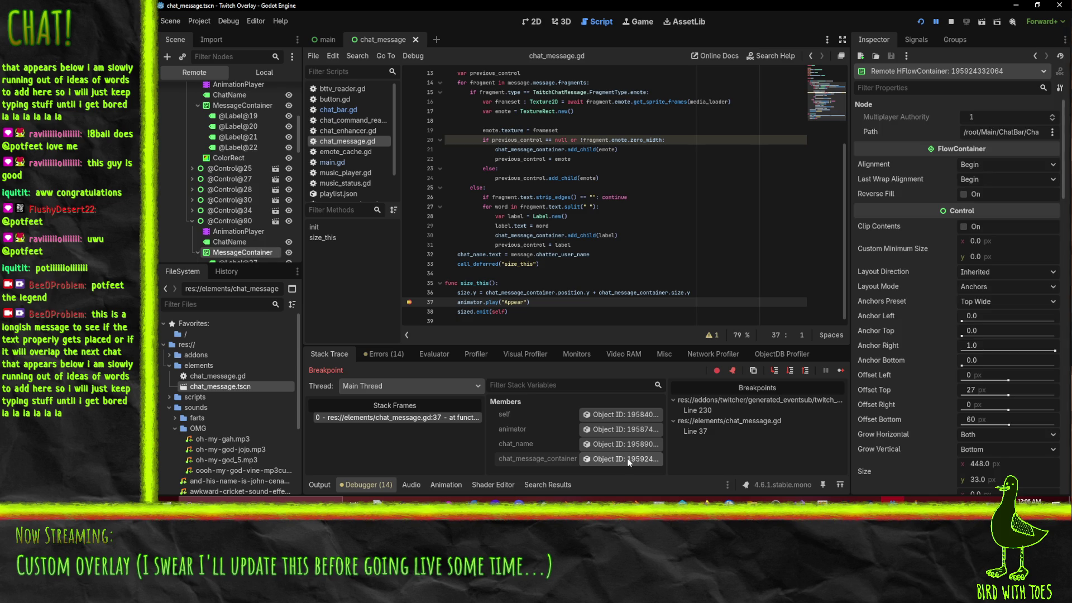
scroll(960, 293, down, 3)
Review the container's properties, then remove the line-37 breakpoint
scroll(959, 293, down, 2)
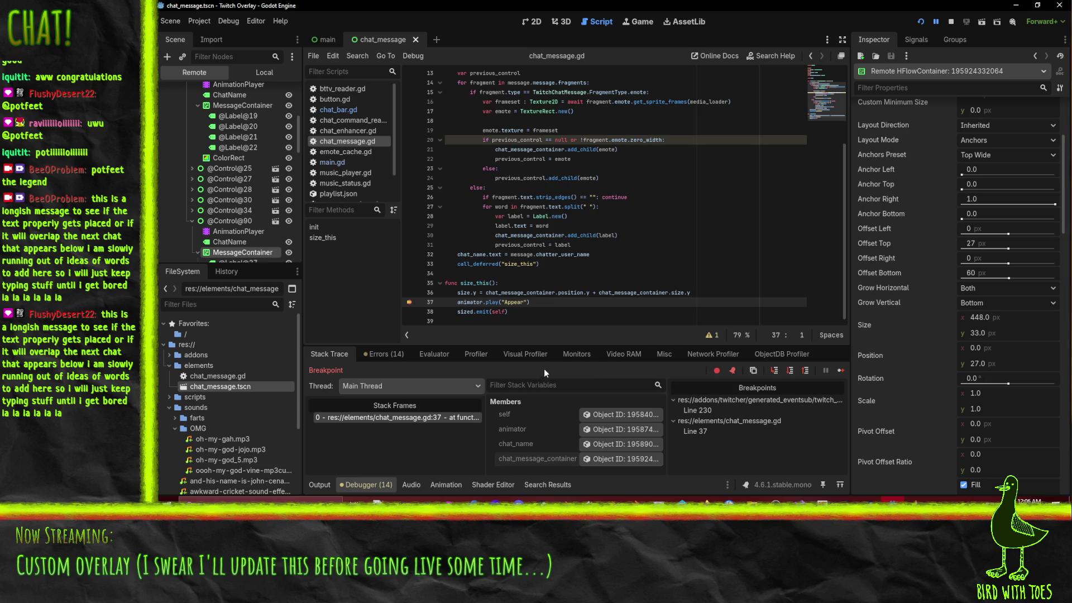
scroll(583, 313, down, 3)
scroll(584, 313, up, 3)
scroll(1017, 366, down, 6)
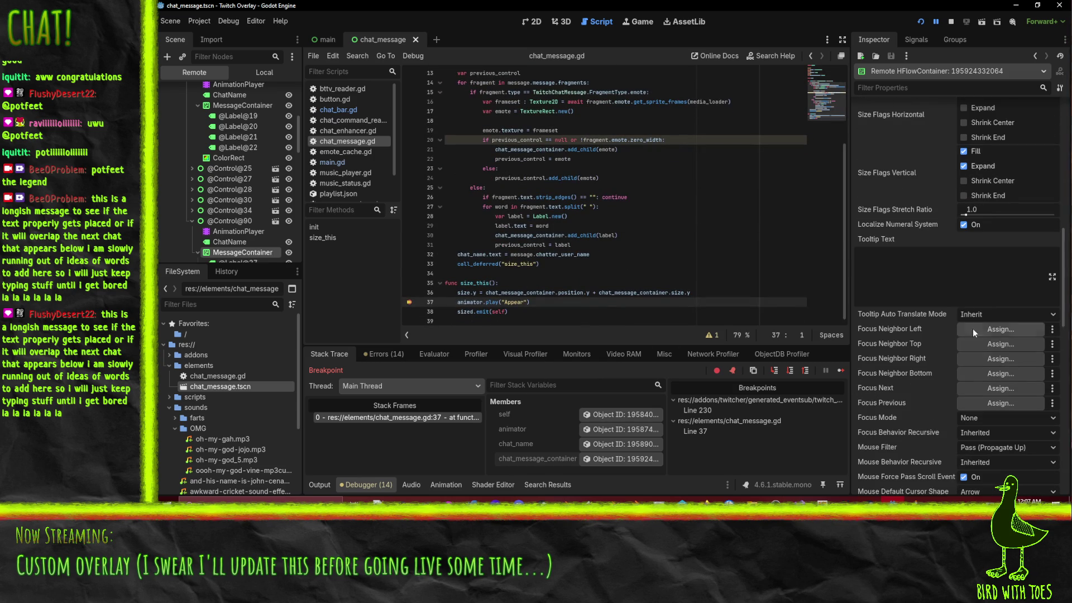
scroll(979, 272, up, 2)
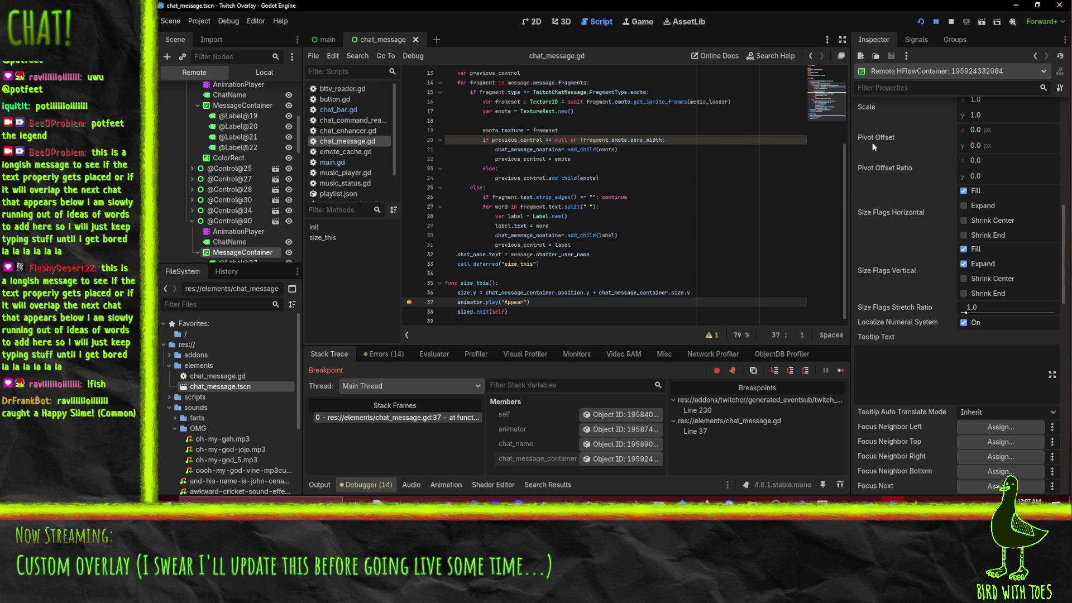
mouse_move(874, 146)
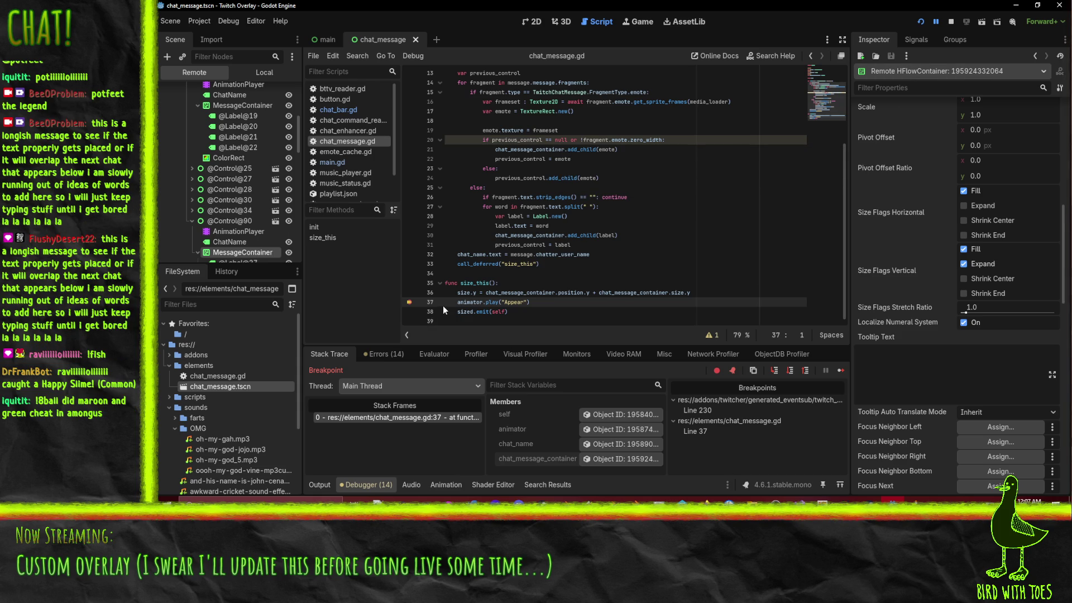
click(410, 303)
Resume the overlay, note MessageContainer's 131 px height in the Inspector, and stop the run
click(936, 22)
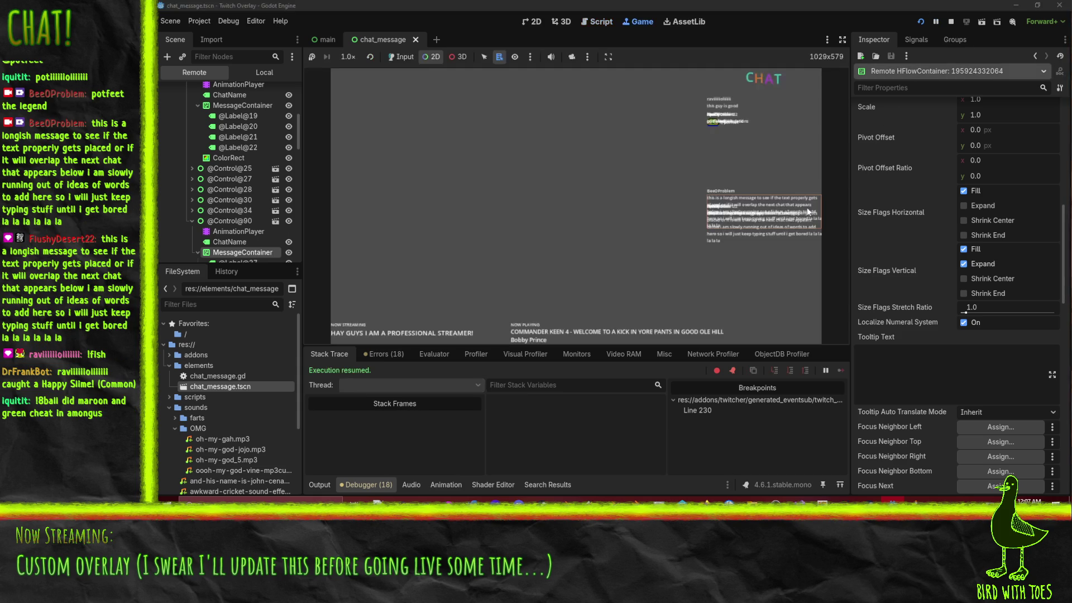
scroll(225, 193, down, 5)
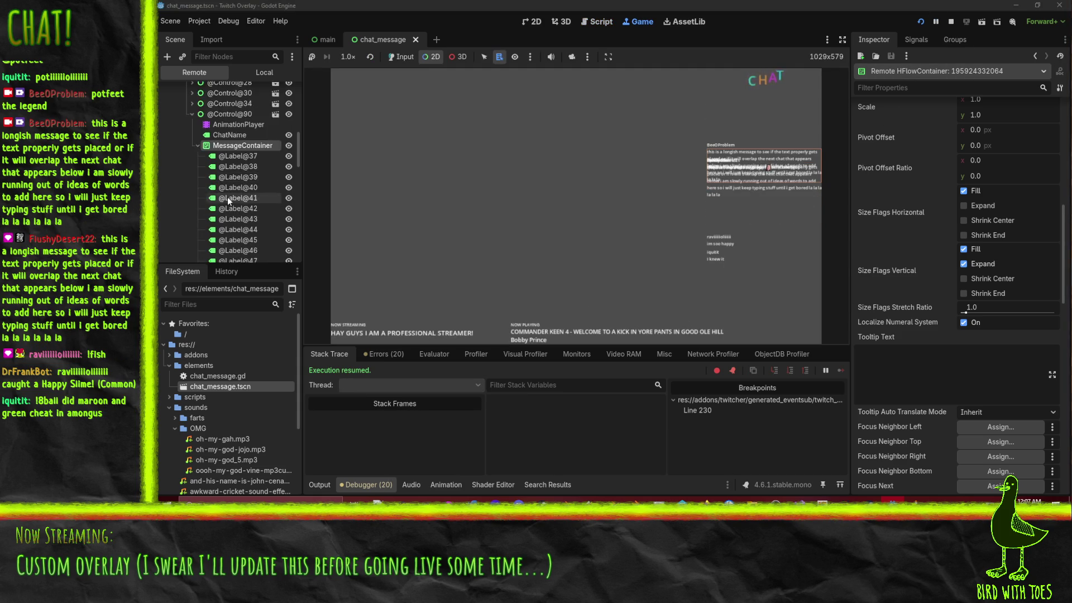
scroll(273, 200, up, 4)
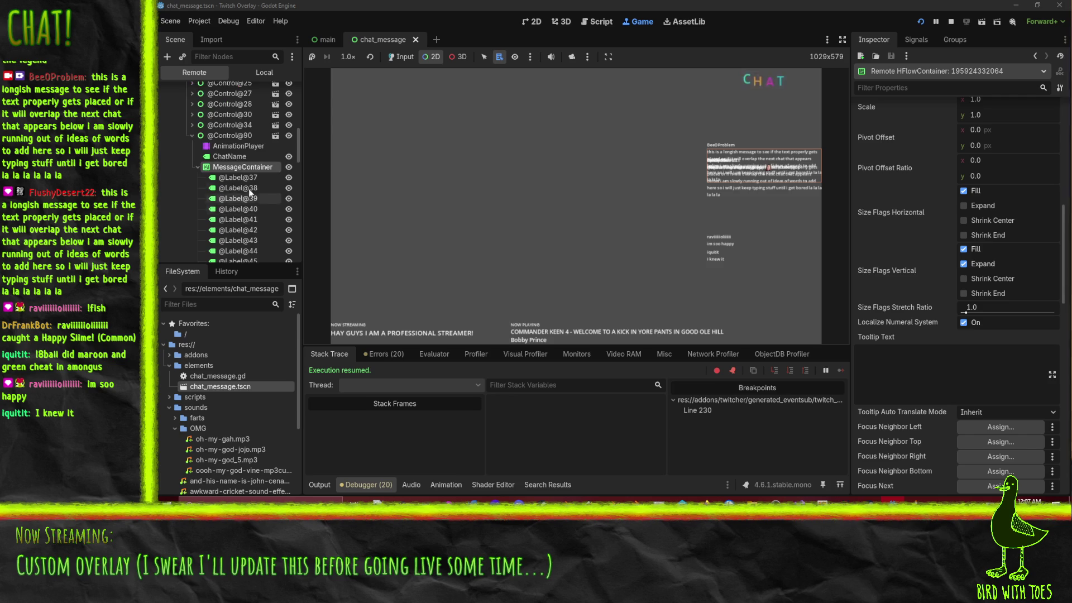
scroll(989, 358, up, 5)
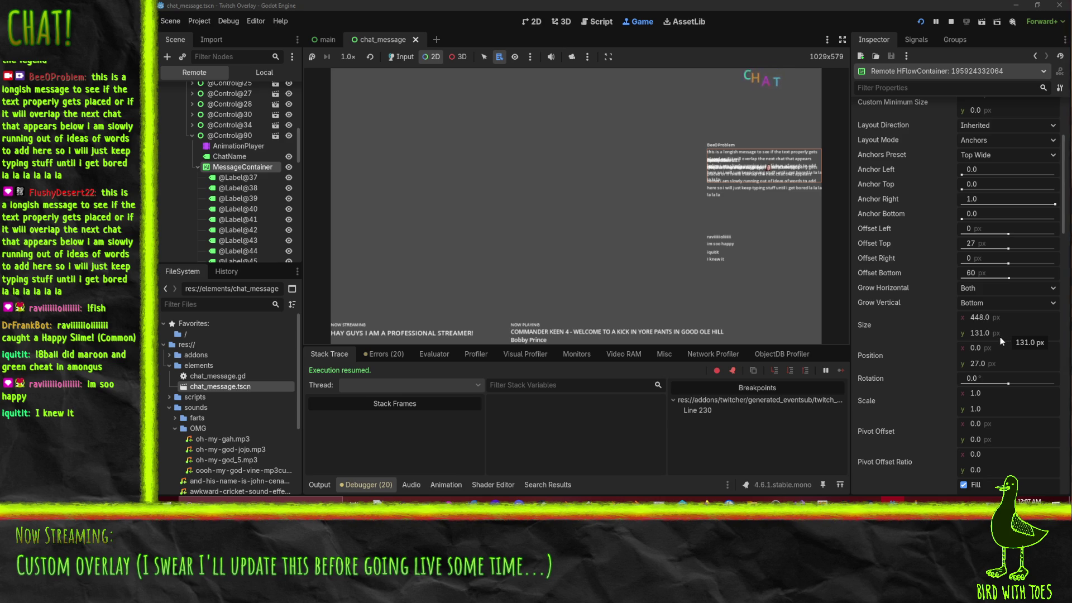
click(949, 25)
Add func waste_time(): containing call_deferred("size_this") above size_this
click(655, 283)
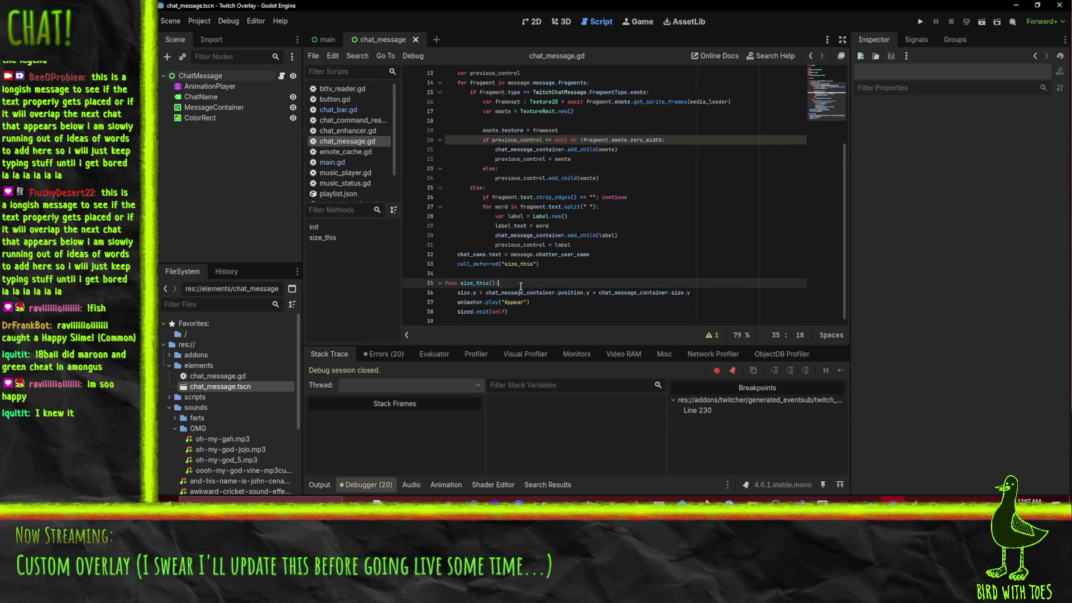
key(Home)
key(Return)
key(Return)
key(Up)
key(Up)
text(func size_this():)
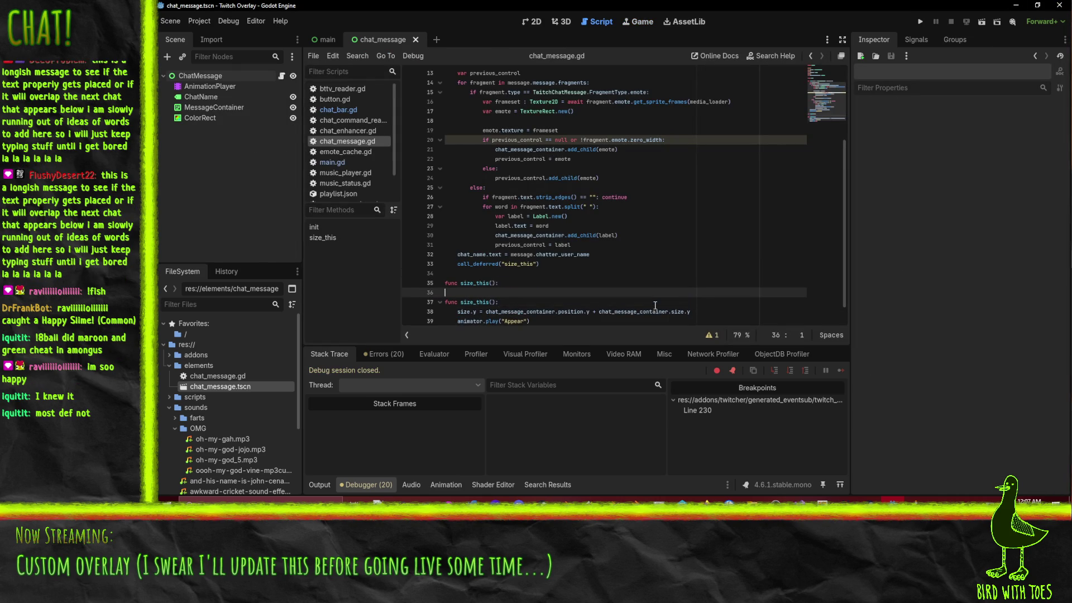
key(Left)
key(Left)
key(Left)
key(BackSpace)
key(BackSpace)
key(BackSpace)
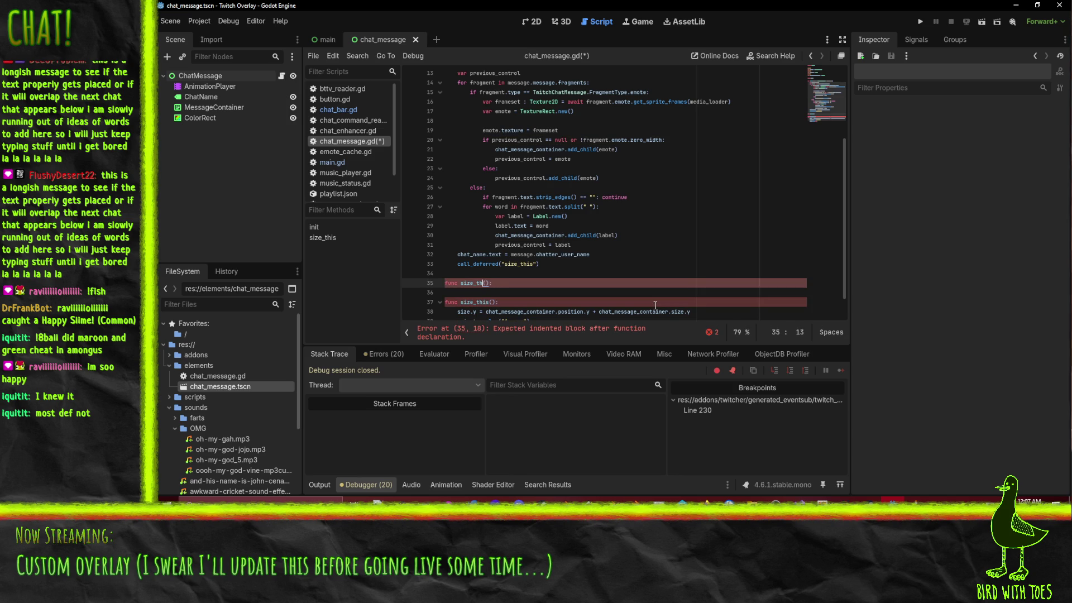
key(BackSpace)
key(BackSpace)
key(BackSpace)
text(waste_time)
key(Up)
key(Up)
key(ctrl+c)
key(Down)
key(Down)
key(Down)
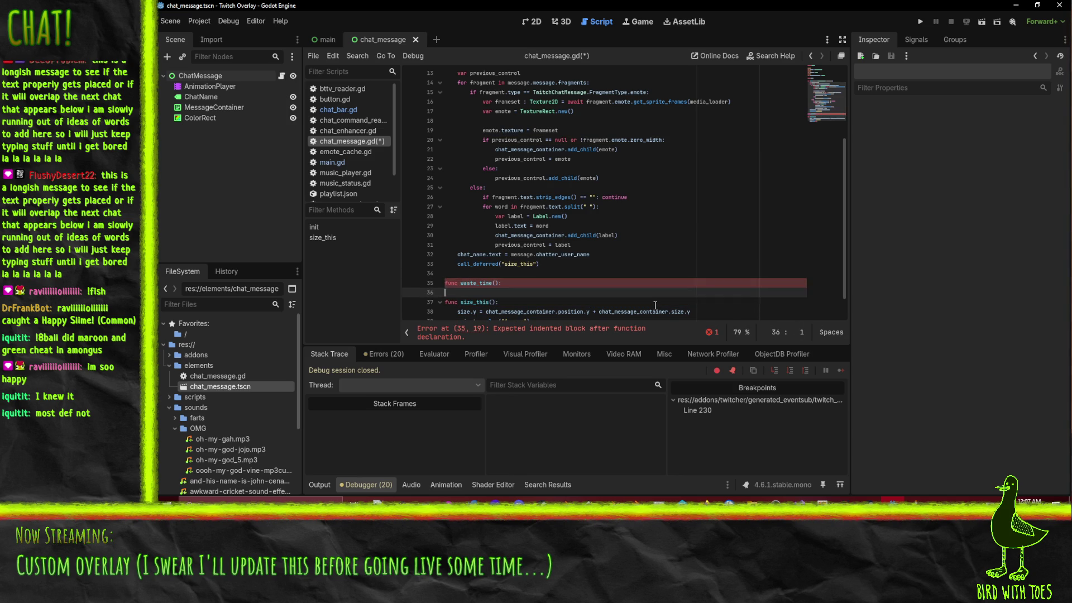
key(ctrl+v)
Make init's call_deferred target "waste_time" instead of size_this, and save the script
double_click(480, 283)
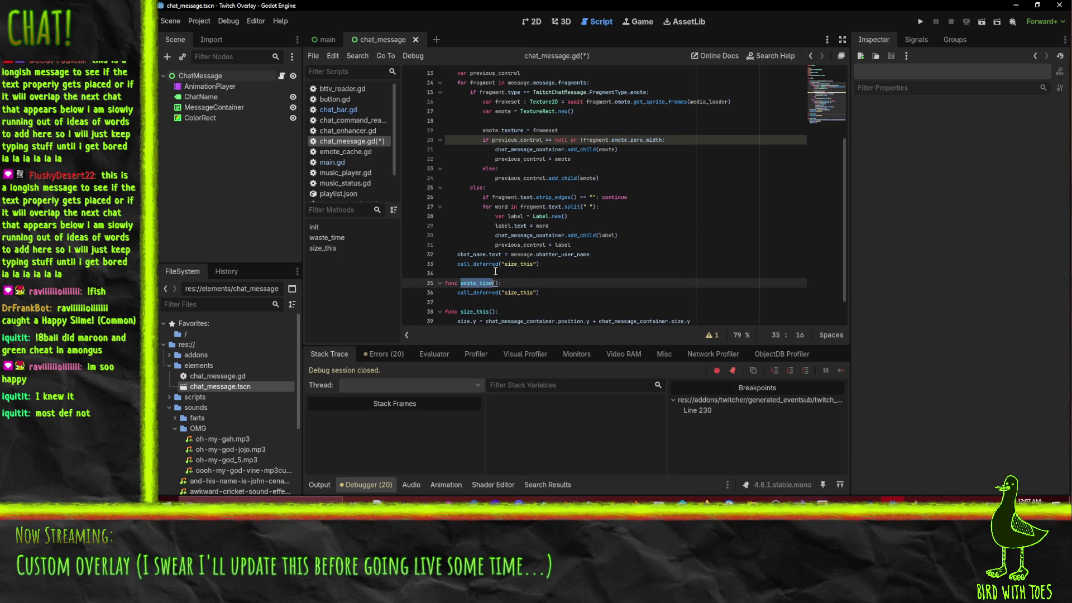
double_click(515, 264)
key(ctrl+v)
key(ctrl+s)
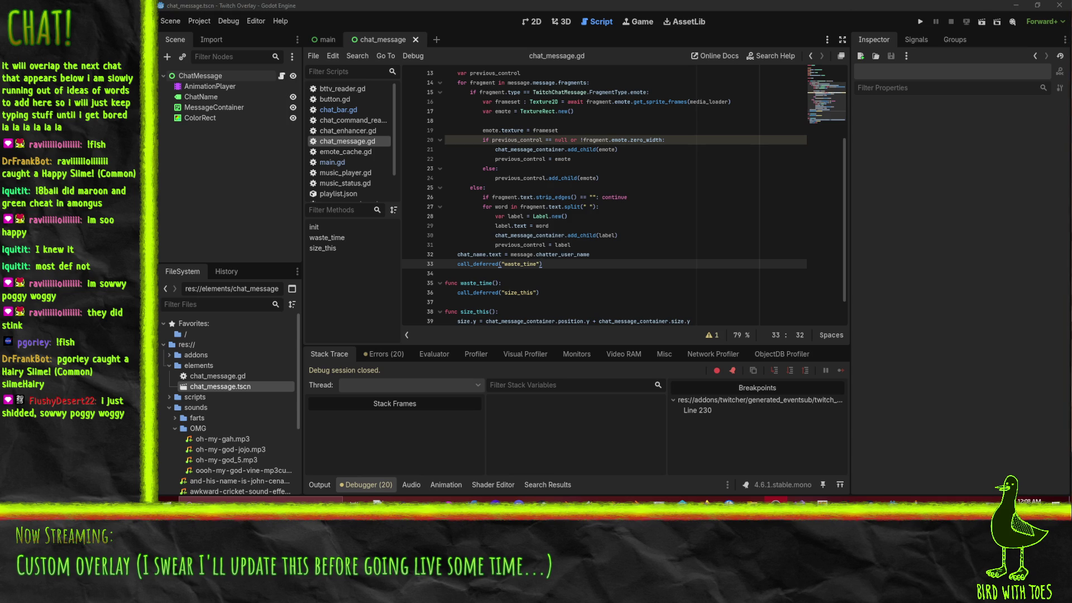
Run the overlay, select the first message's MessageContainer and confirm it measures 448 × 131 px
click(919, 22)
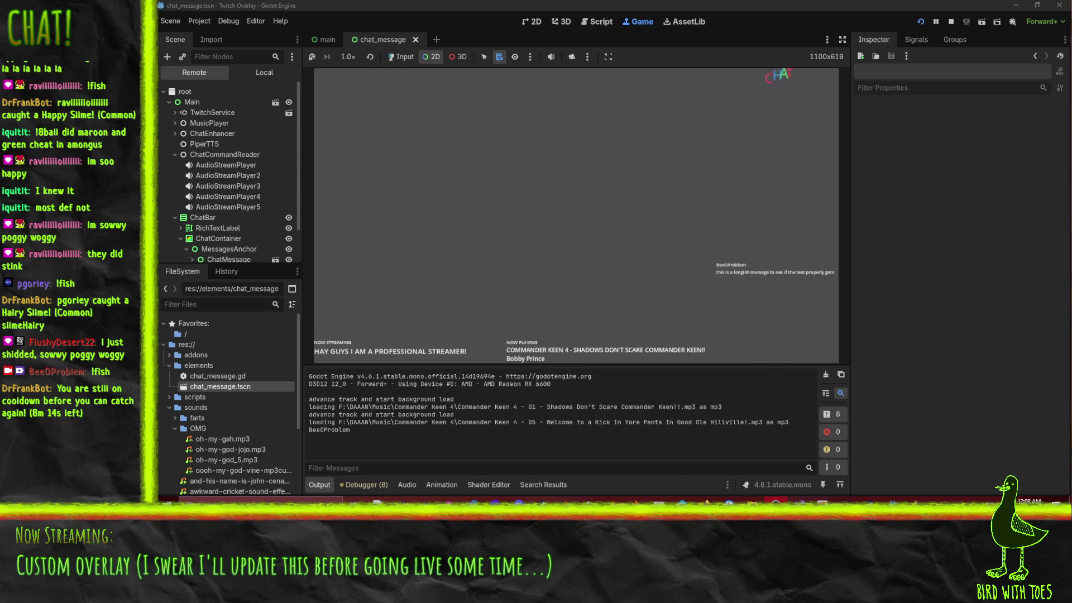
right_click(719, 273)
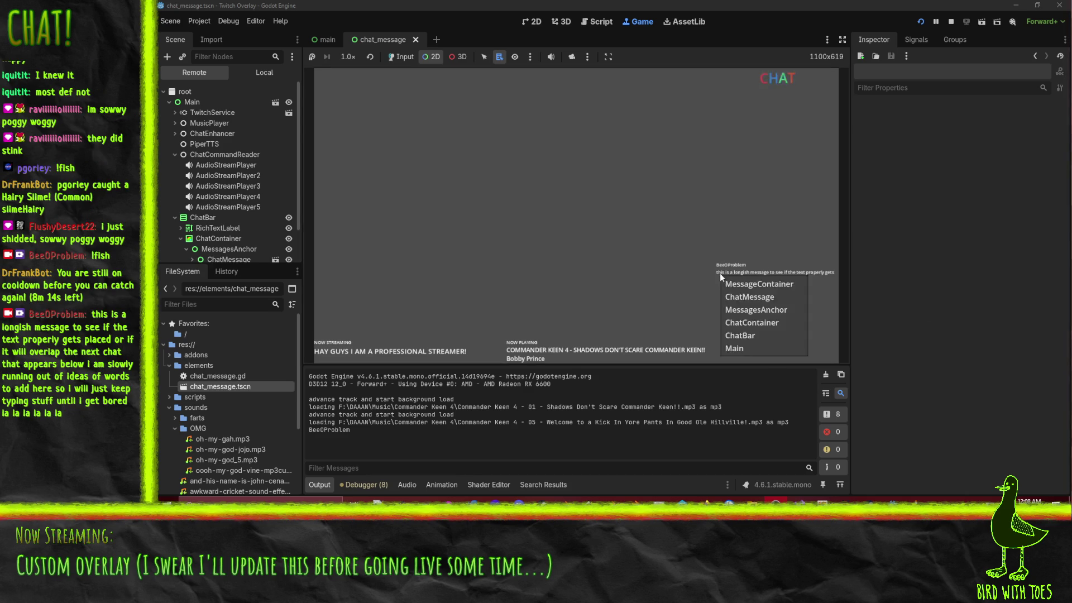
click(719, 269)
right_click(719, 269)
click(755, 291)
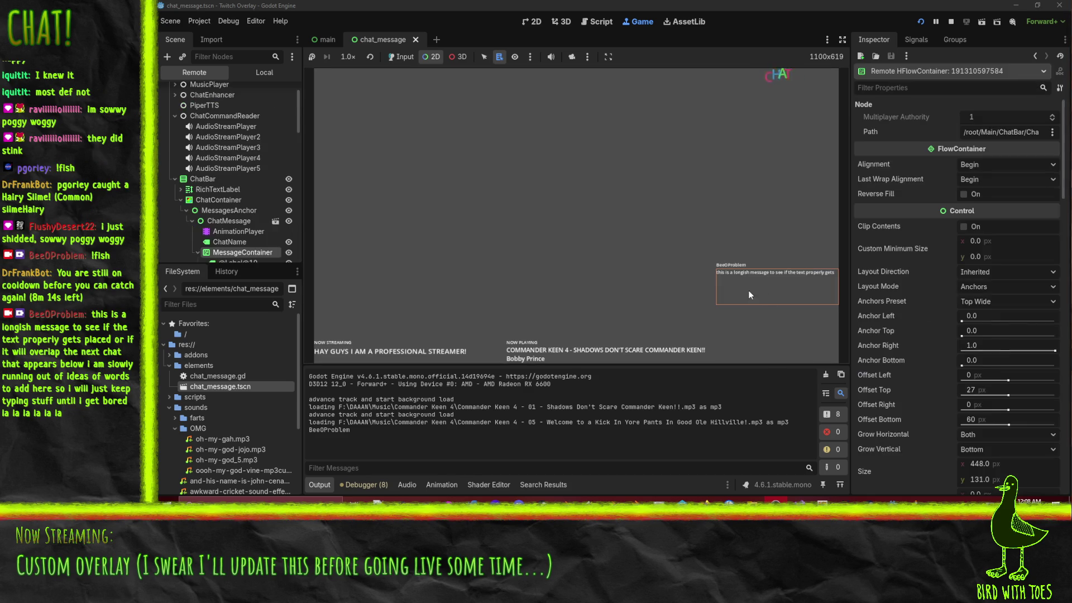
scroll(953, 360, down, 3)
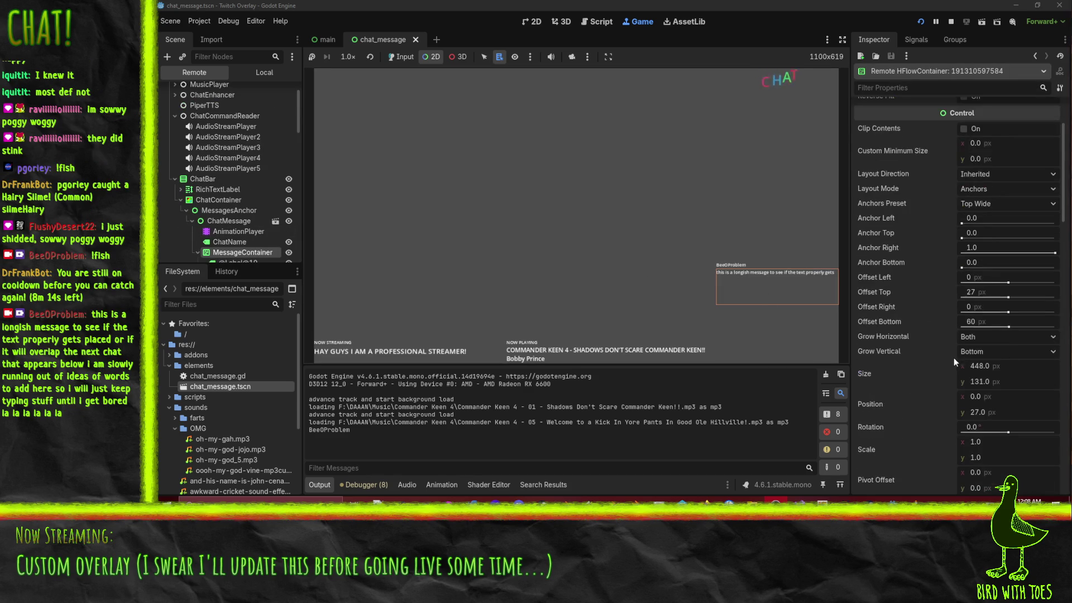
click(989, 383)
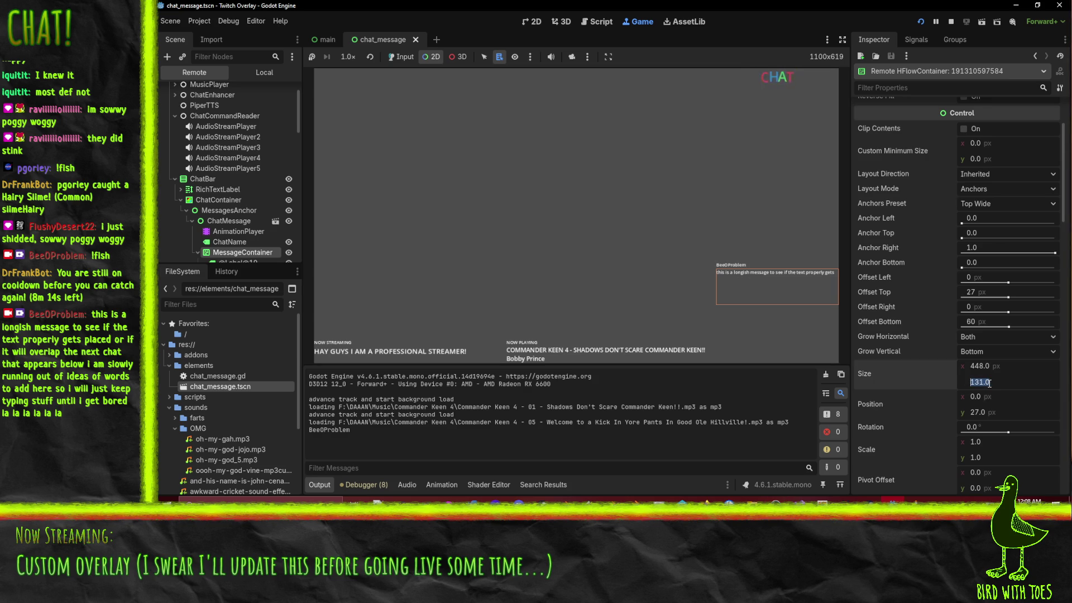
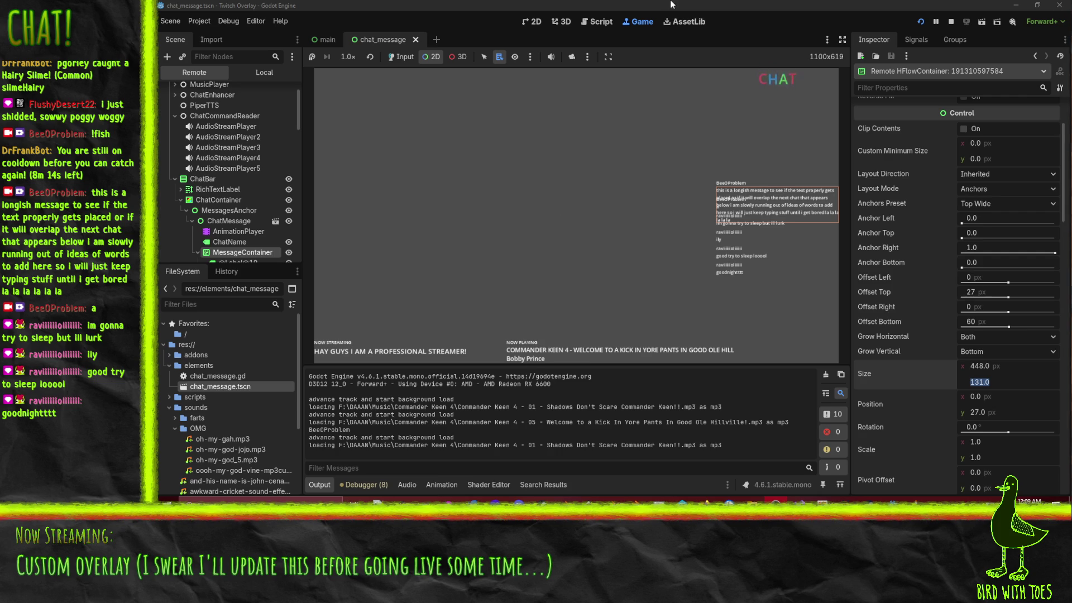
Compare the live ChatMessage's 60 px height with MessageContainer's 131 px, then stop the game
scroll(211, 187, down, 3)
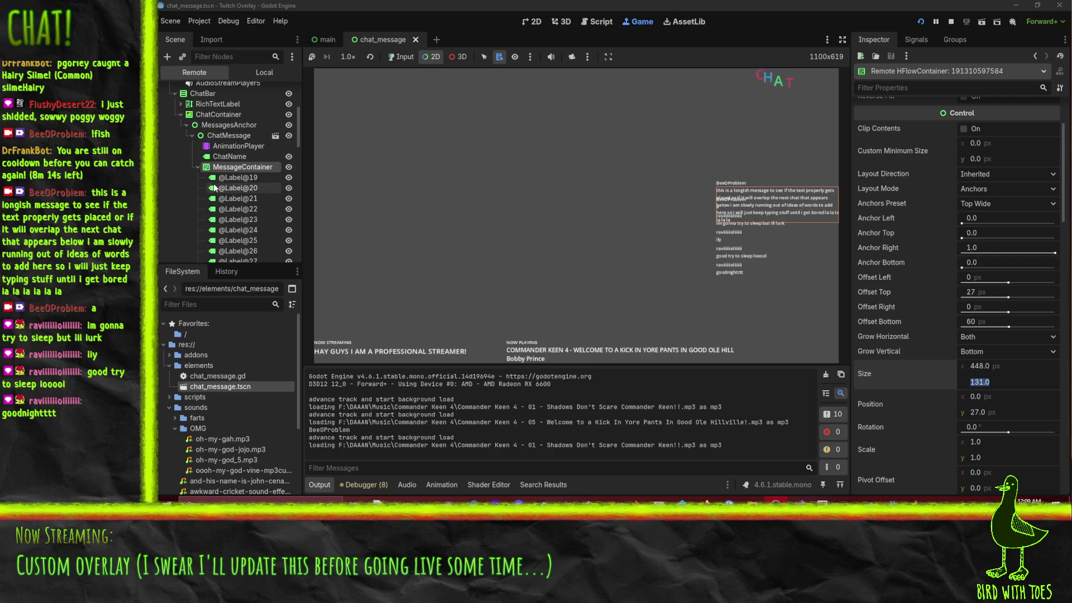
click(229, 136)
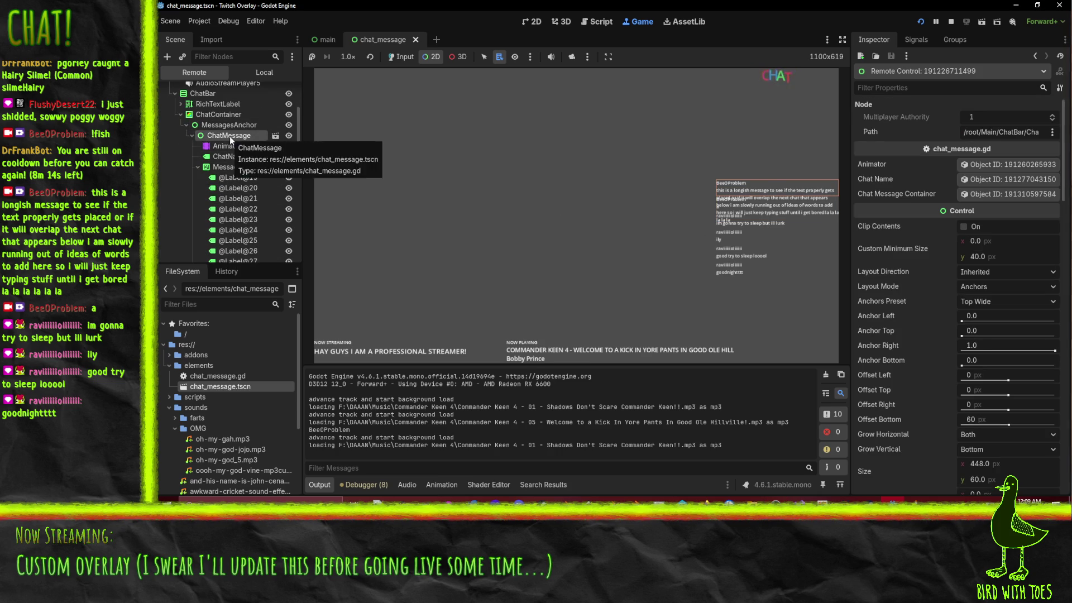
click(233, 166)
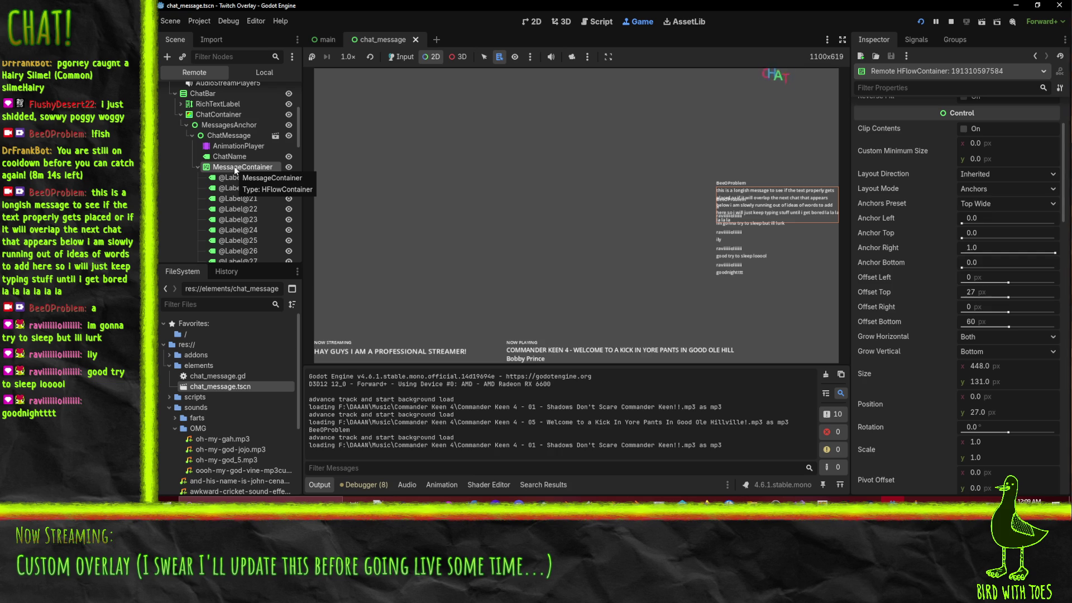
click(994, 387)
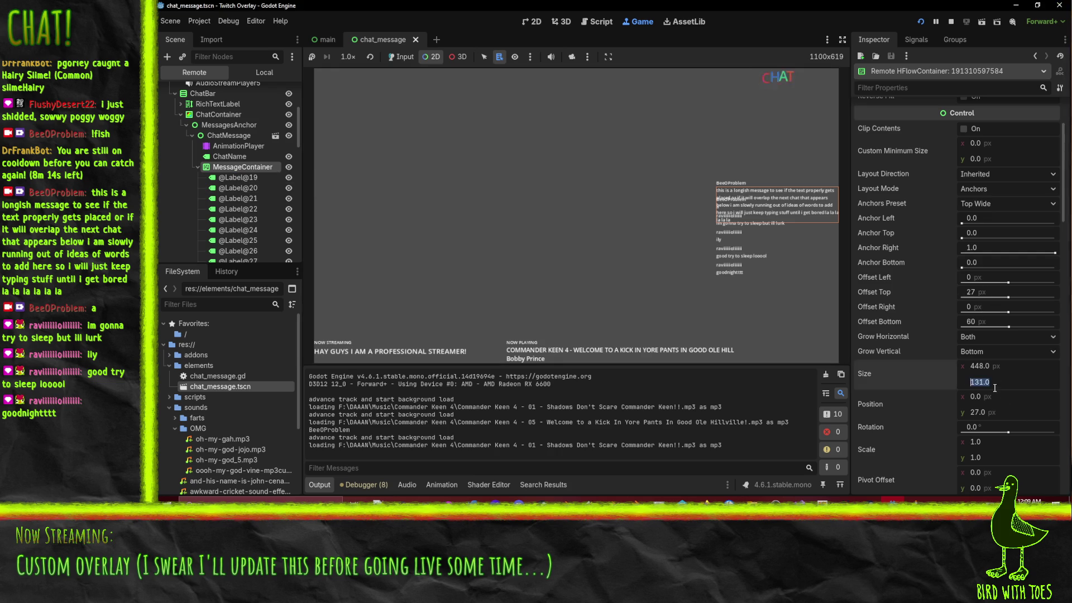
click(236, 136)
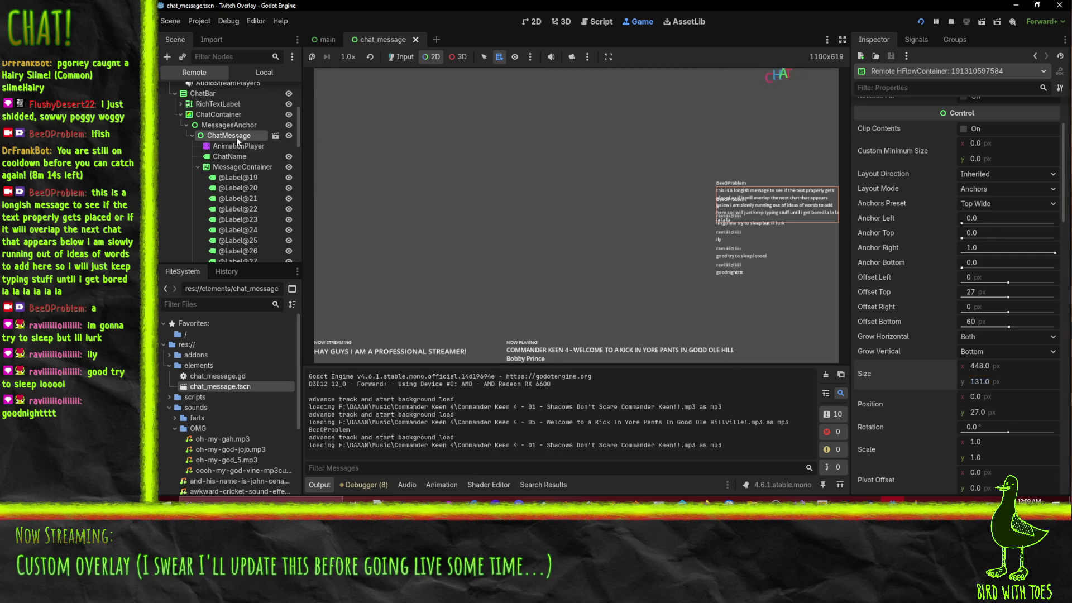
scroll(915, 303, down, 5)
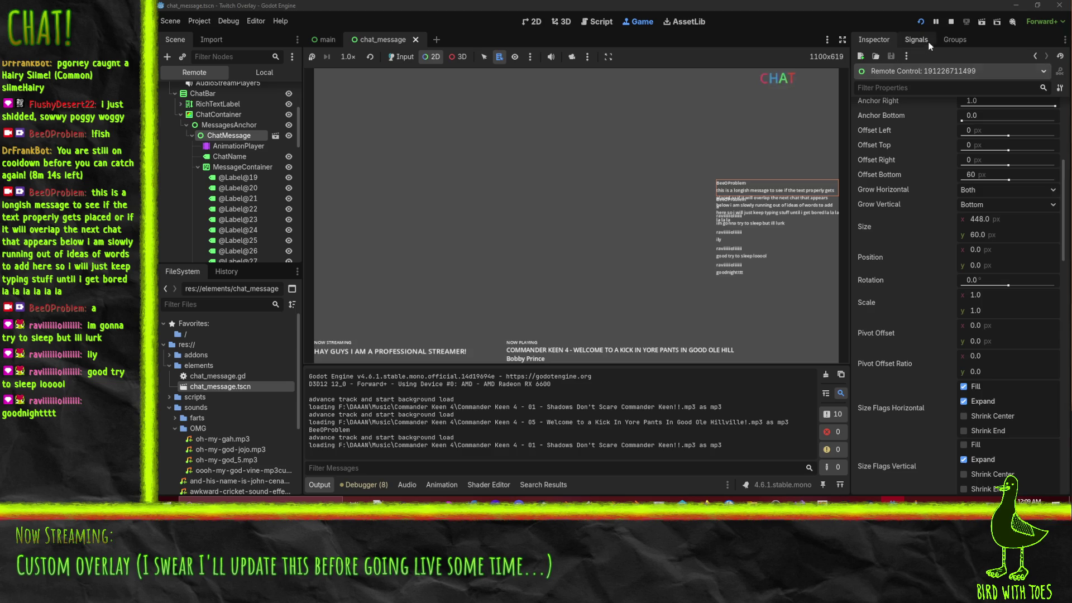
key(F8)
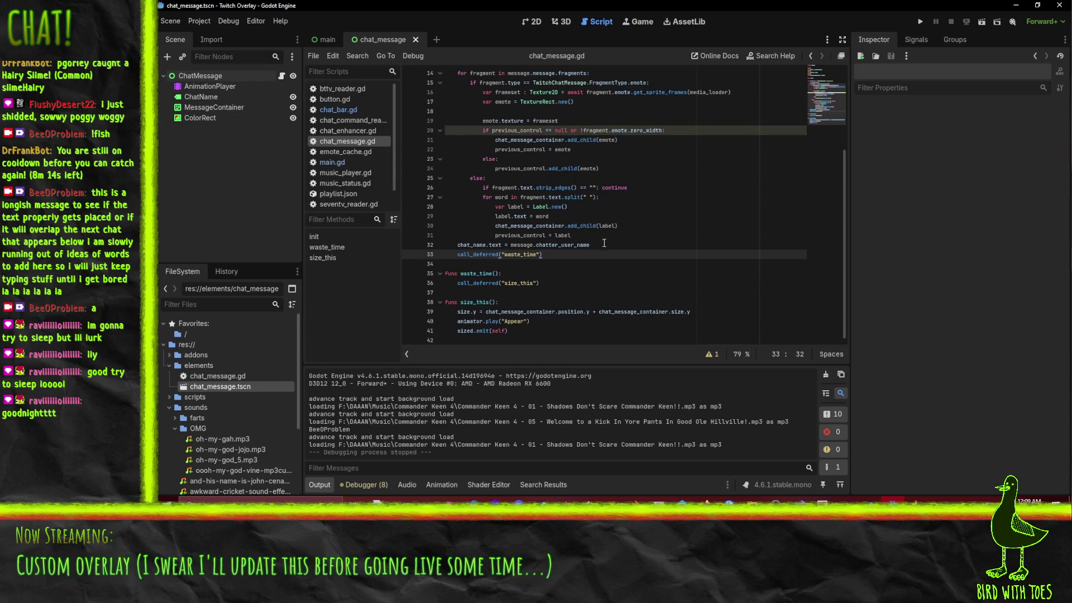
Rename waste_time to _process and remove the size_this header line in chat_message.gd
click(465, 312)
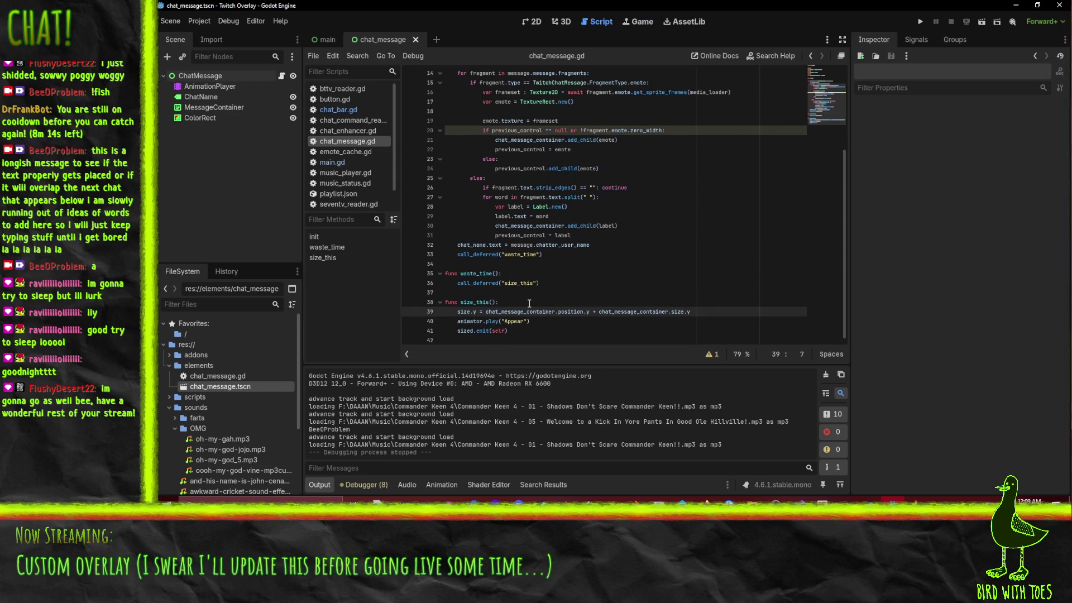
double_click(464, 274)
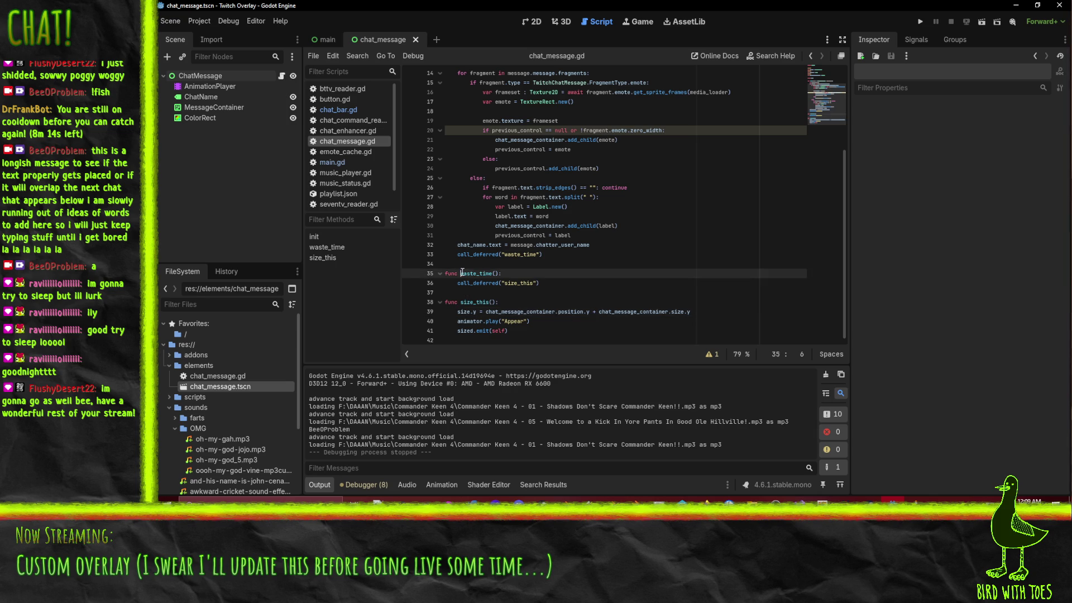
text(_process)
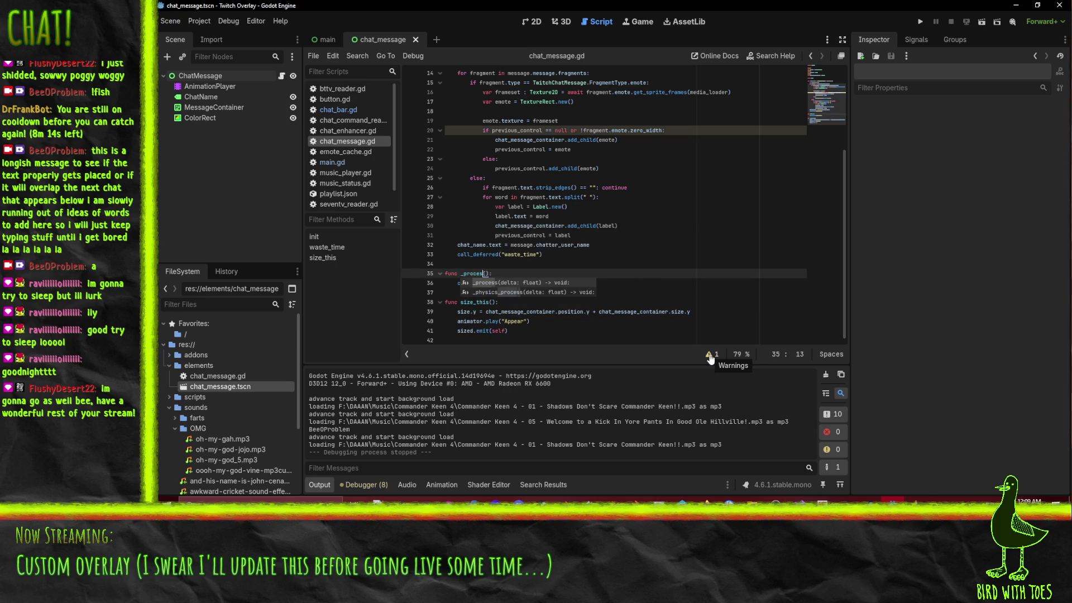
key(Escape)
key(Down)
key(Home)
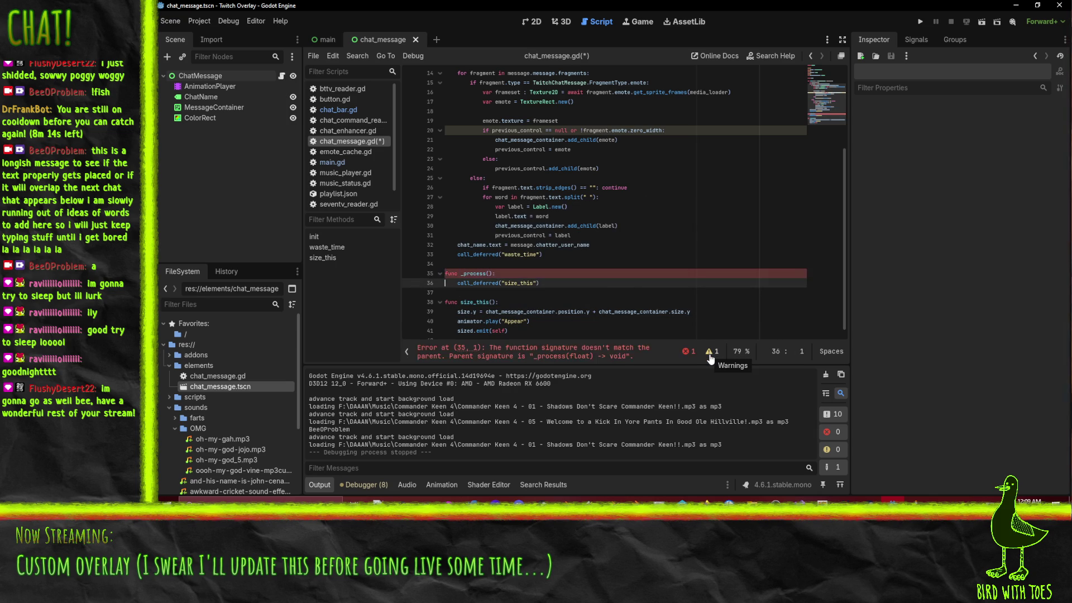
key(shift+Down)
key(shift+Down)
key(shift+Down)
key(Delete)
key(Left)
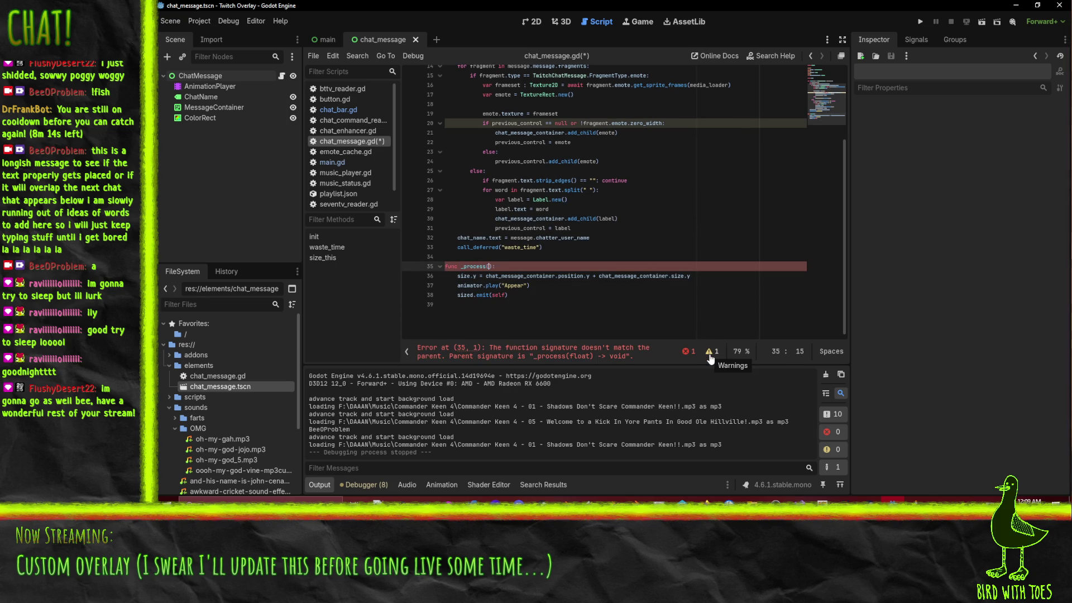
text(_)
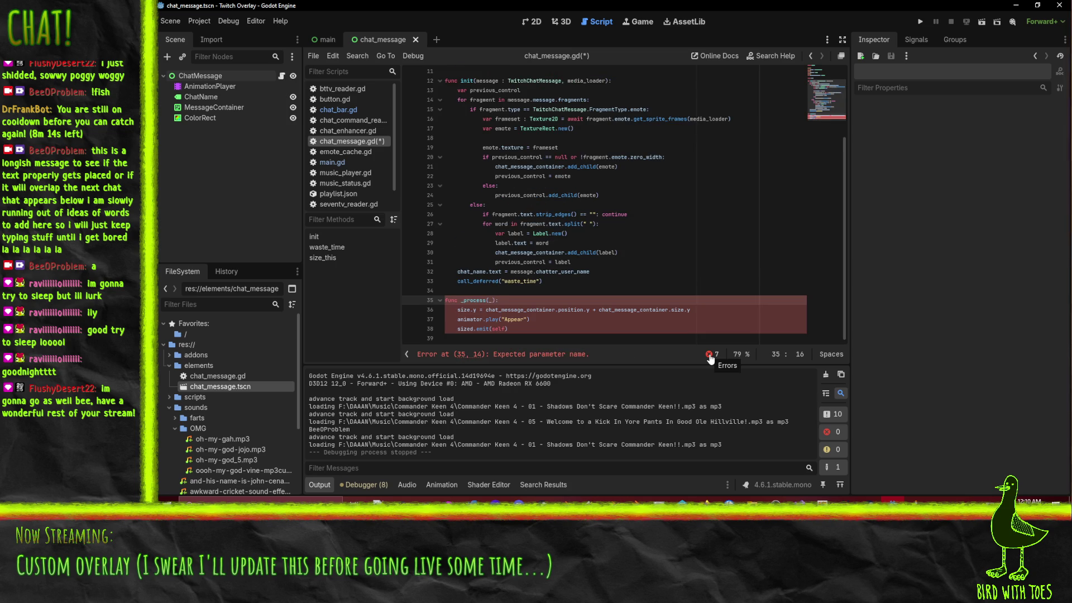
Give _process the parameter signature (x : float)
click(666, 291)
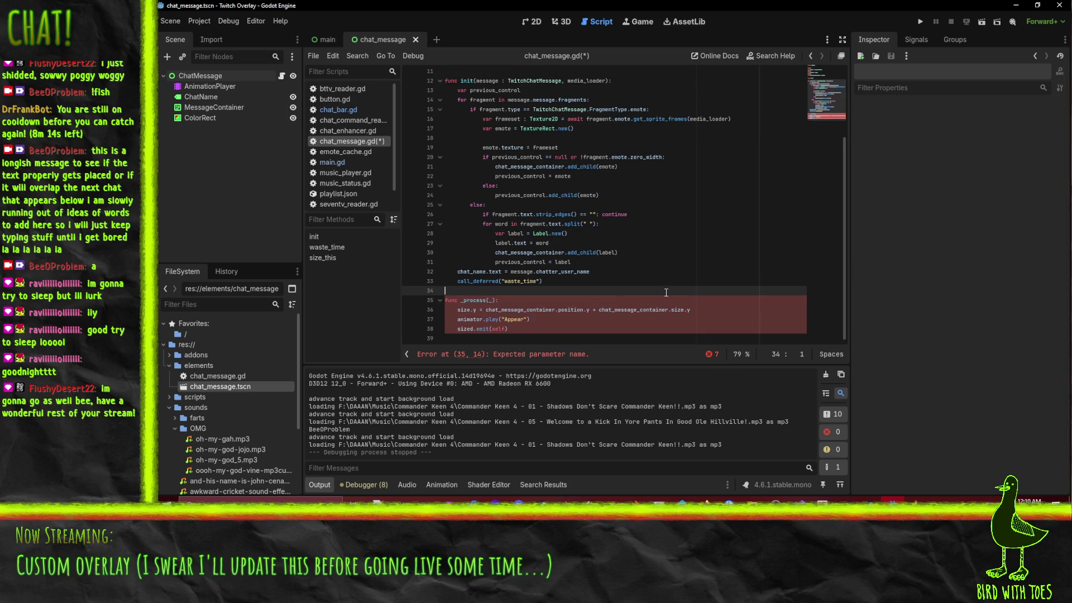
click(489, 300)
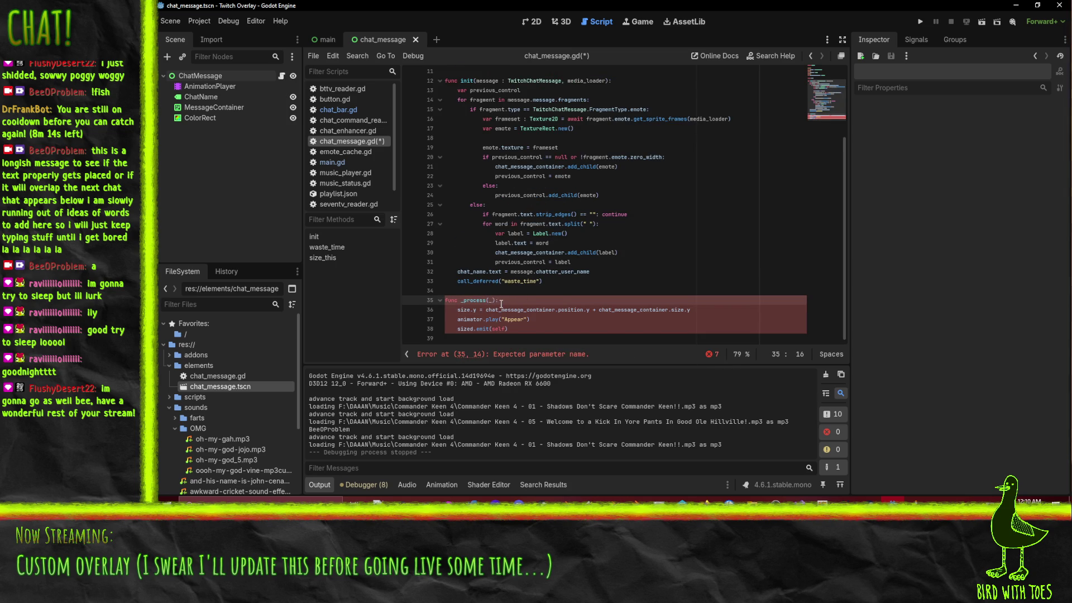
key(BackSpace)
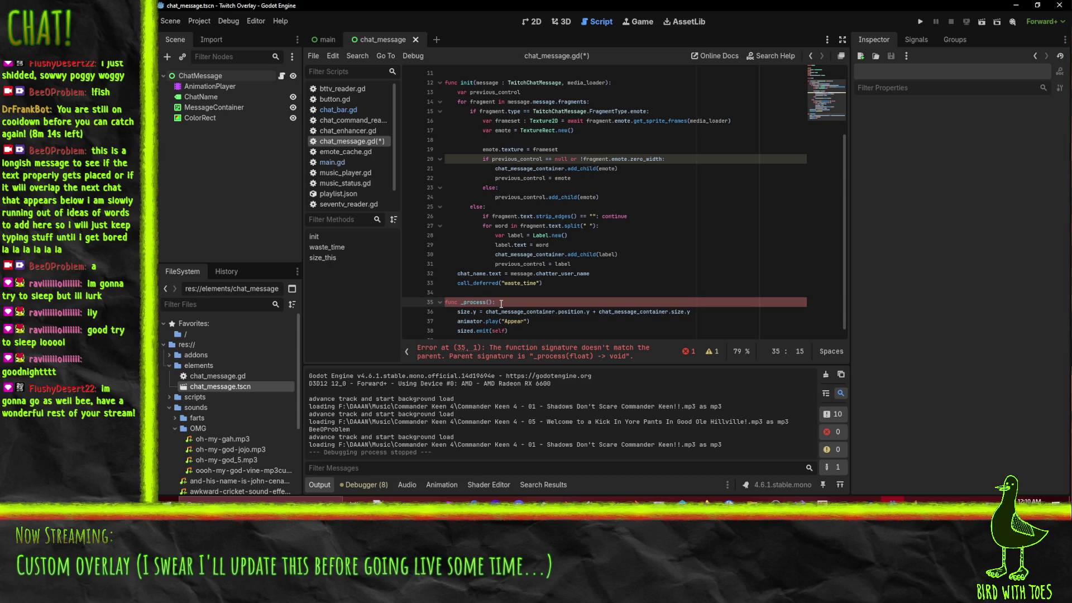
text(_)
text( : float)
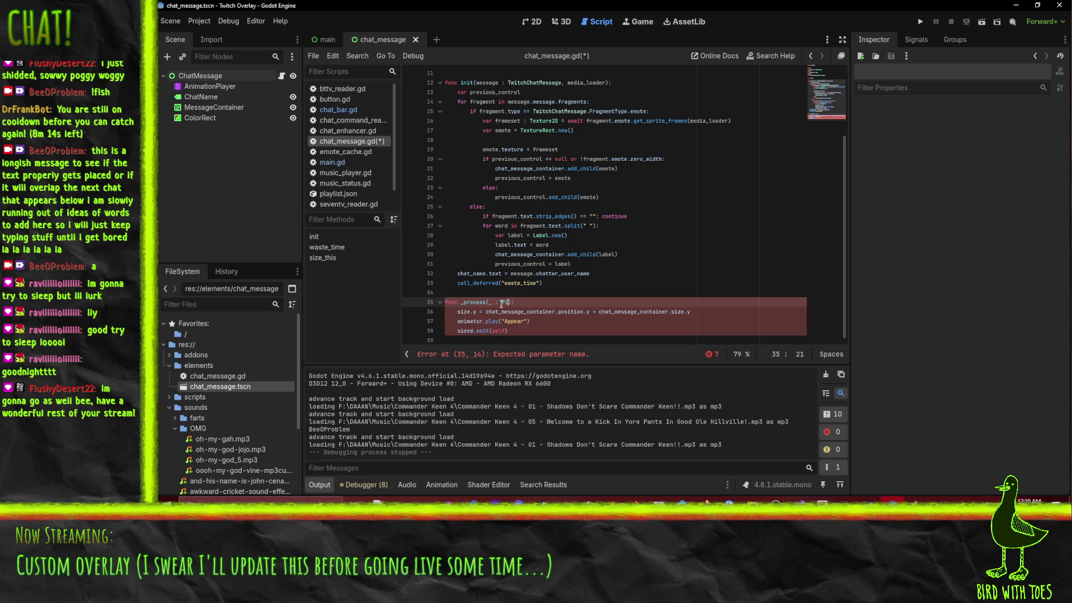
click(578, 266)
click(488, 303)
key(Delete)
text(x)
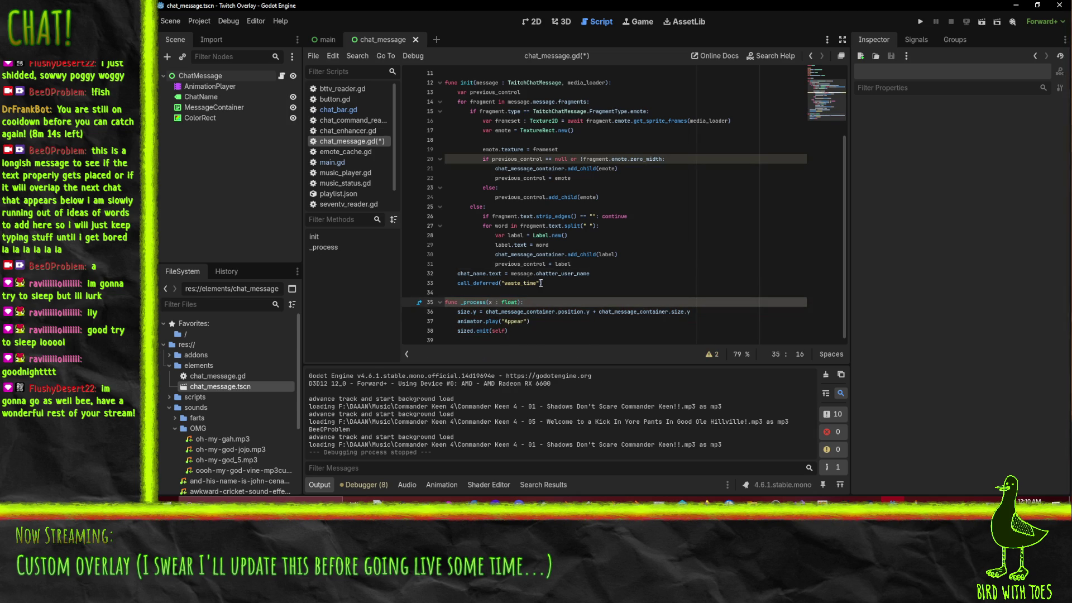
Comment out sized.emit and delete the call_deferred("waste_time") line
key(Up)
click(515, 331)
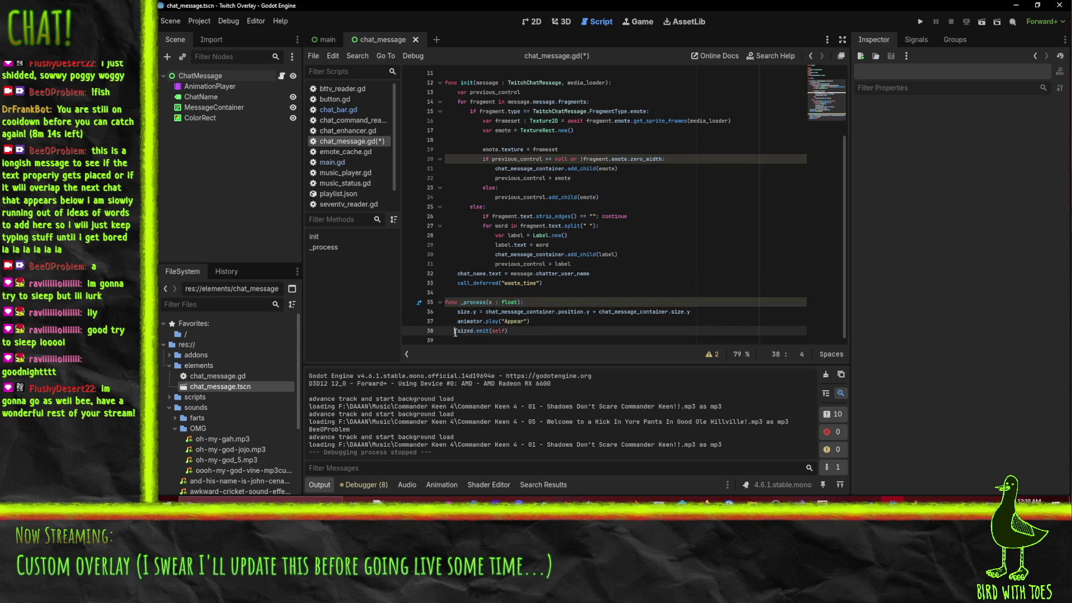
key(Home)
text(#)
key(Up)
key(Up)
key(Up)
key(Up)
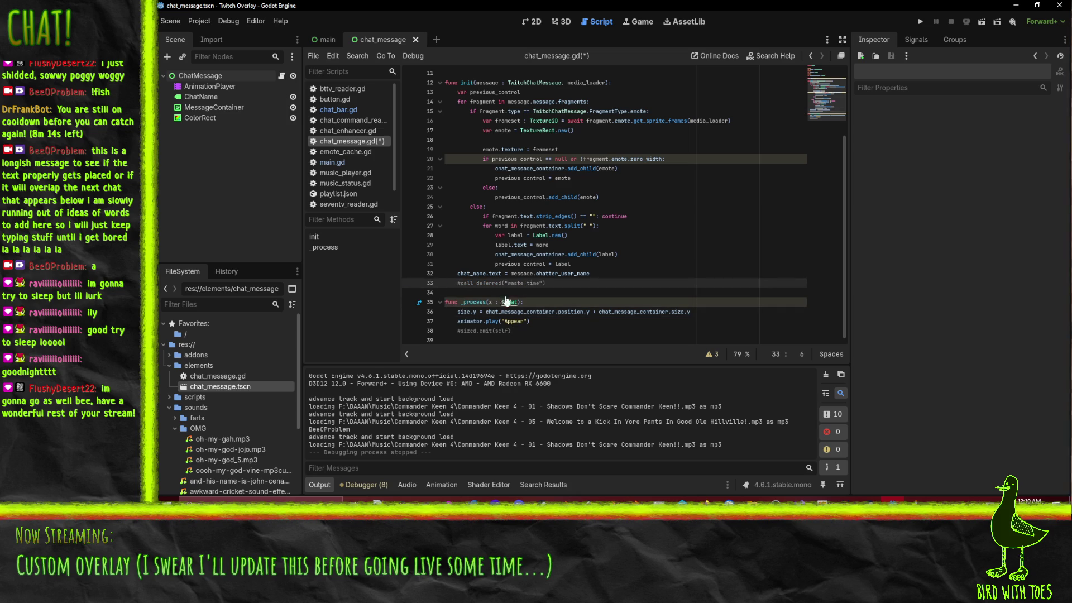
key(ctrl+shift+k)
click(459, 319)
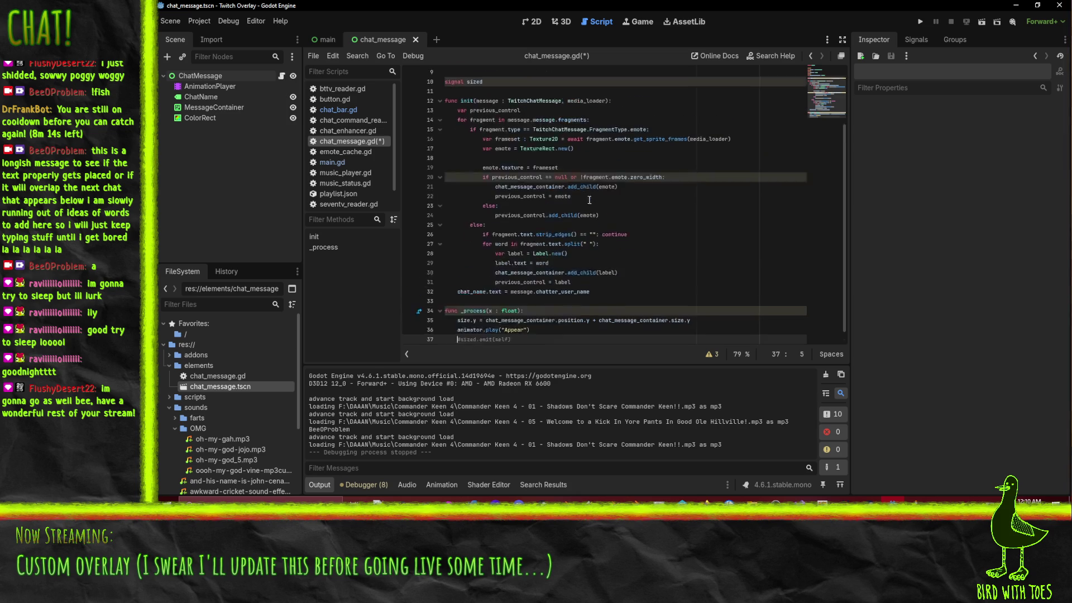
scroll(459, 318, up, 3)
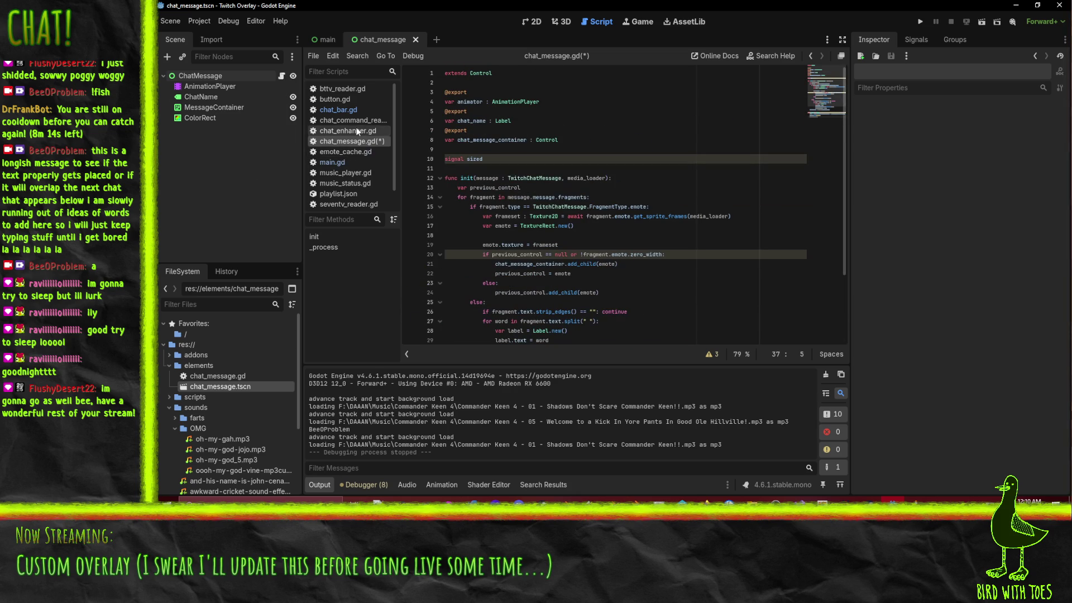
In chat_bar.gd, move message_sized's two body lines into _message, drop the function, and run the overlay
click(338, 110)
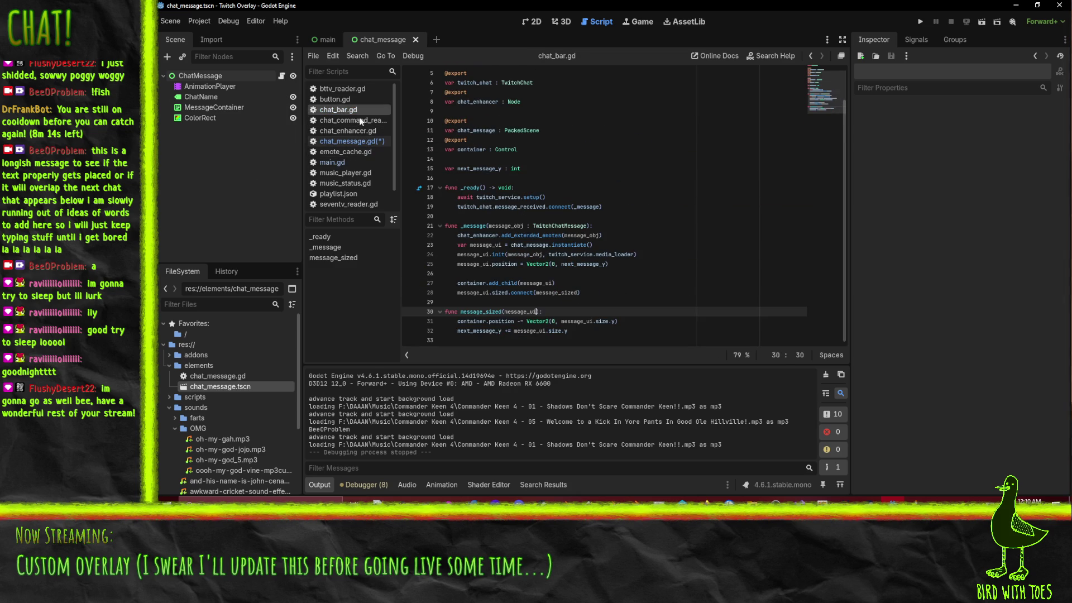
click(487, 322)
key(shift+Down)
key(shift+Down)
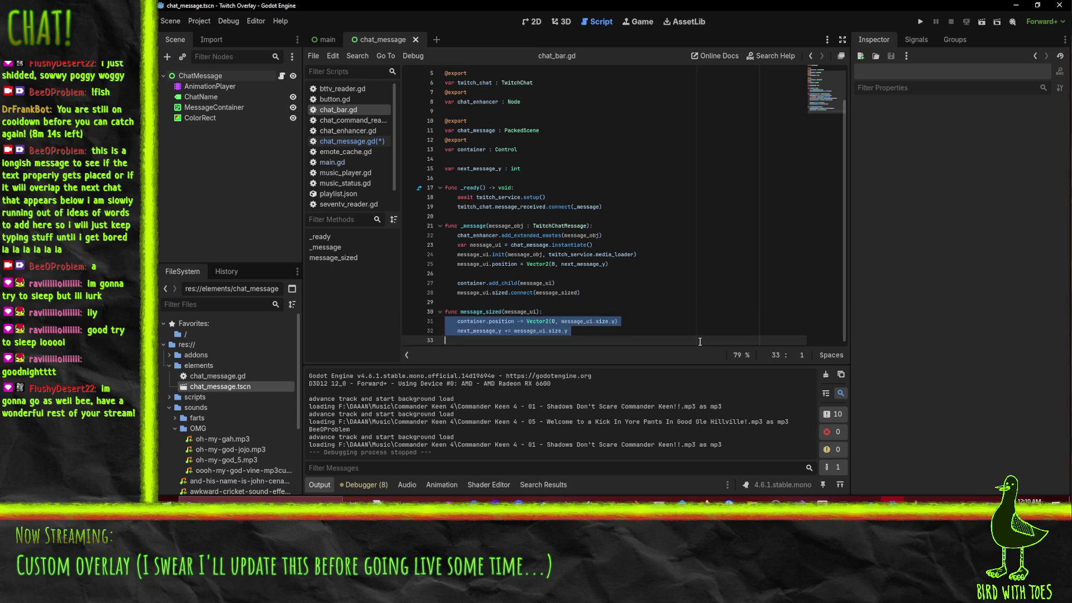
key(alt+Up)
key(alt+Up)
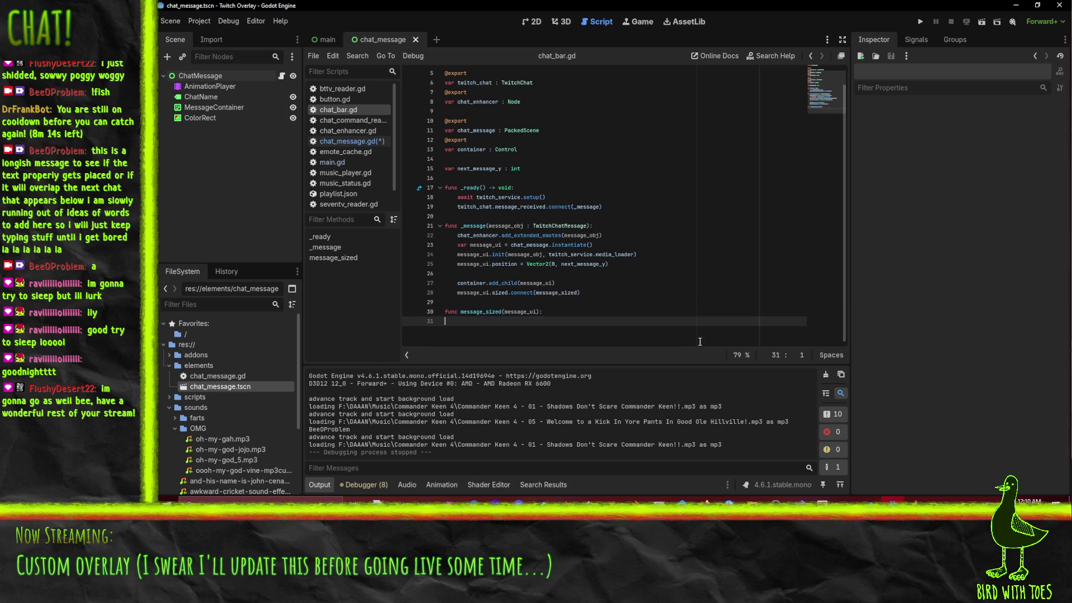
key(ctrl+z)
key(ctrl+z)
key(ctrl+z)
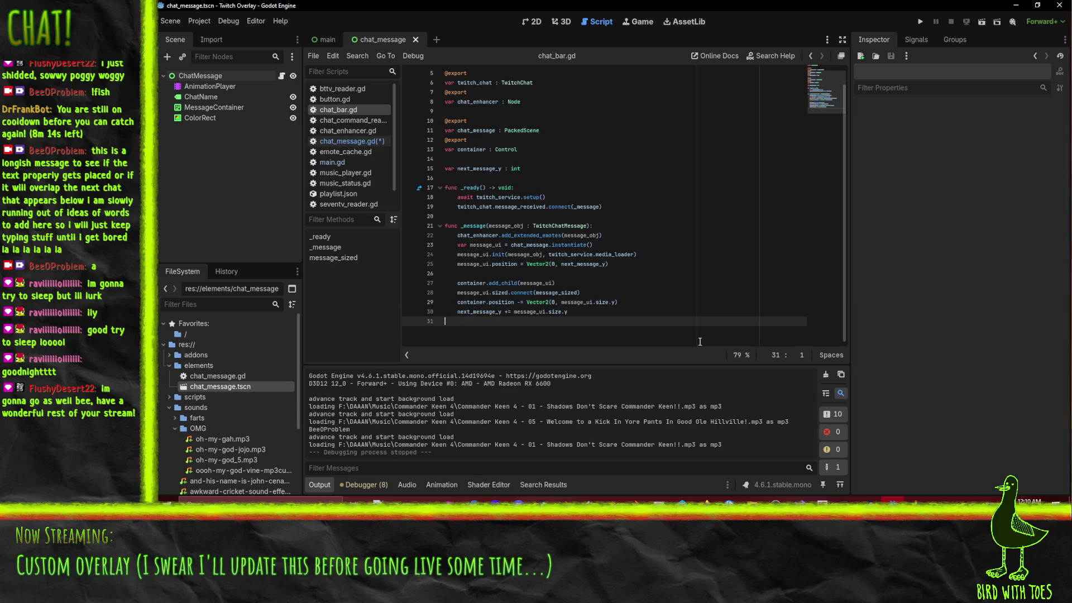
key(F5)
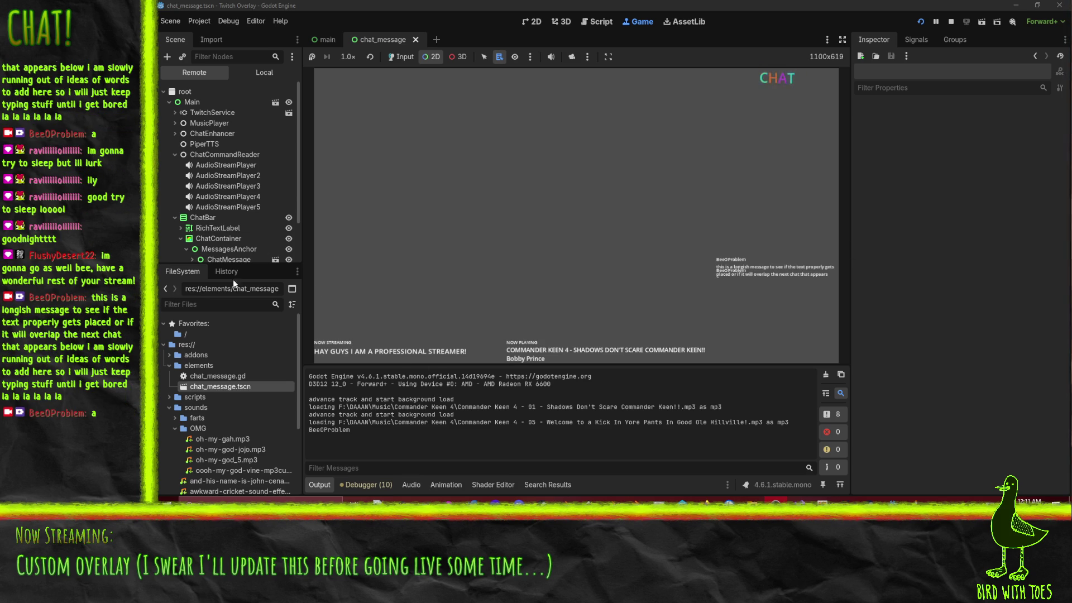
Check the live ChatMessage under MessagesAnchor is now 448 by 158 px, then stop the run
scroll(227, 193, down, 3)
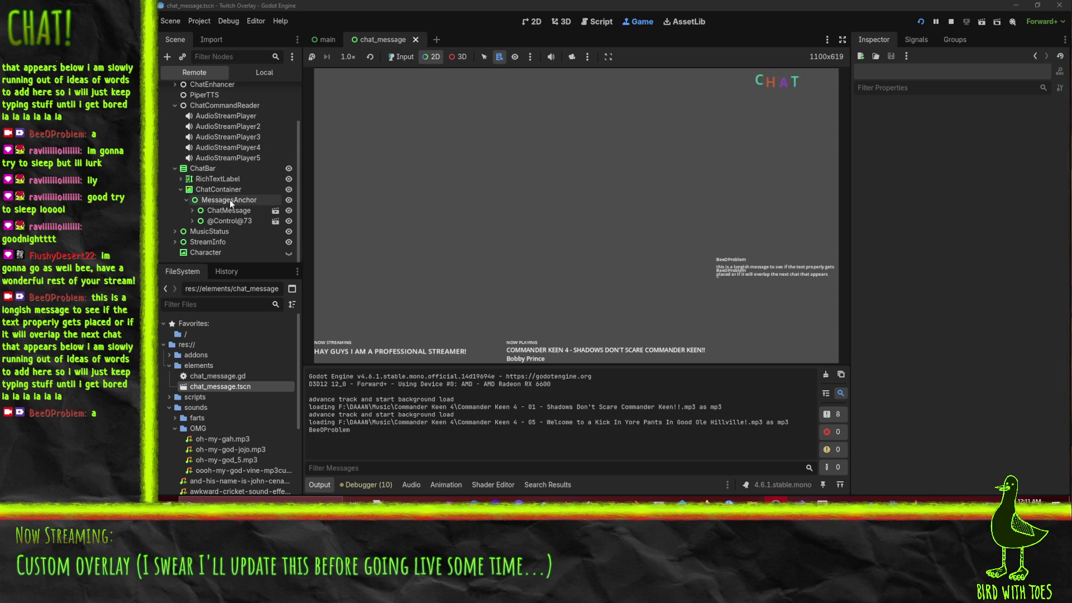
click(228, 210)
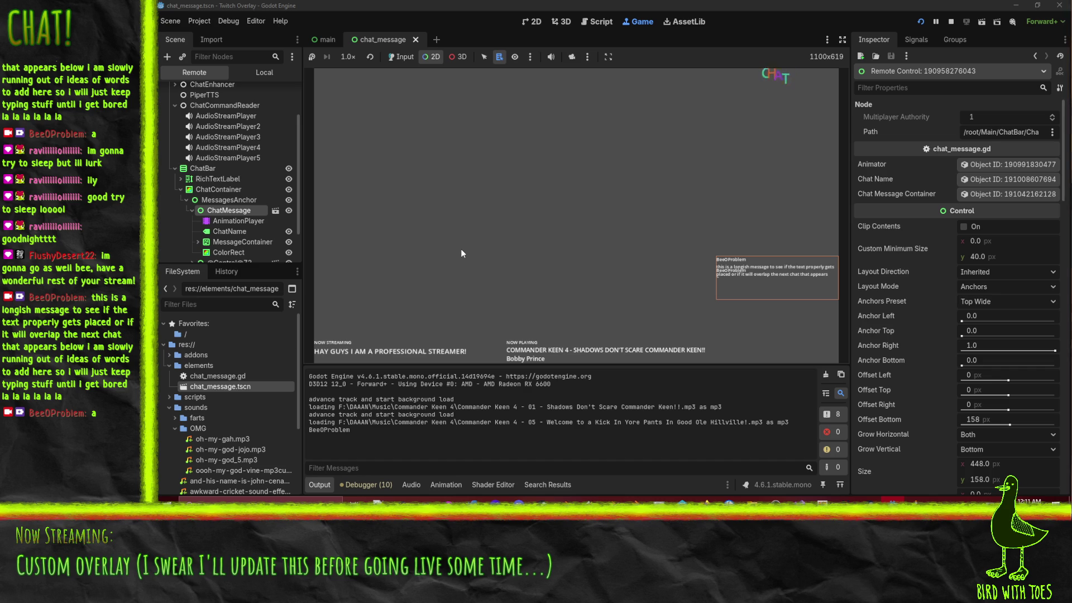
click(951, 22)
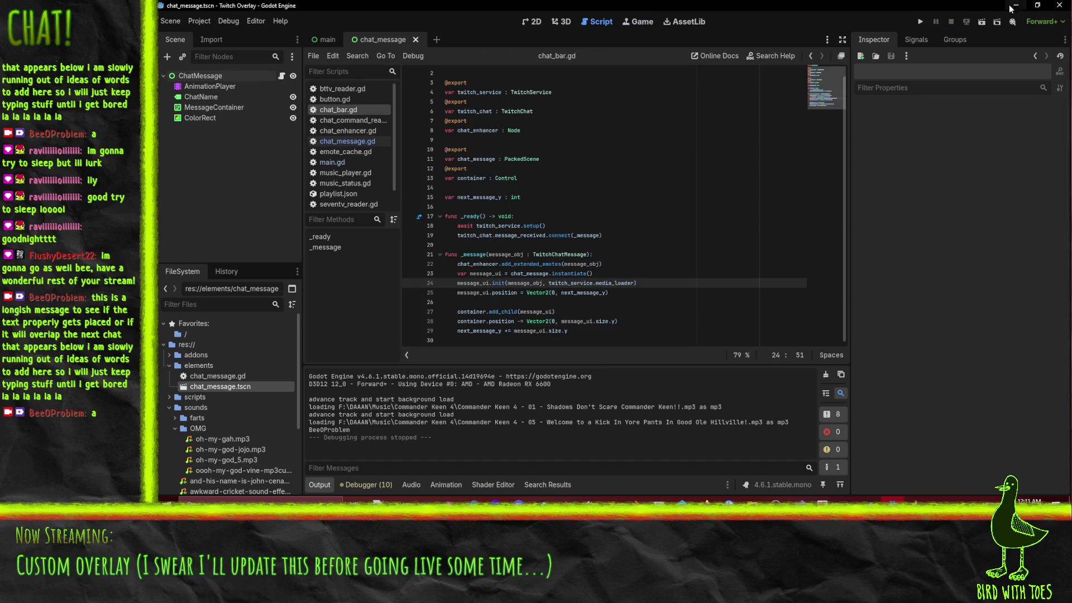
Review the instantiate, position and next_message_y lines of _message, then switch to chat_message.gd
mouse_move(568, 273)
mouse_down()
mouse_move(474, 302)
mouse_move(567, 284)
mouse_up()
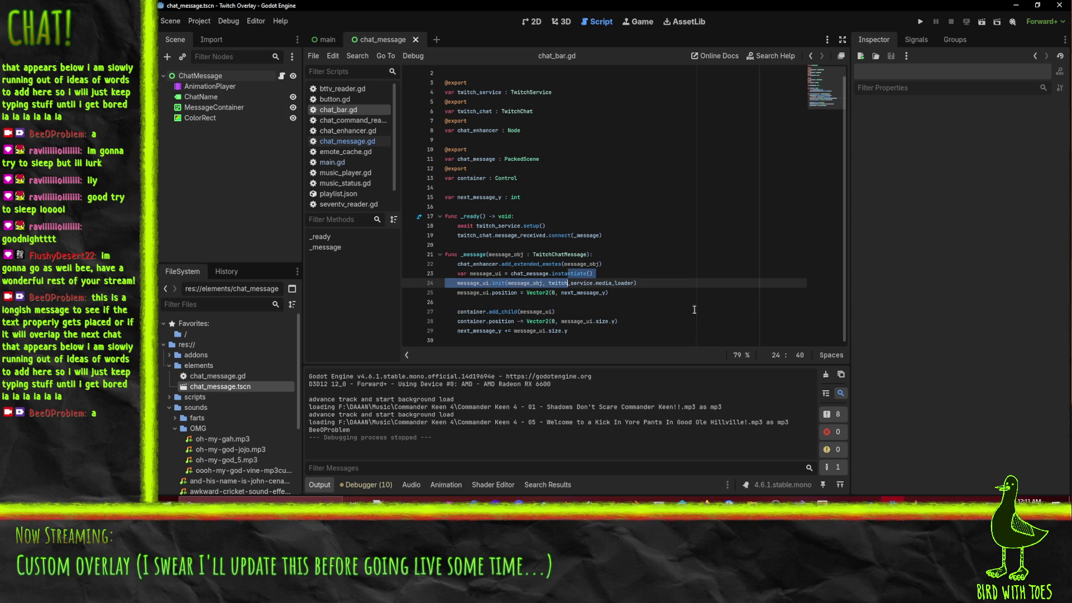
click(626, 295)
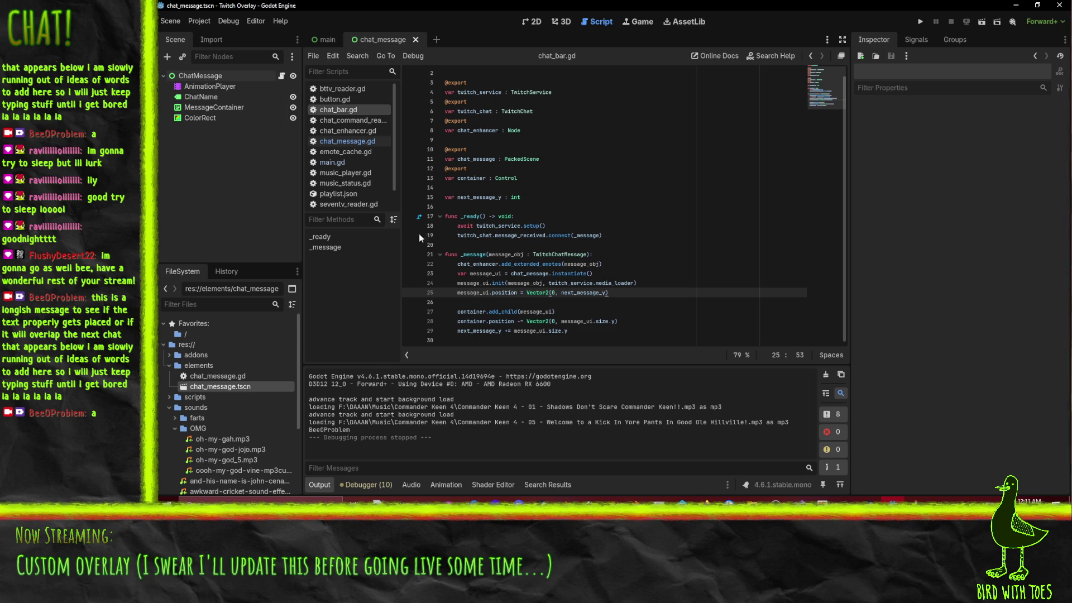
click(569, 331)
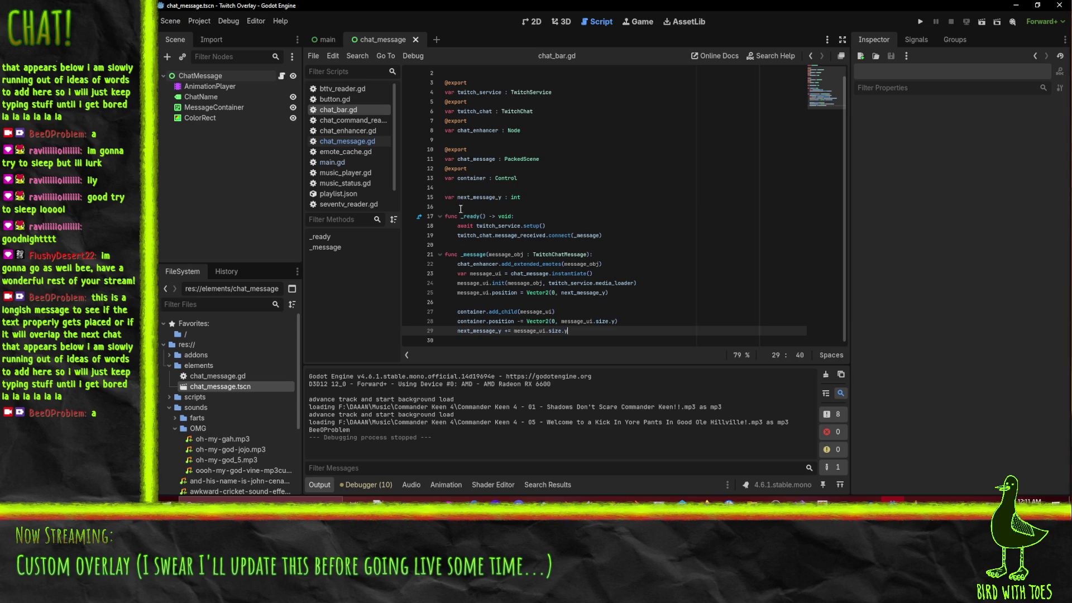
click(349, 141)
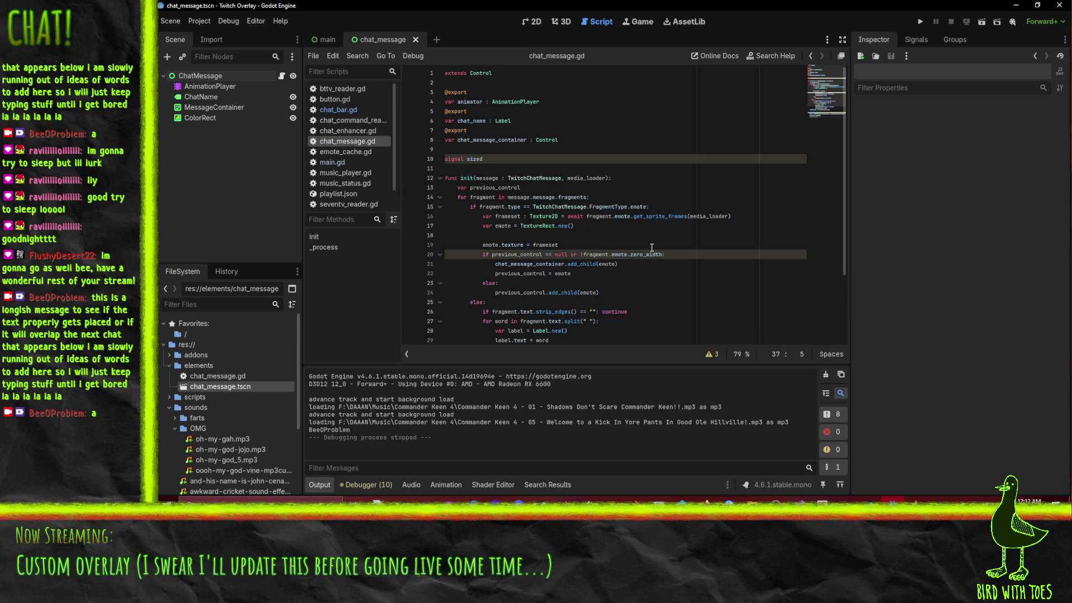
Add a line at the top of _process saving the current size.y into oldsize
scroll(662, 252, down, 3)
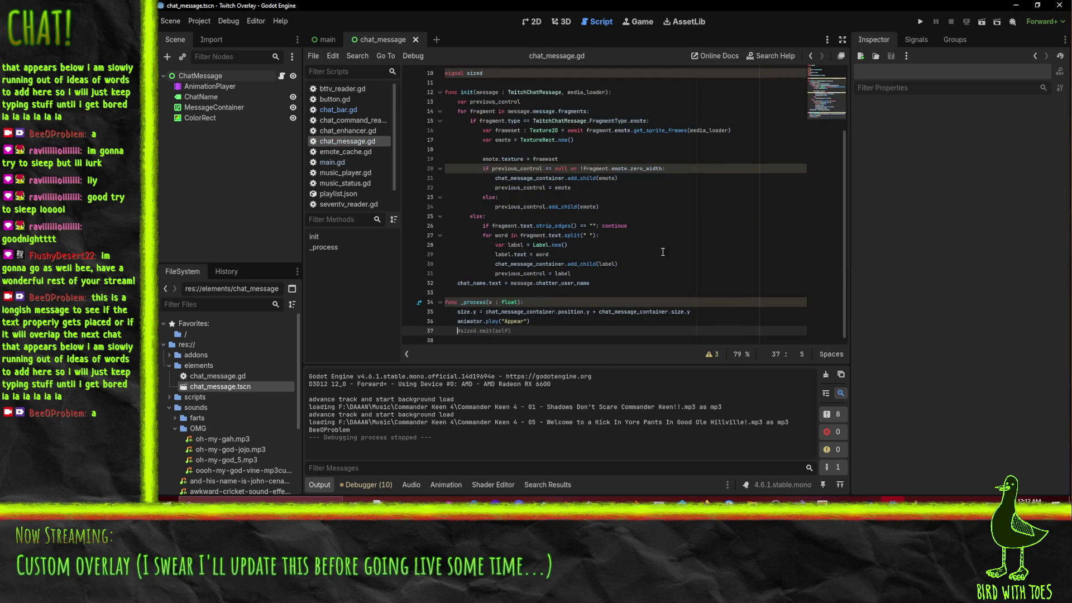
click(538, 302)
key(Return)
text(var s)
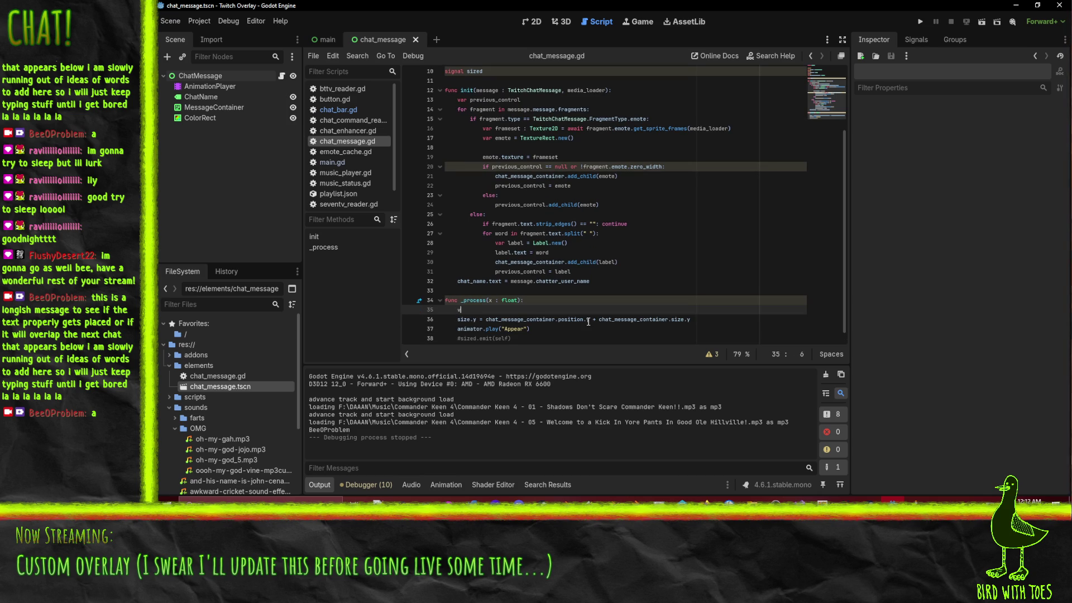
text(size = sise)
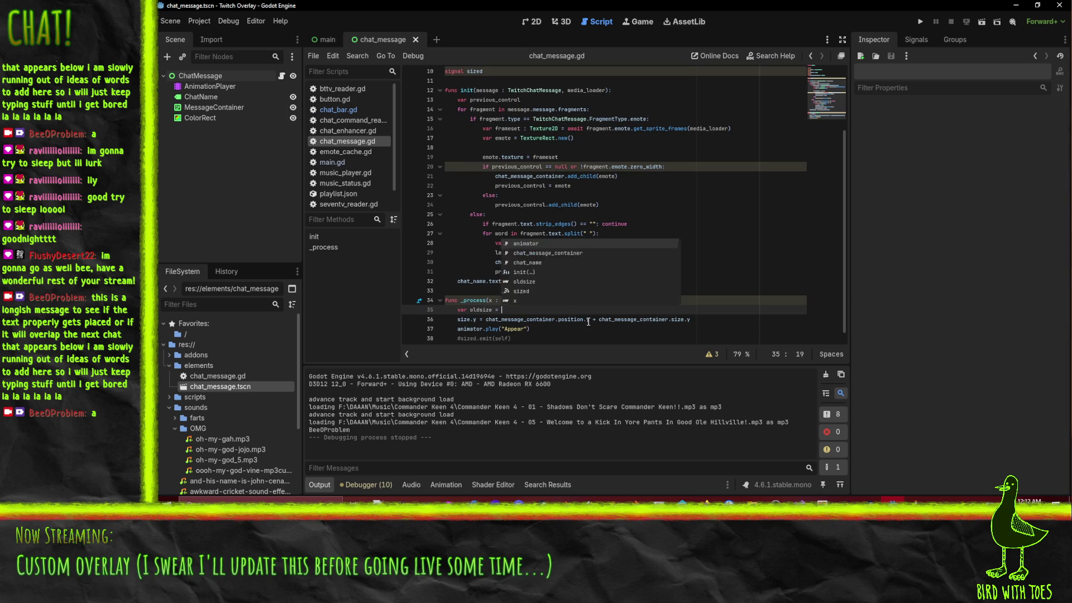
key(BackSpace)
key(BackSpace)
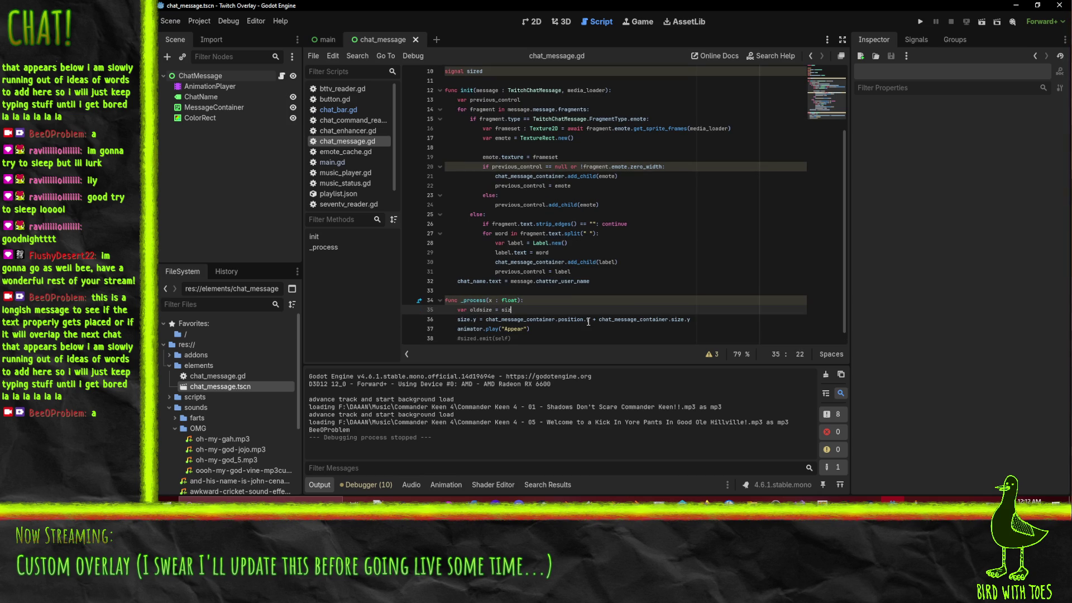
text(ze.y)
After the size update, add 'if size.y != oldsize' printing "size changed"
key(Down)
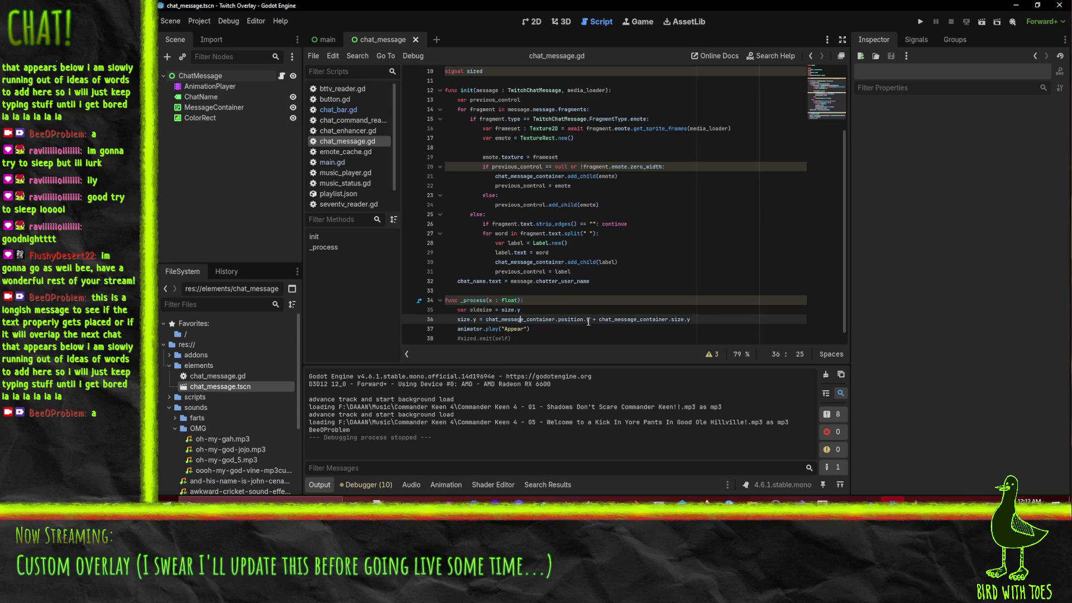
key(Return)
text(if size.y)
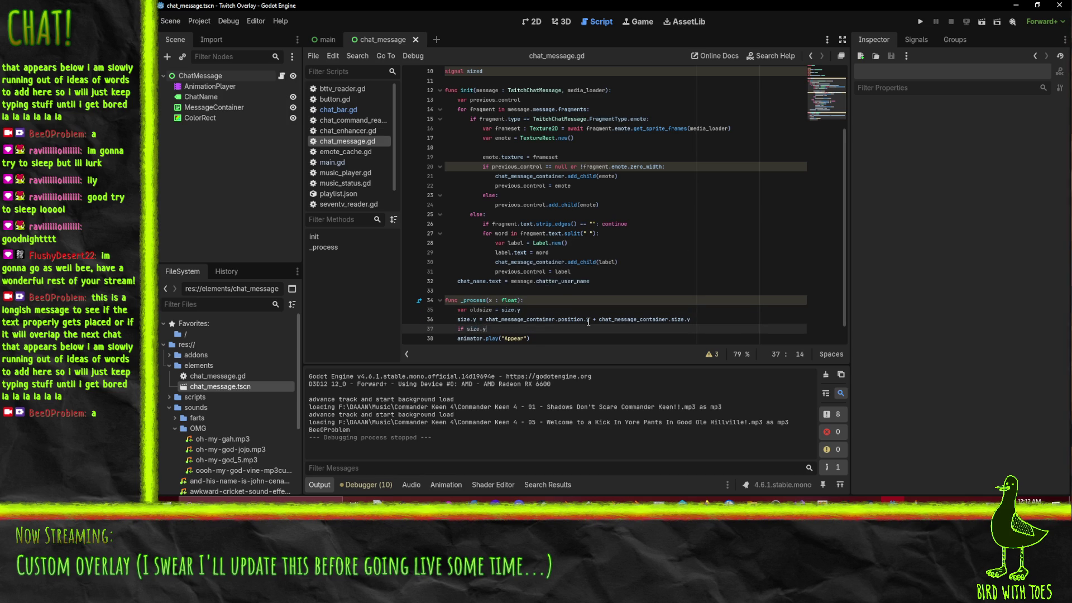
text( != oldsize:)
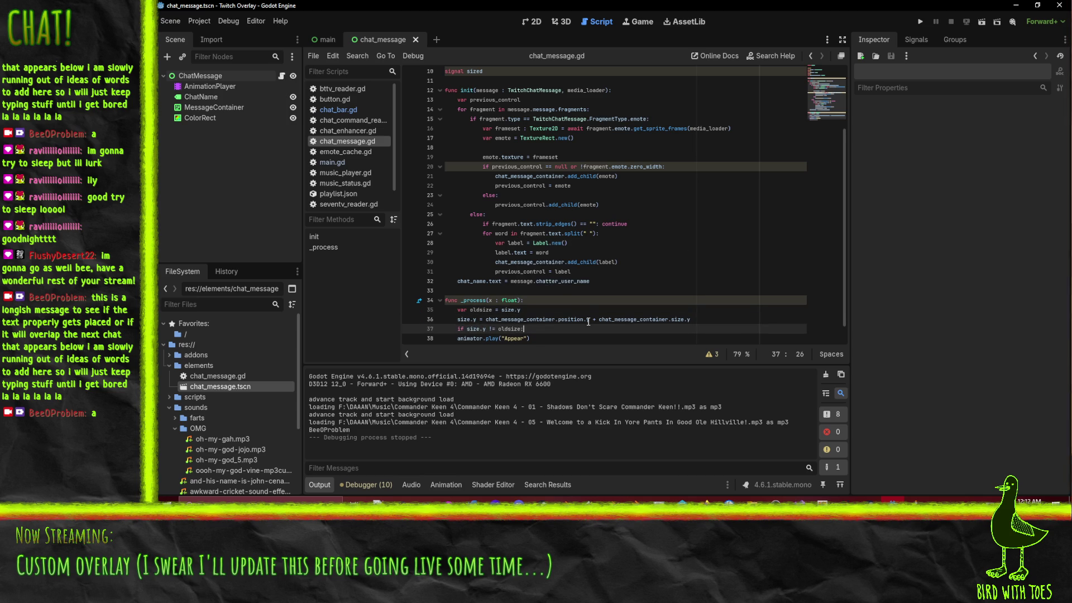
key(Return)
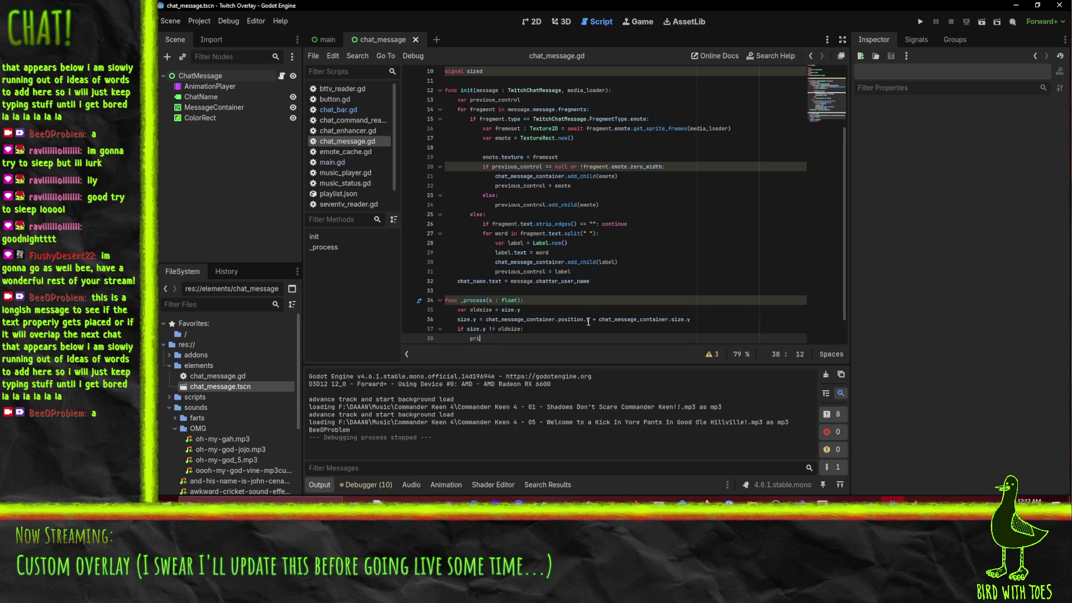
text(nt('size changed)
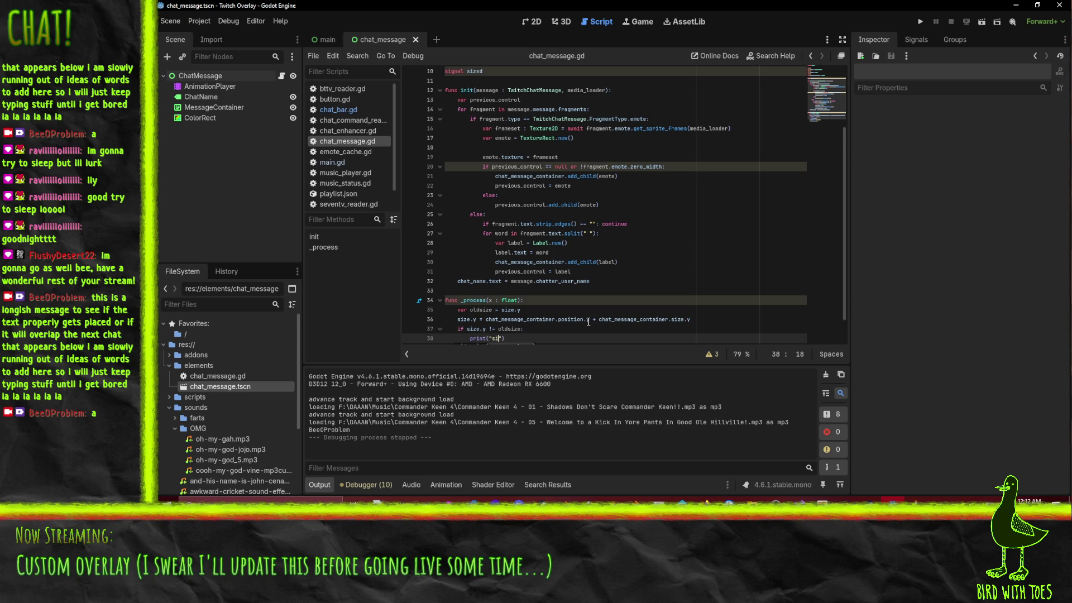
key(End)
scroll(603, 265, down, 1)
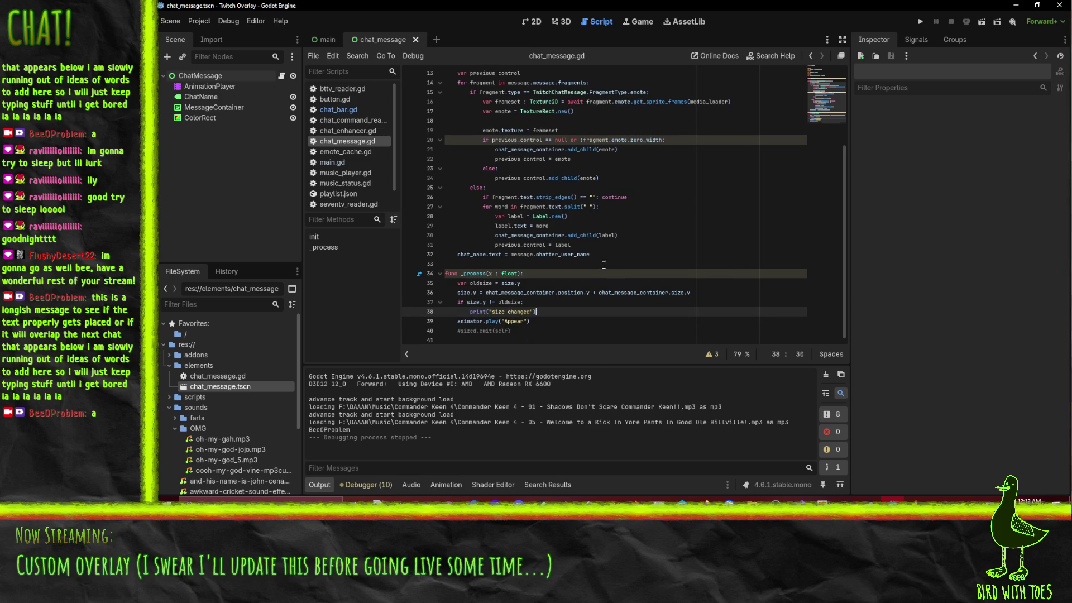
Run the overlay until "size changed" appears twice in the Output log, then stop it
click(920, 22)
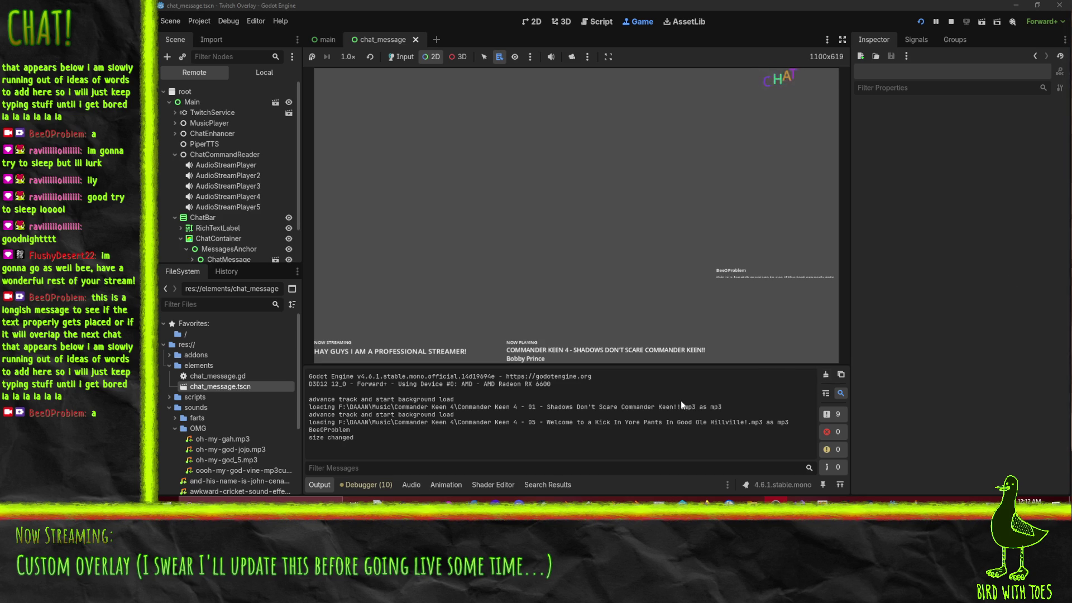
click(951, 22)
Review the _process lines in chat_message.gd, then switch to the Firefox FuncGodot Forge Game Data page
click(635, 286)
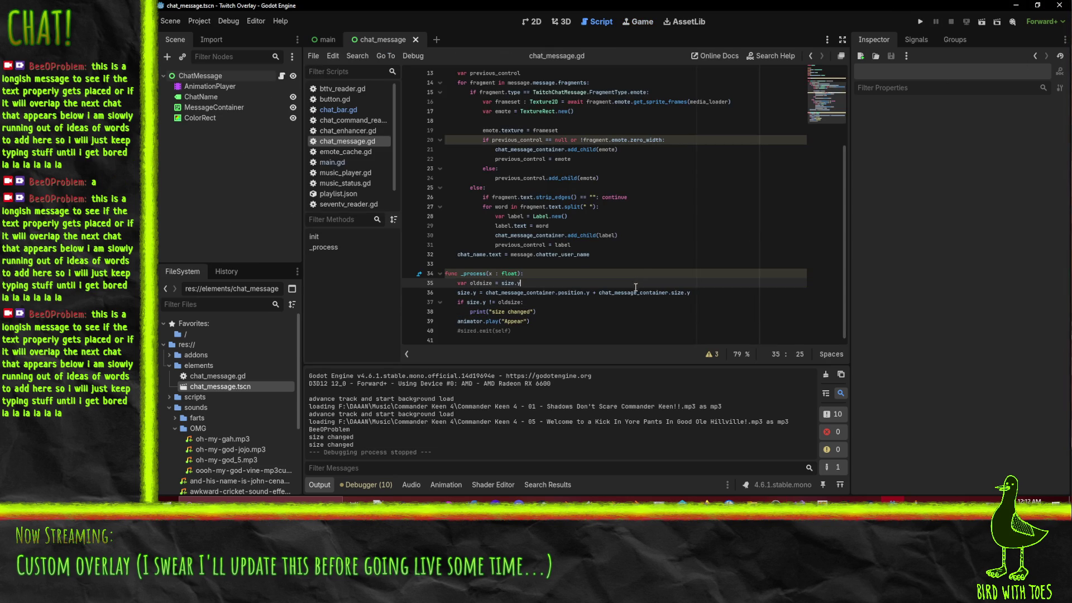
click(557, 321)
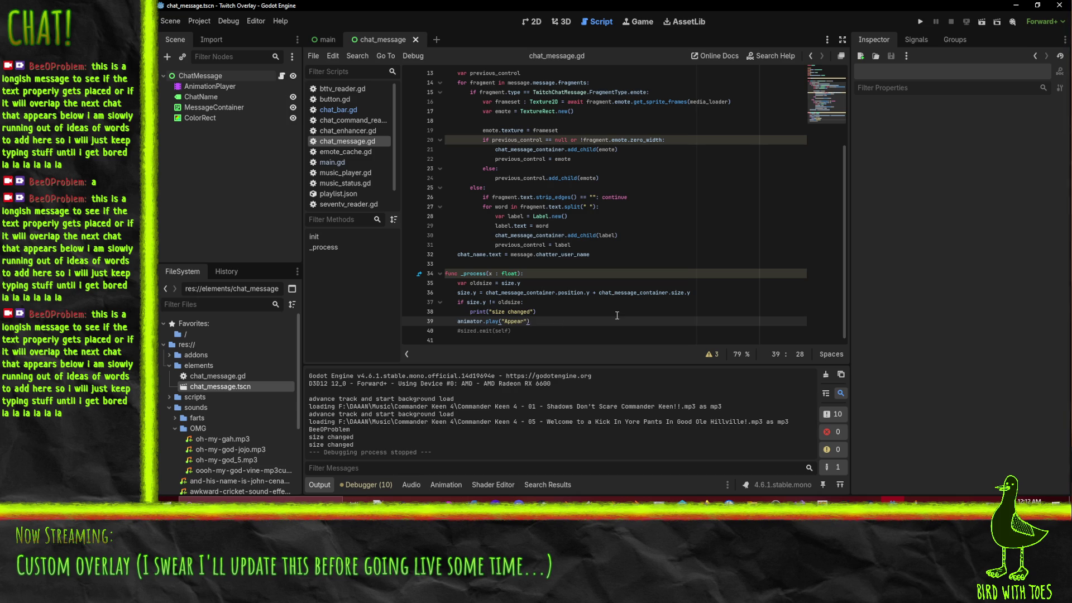
click(618, 246)
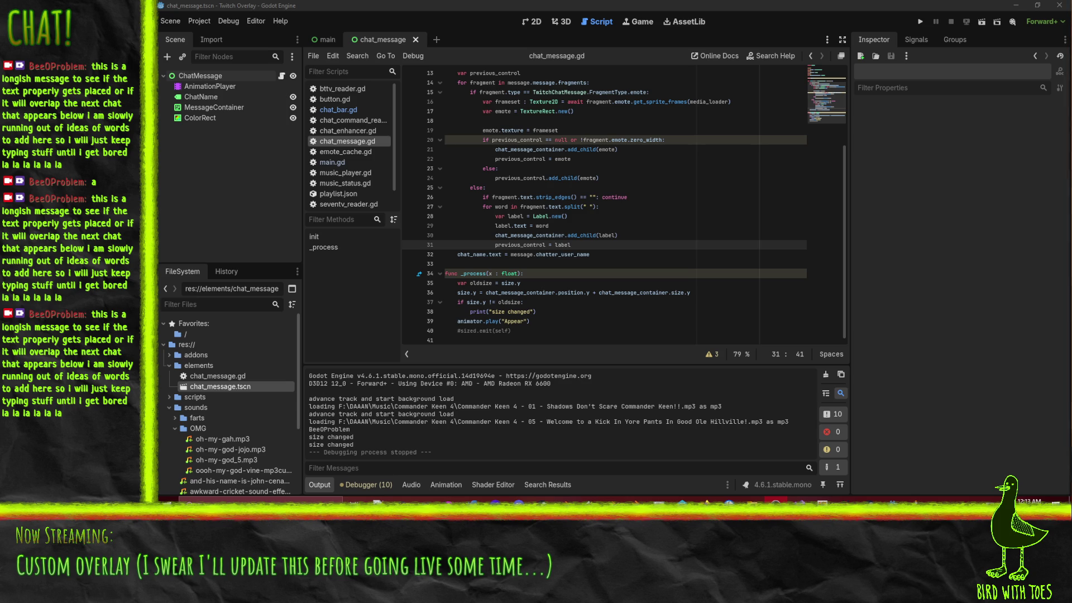
key(alt+Tab)
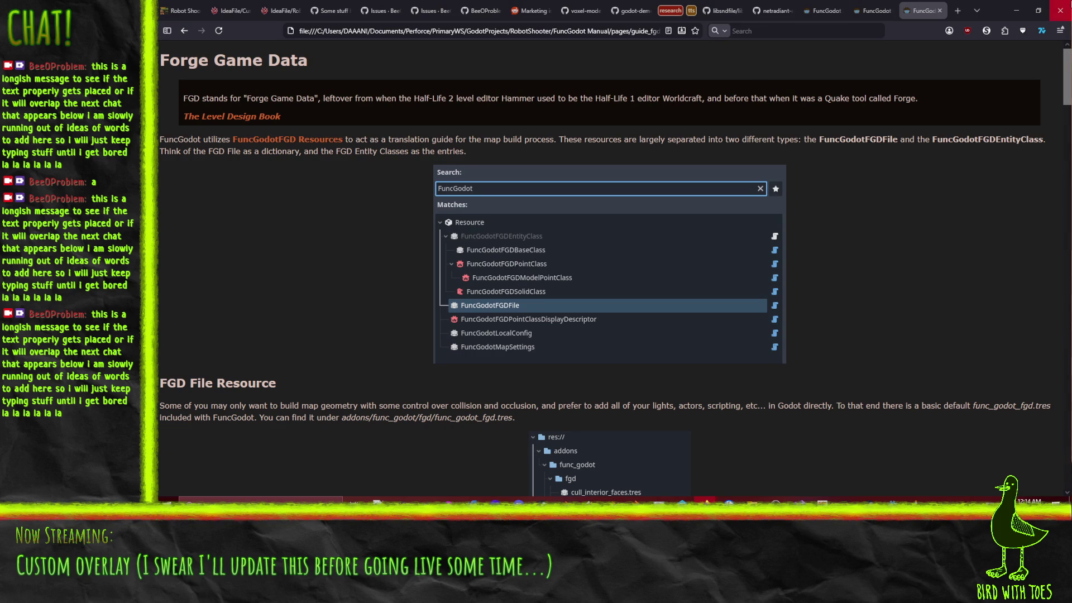
Load tojam.ca in a new Firefox tab
key(ctrl+t)
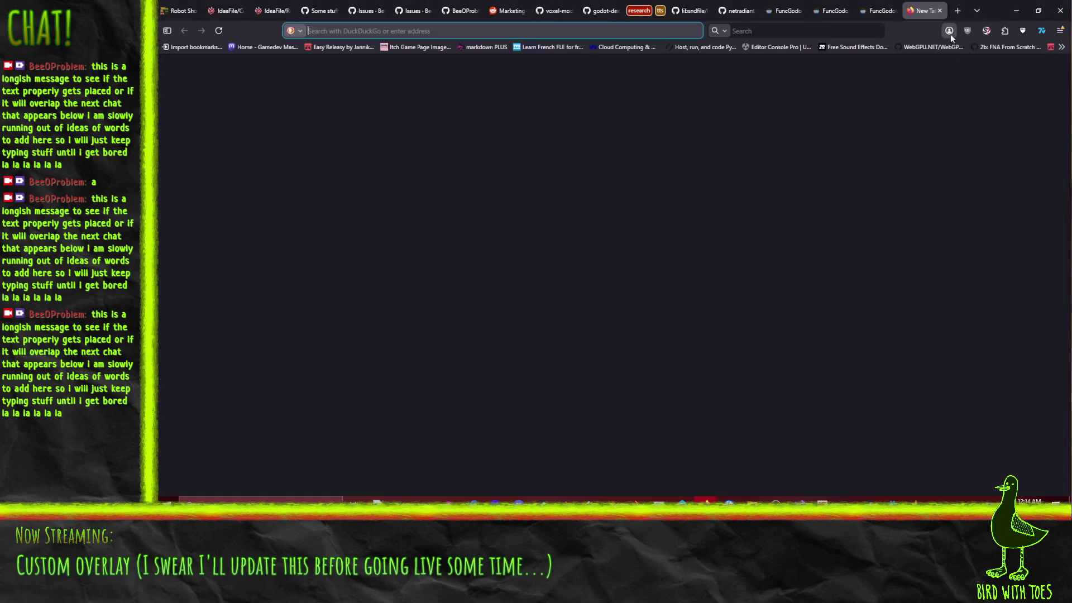
text(toj)
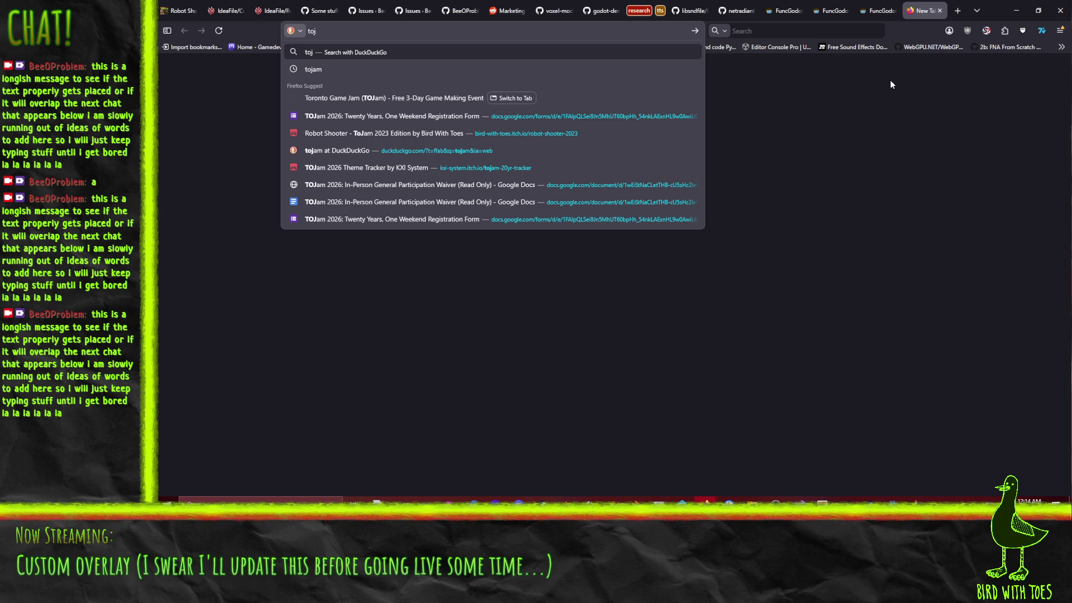
text(am.ca)
key(Return)
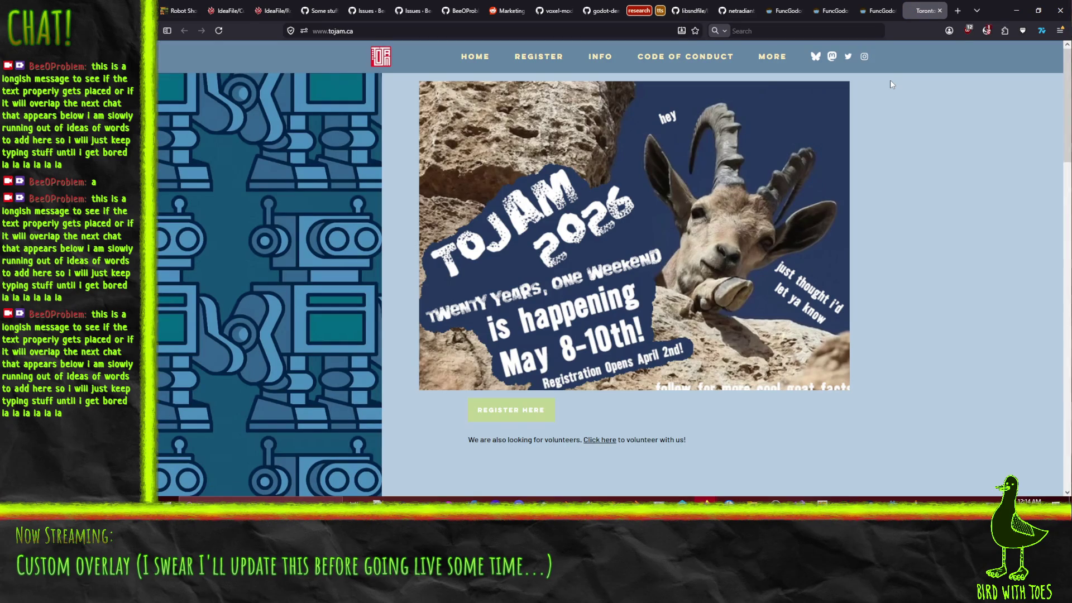
Check the date in the taskbar calendar, close it, and minimize Firefox back to Godot
click(1029, 500)
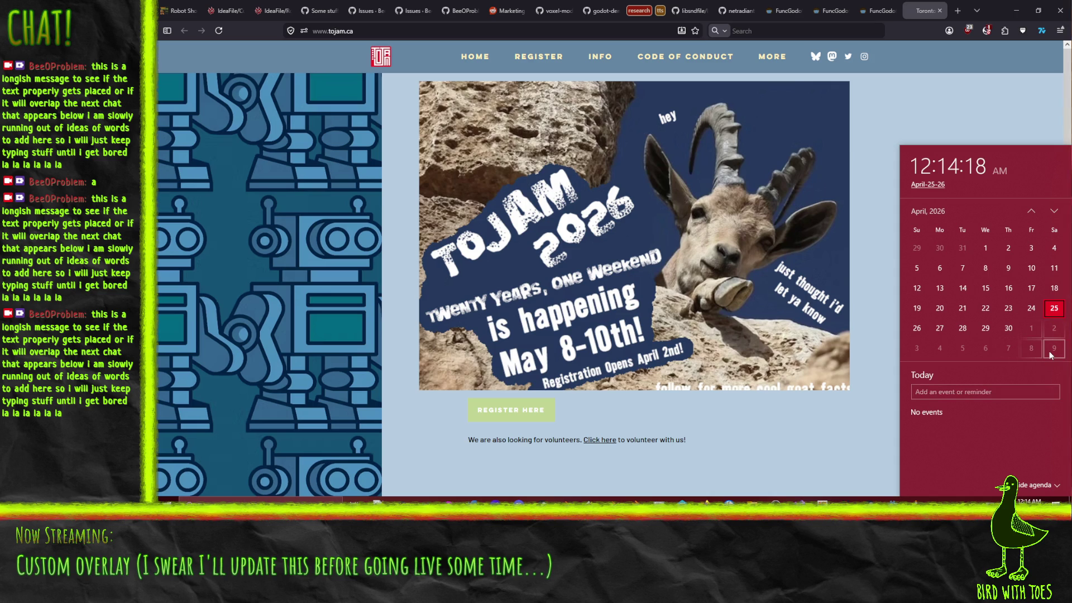
click(997, 99)
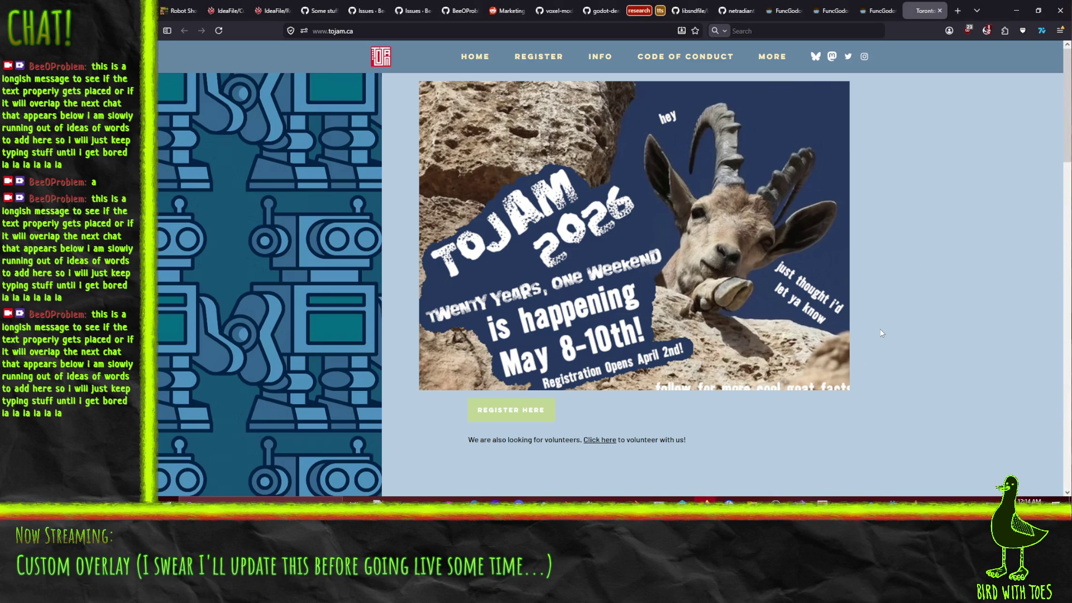
click(1021, 18)
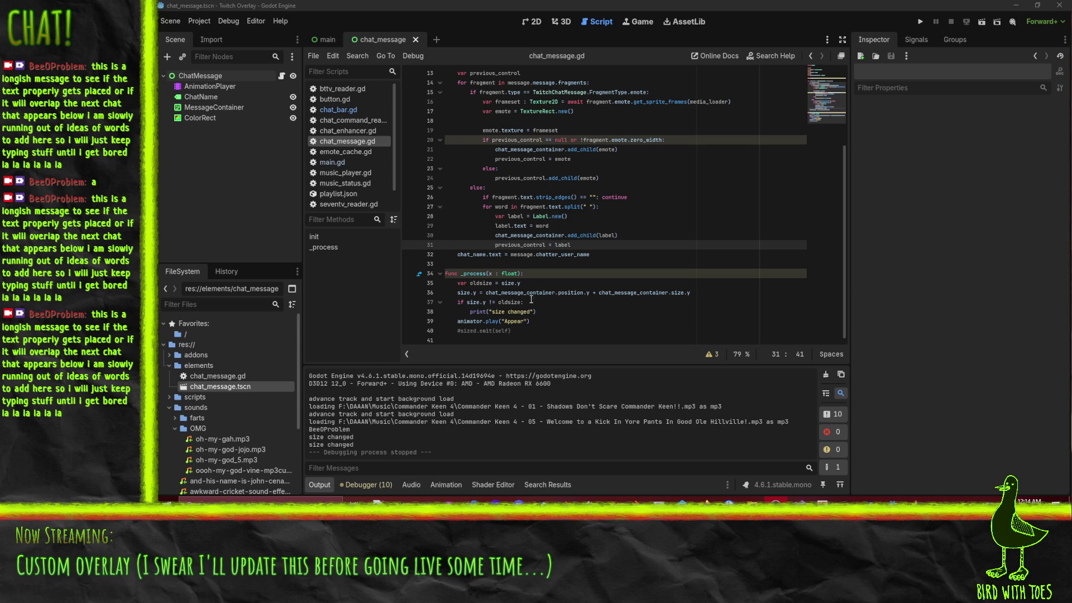
Start an else branch after the size-changed print, reworking the lines with undo and redo
click(559, 313)
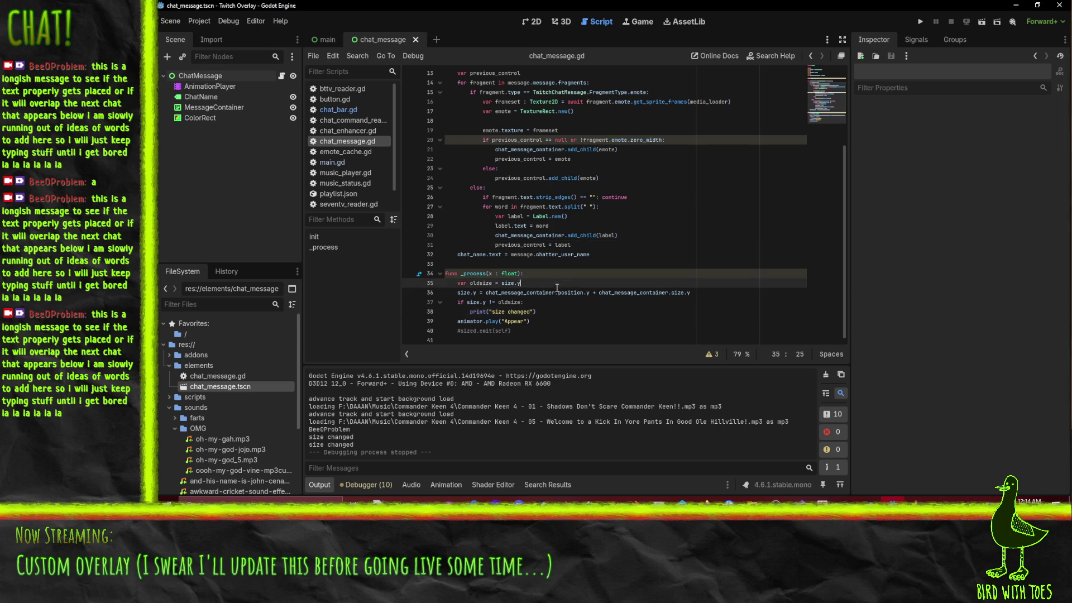
click(561, 318)
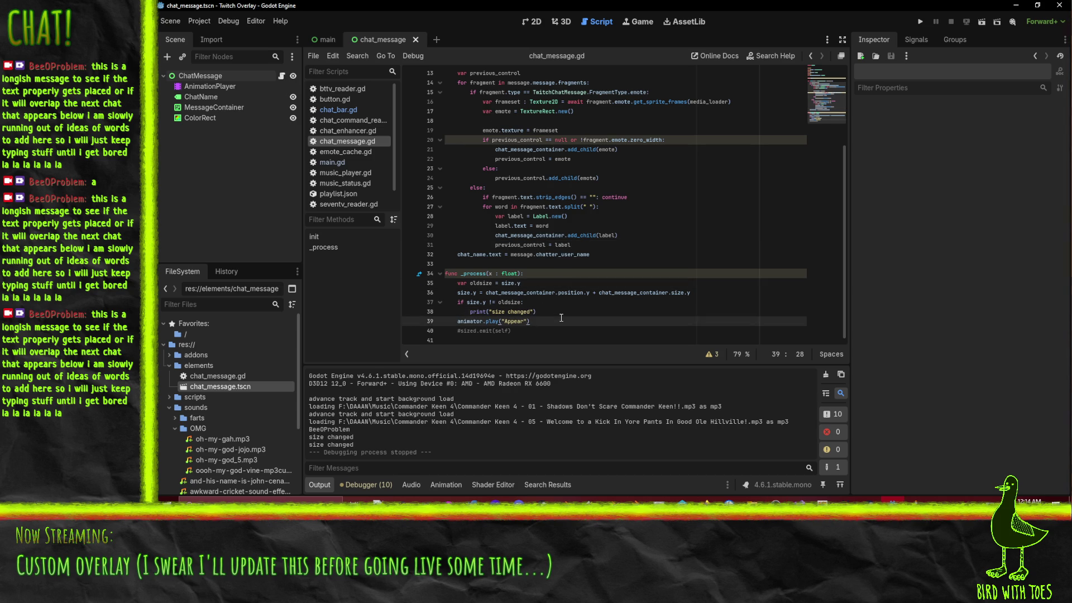
click(558, 311)
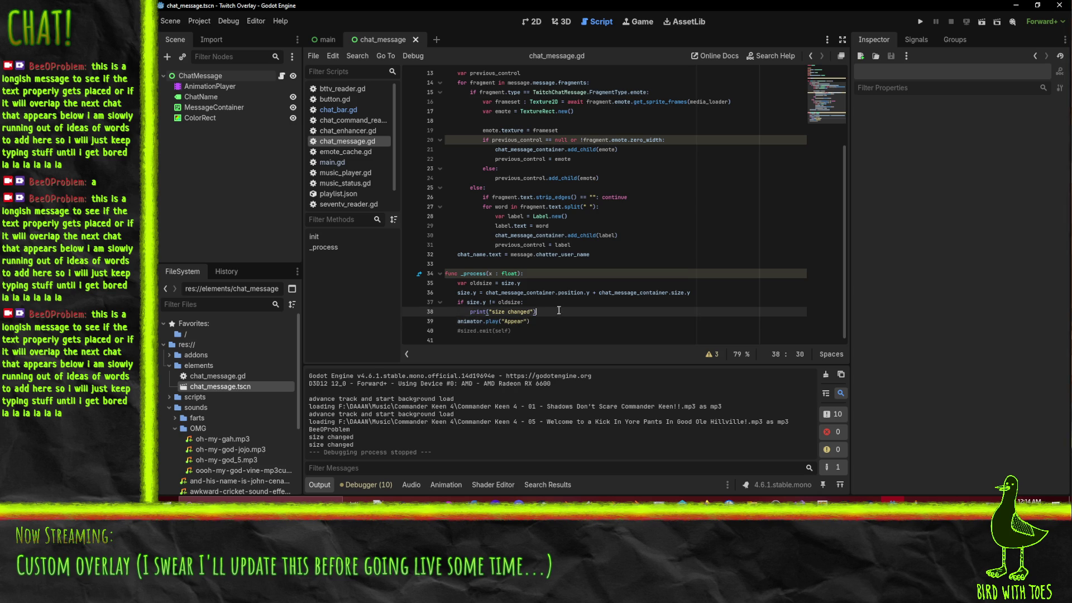
key(Return)
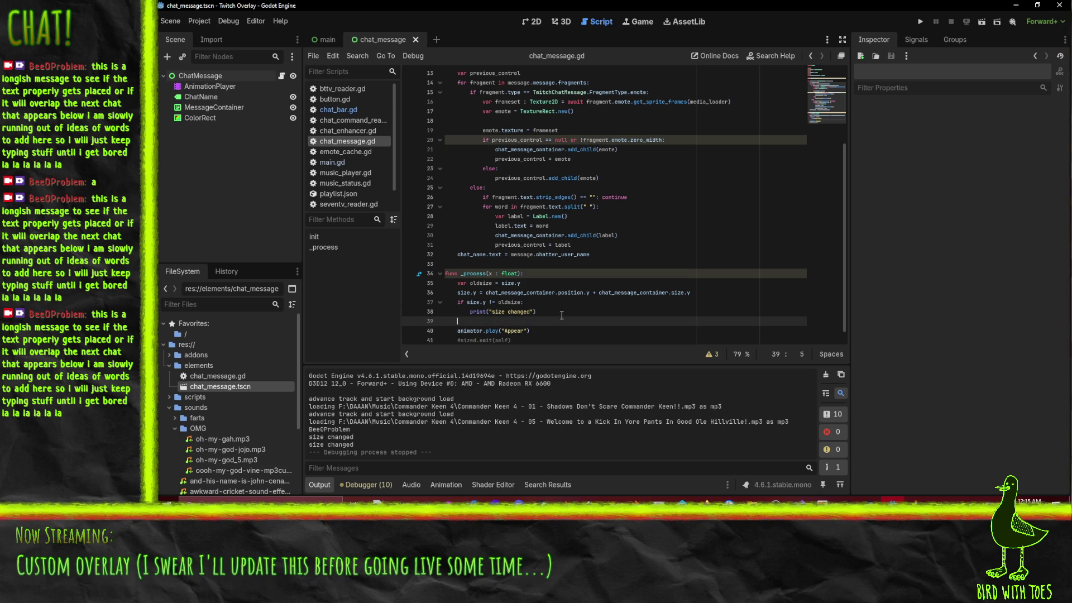
text(lse:)
key(Return)
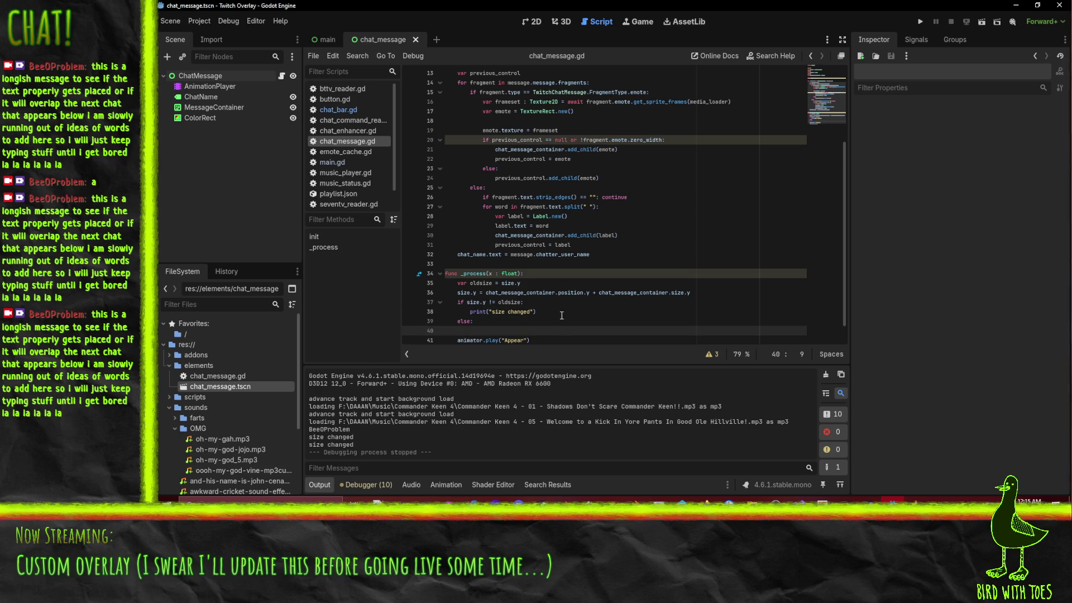
key(ctrl+z)
key(ctrl+z)
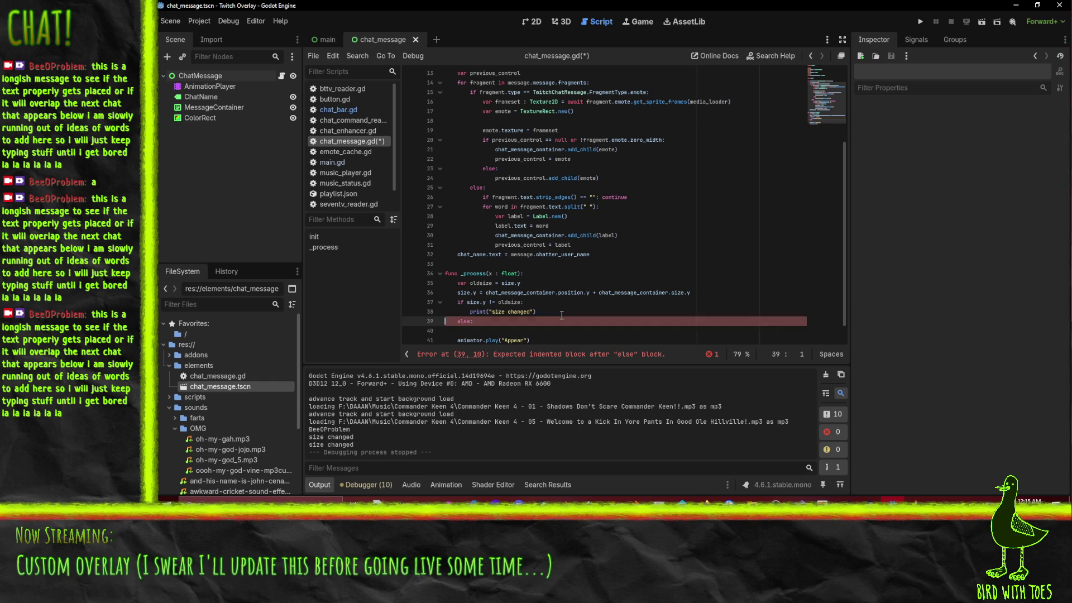
key(ctrl+z)
key(ctrl+z)
key(ctrl+z)
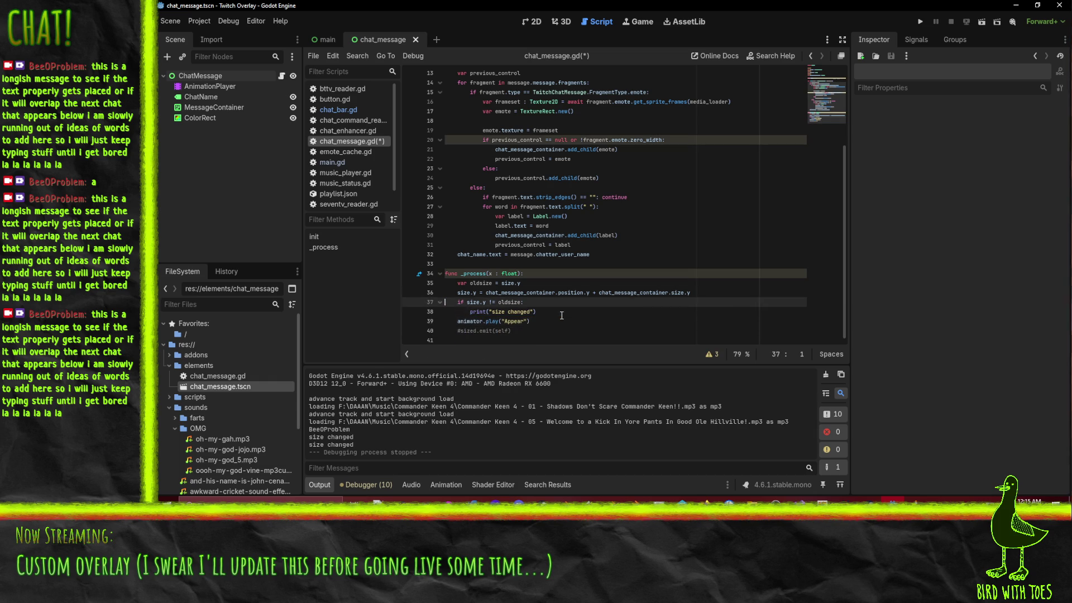
key(ctrl+z)
key(ctrl+z)
key(ctrl+z)
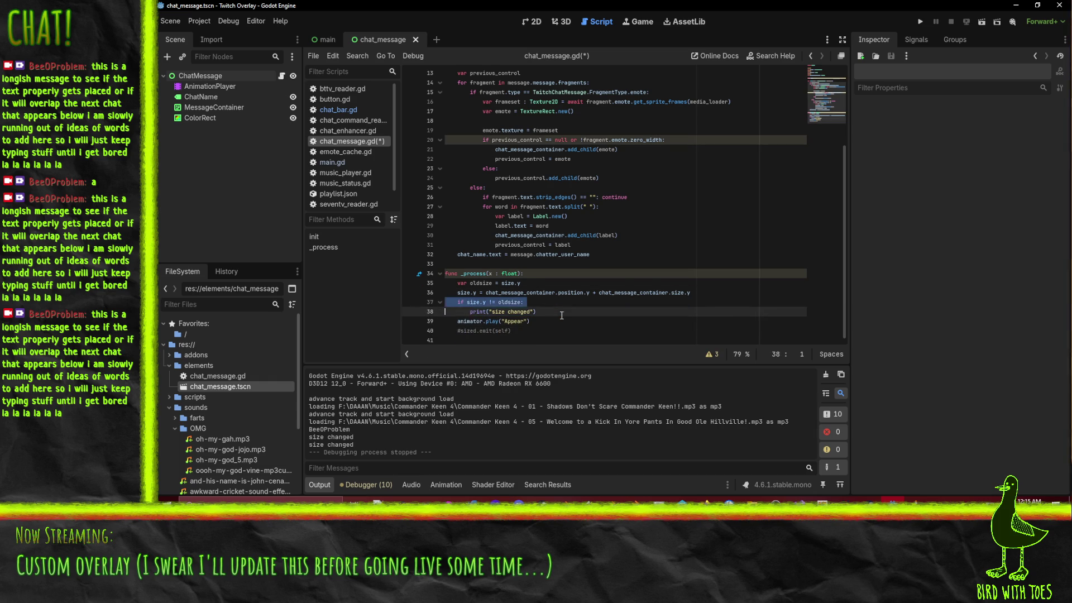
key(shift+Down)
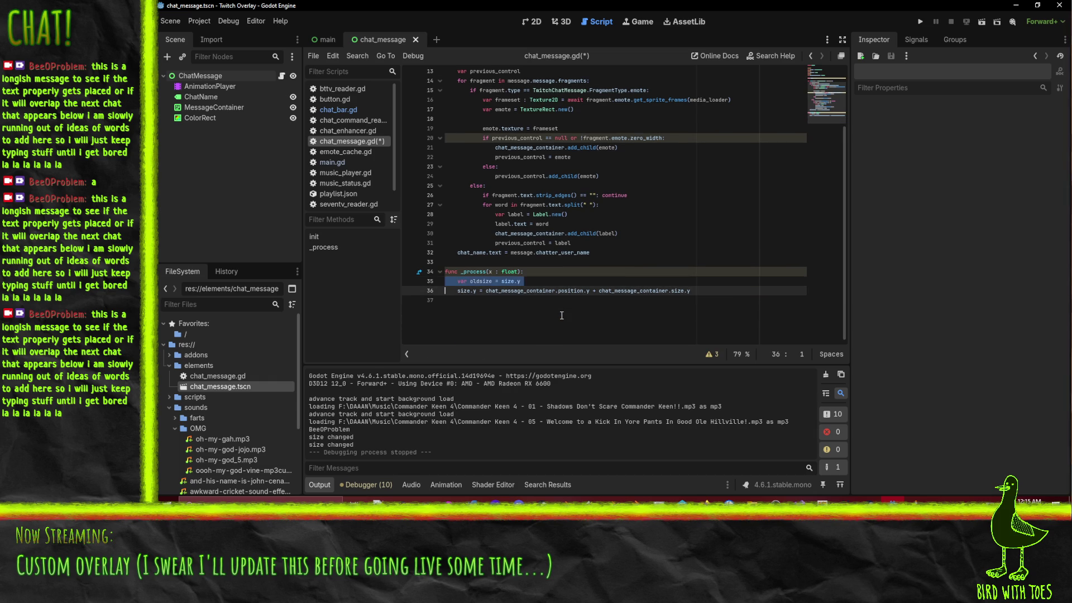
key(ctrl+y)
key(ctrl+y)
key(ctrl+y)
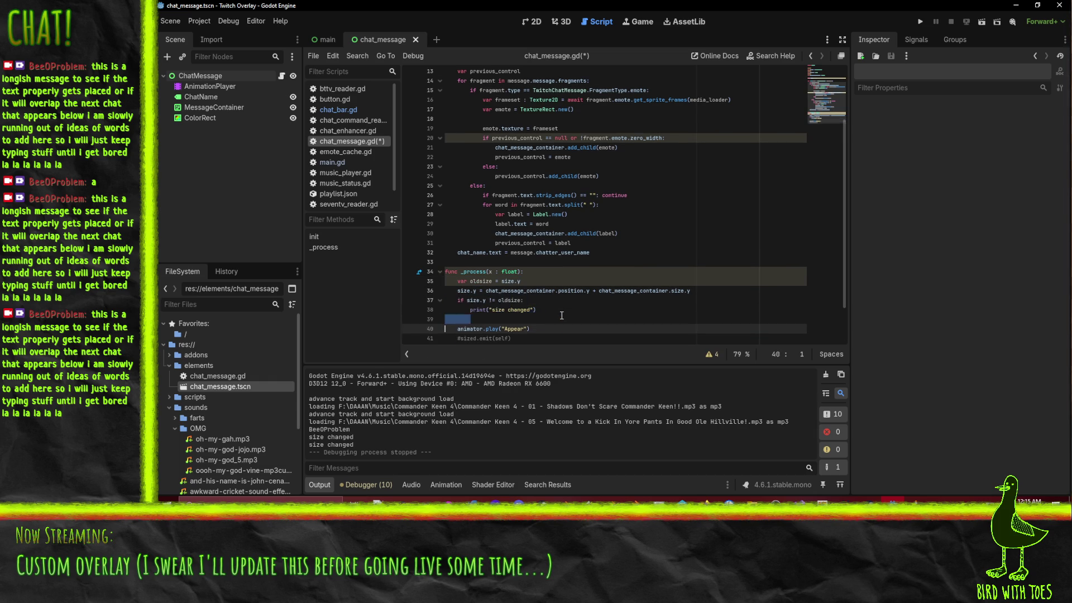
key(ctrl+z)
key(ctrl+z)
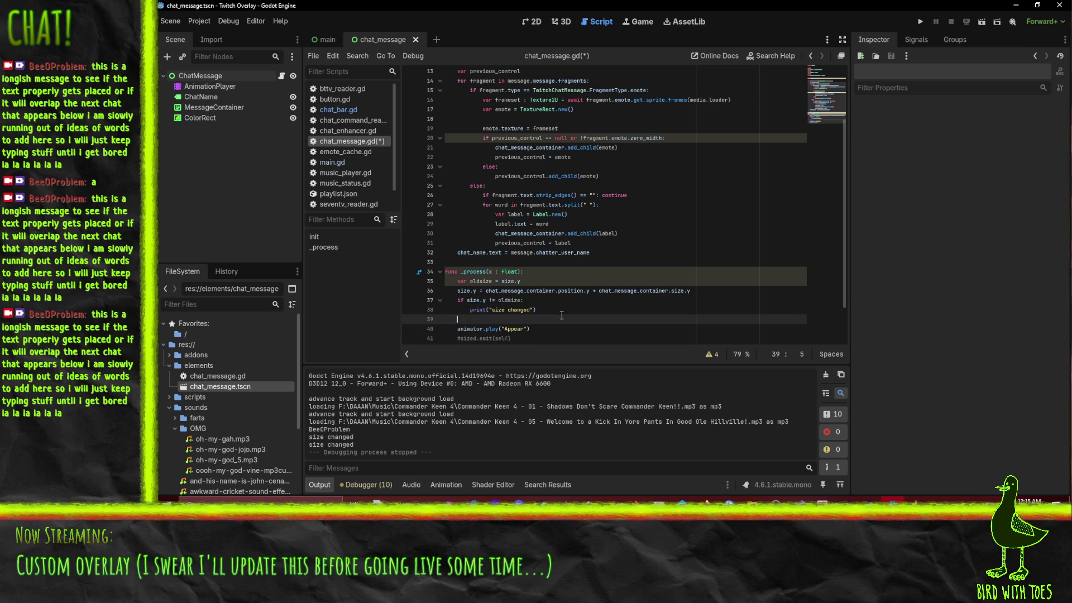
key(ctrl+y)
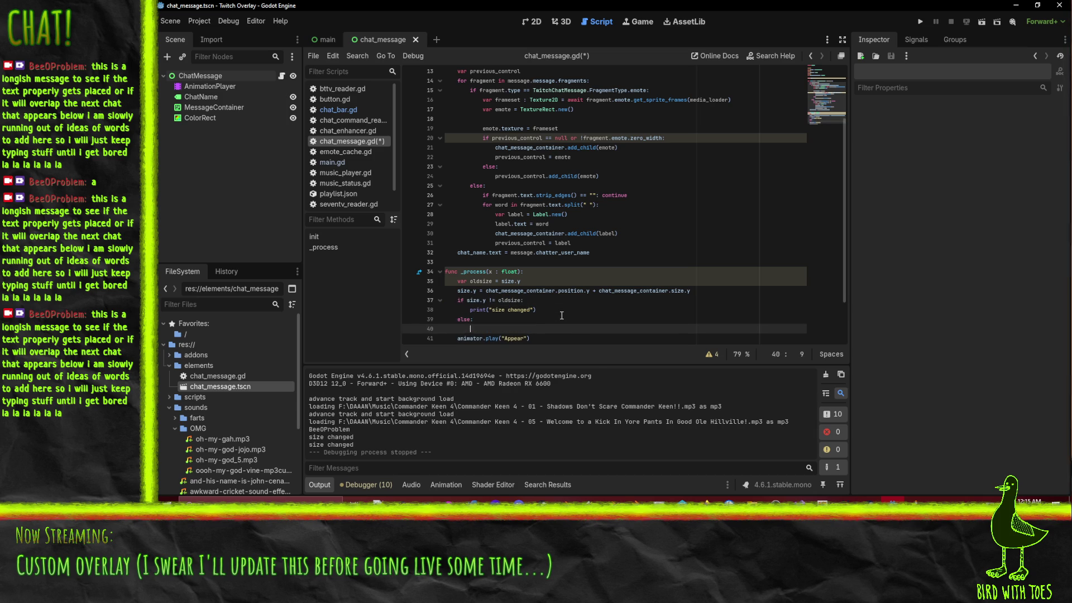
key(ctrl+y)
key(ctrl+y)
key(ctrl+y)
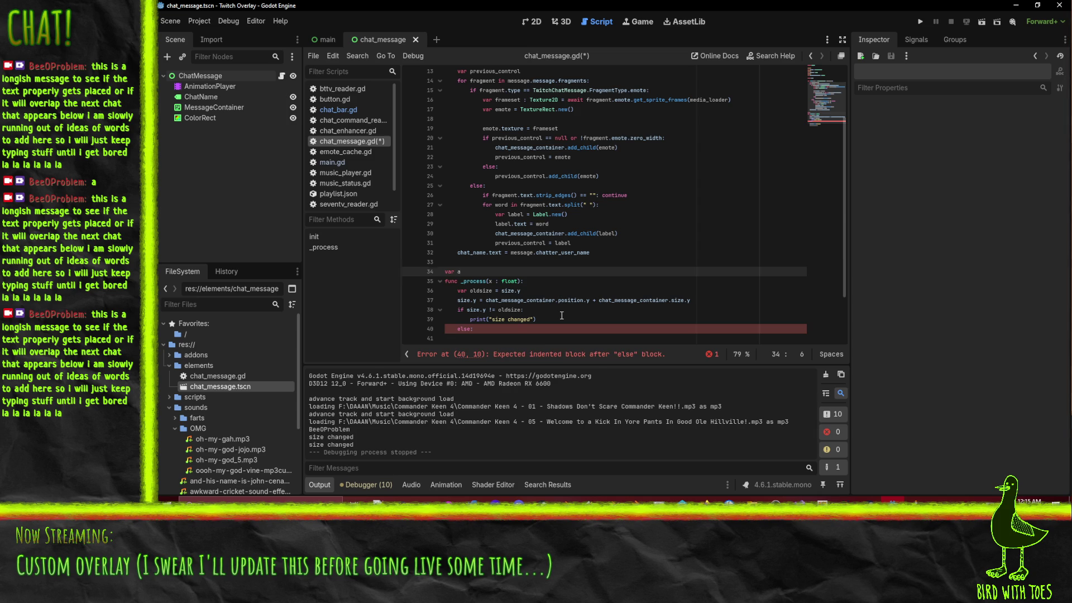
Set a = true right after the "size changed" print
key(Down)
key(Down)
key(Down)
key(End)
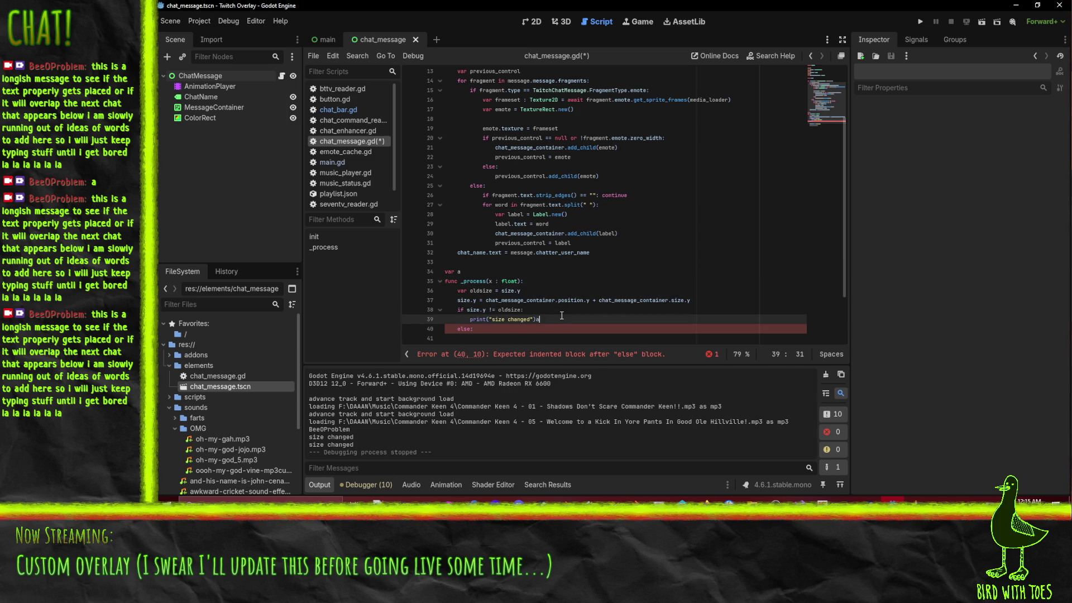
key(Return)
text(a = true)
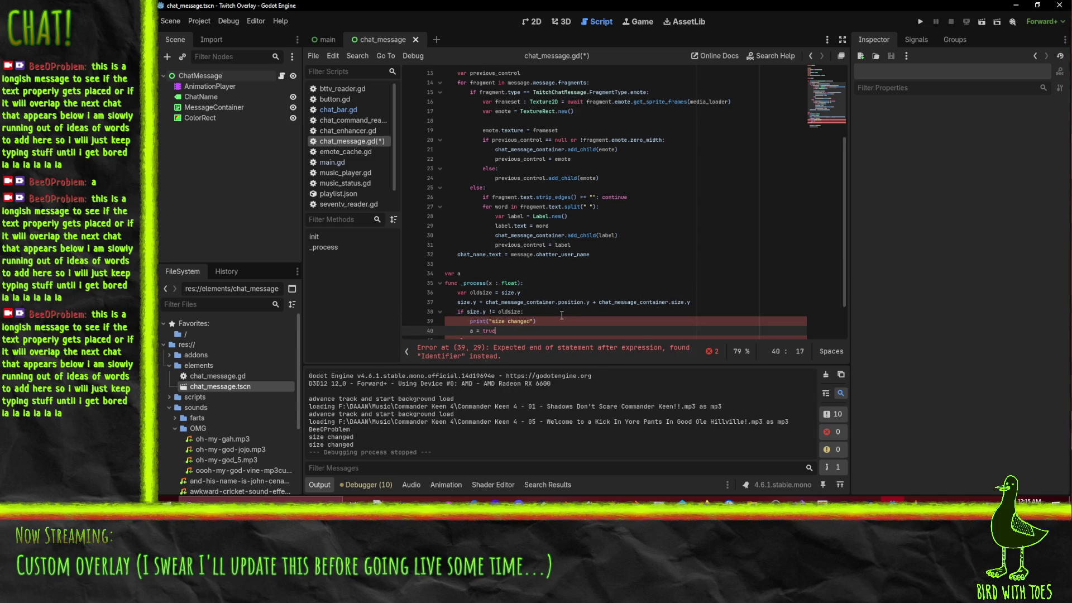
Extend the else into a conditional branch that prints "size unchanged"
key(Down)
text(if a)
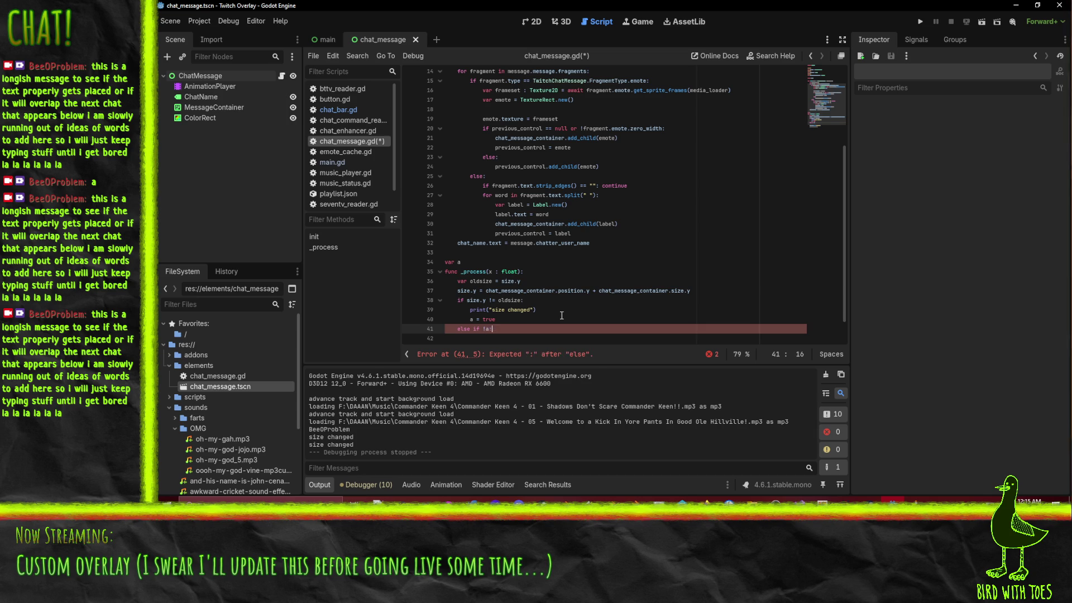
text(:)
key(Return)
text(print("size unchan)
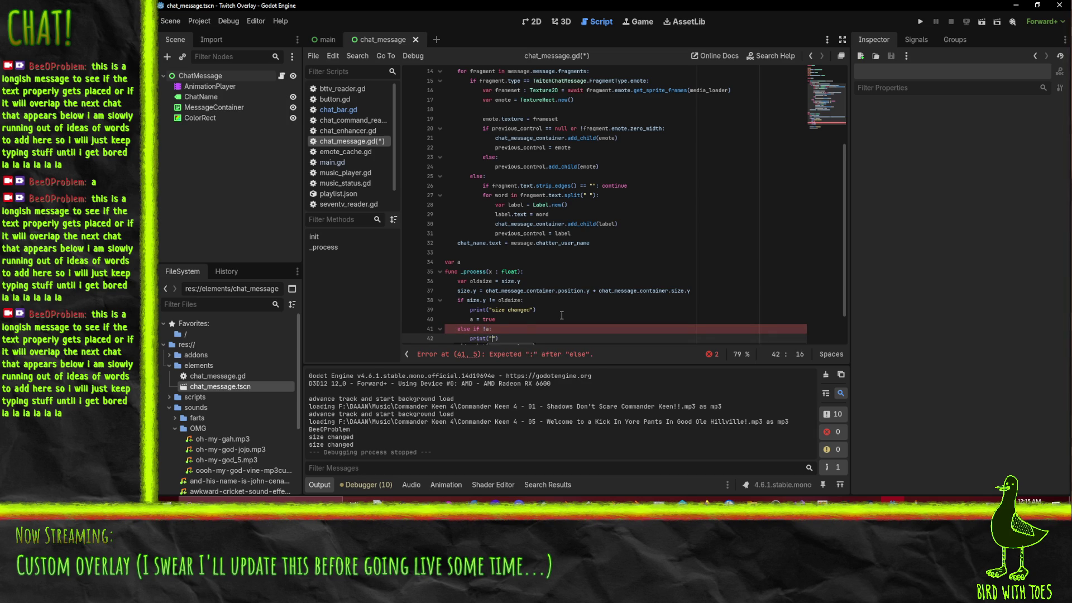
text(ged"))
scroll(518, 291, down, 2)
Correct the 'else if' into an elif keyword for the size-unchanged branch
click(476, 291)
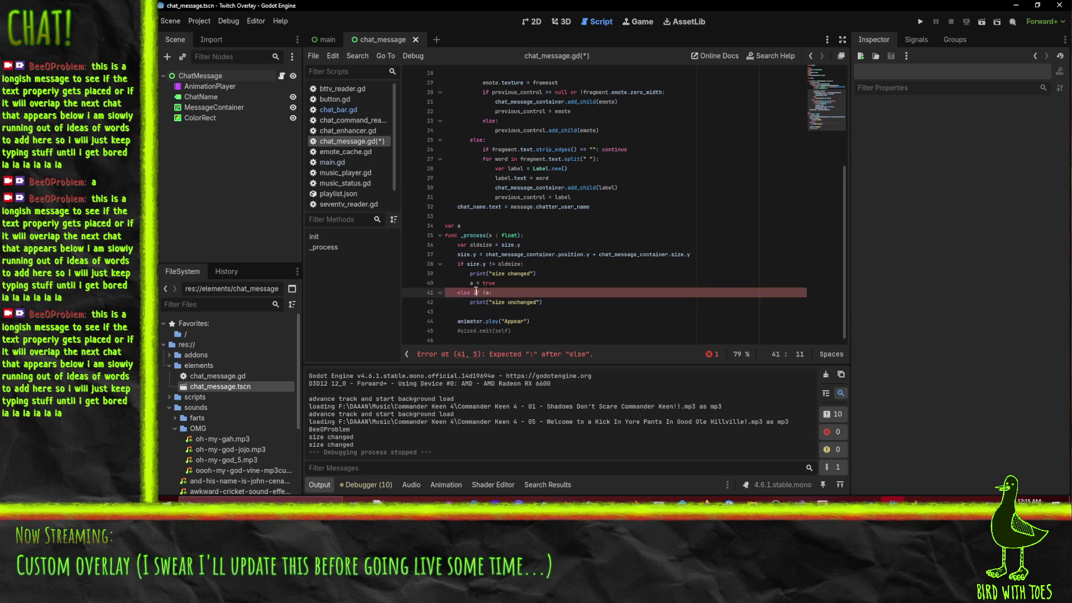
key(BackSpace)
key(Up)
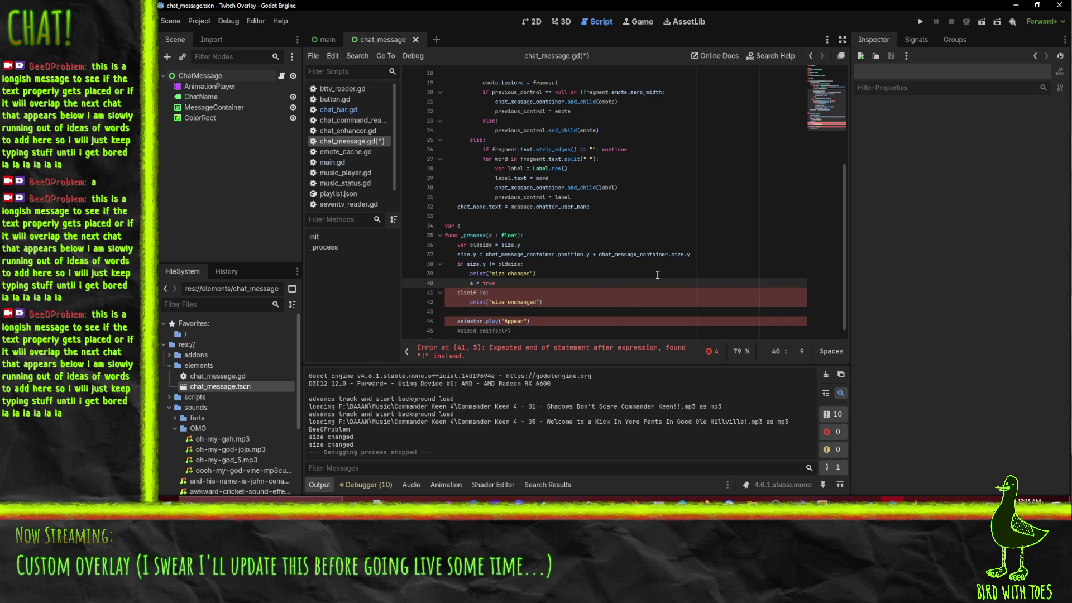
click(472, 292)
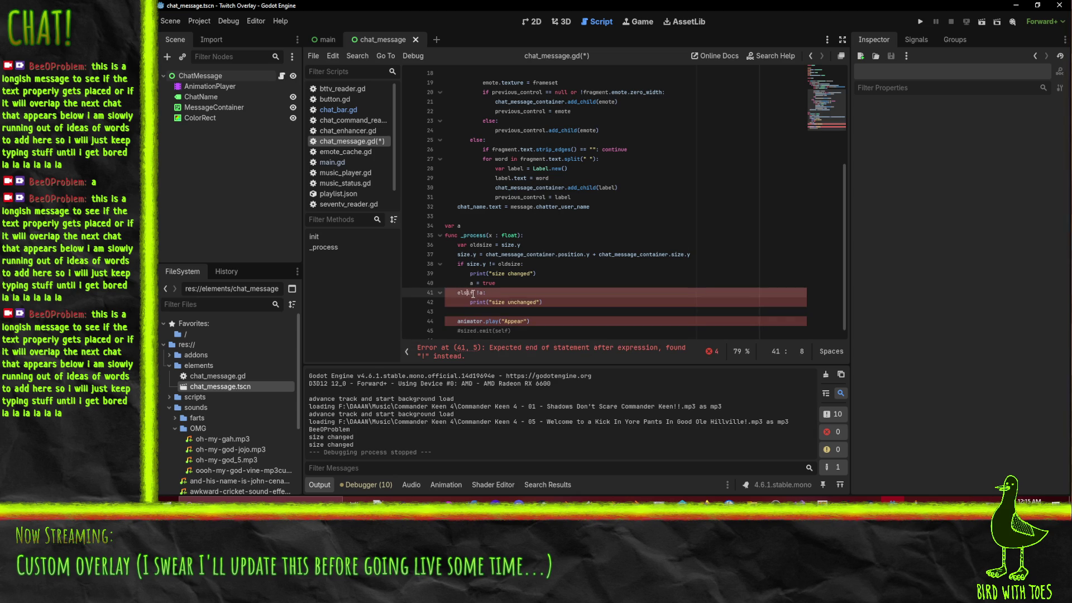
key(BackSpace)
key(Delete)
key(Up)
key(End)
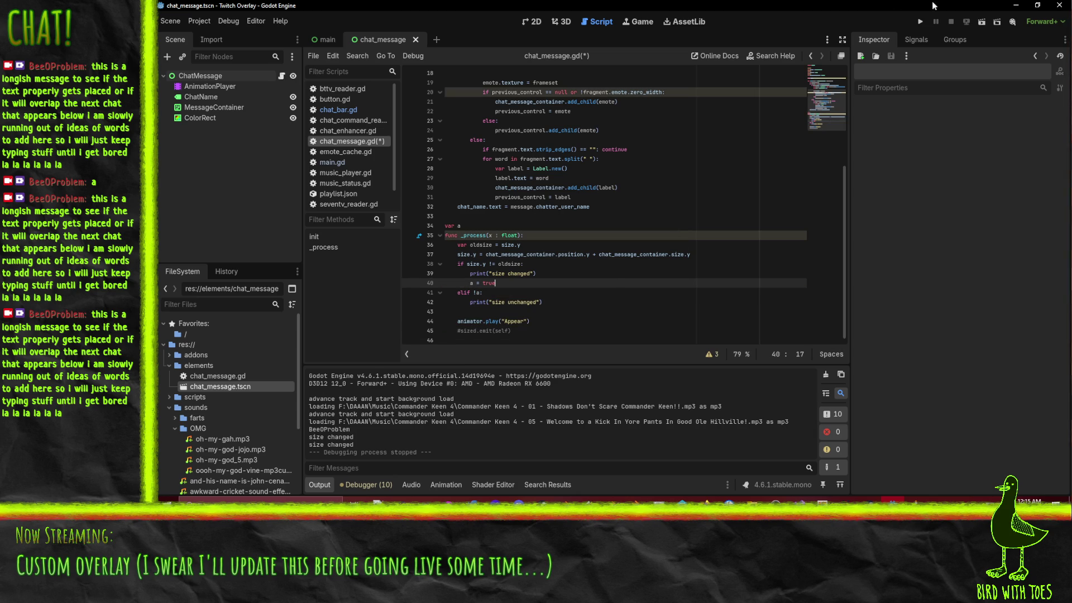
Run the overlay project to test the chat message behaviour
click(921, 23)
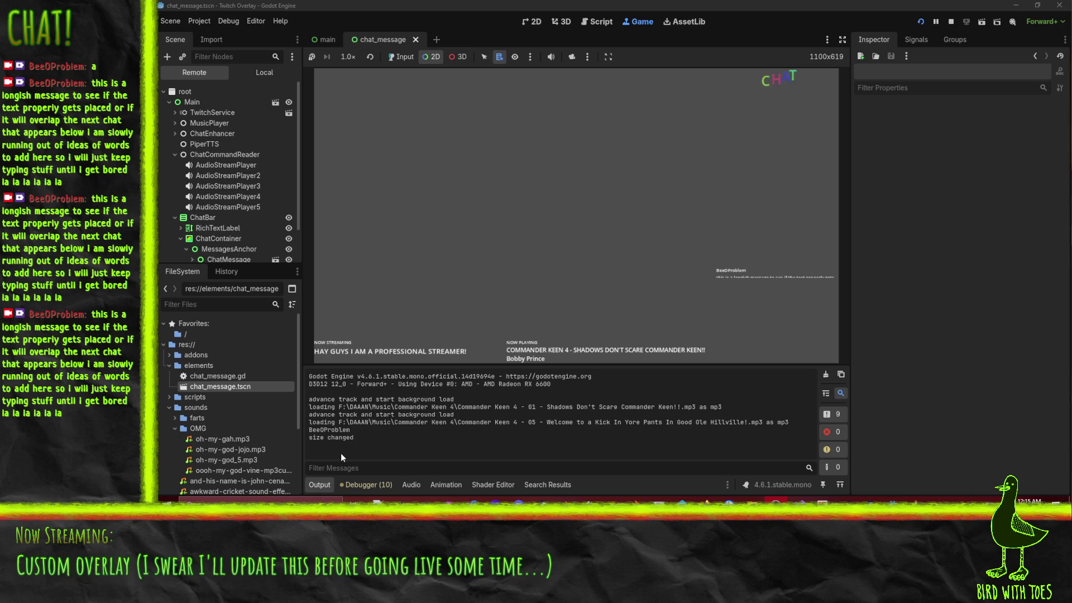
Stop the game, extend the size-changed print with oldsize and size.y, and rerun
click(950, 23)
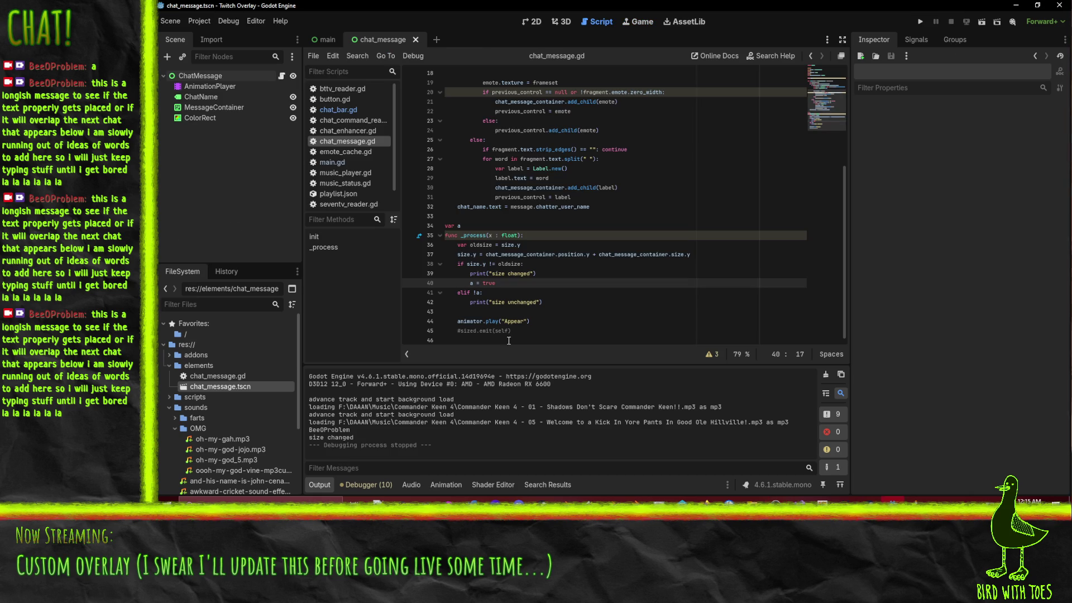
click(602, 313)
scroll(611, 295, up, 1)
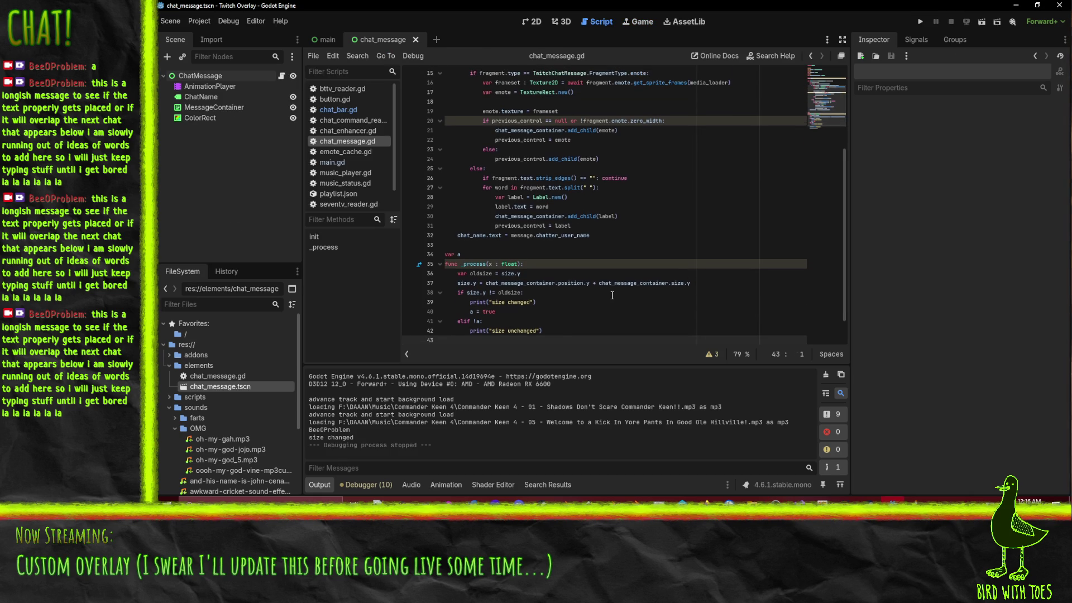
click(671, 241)
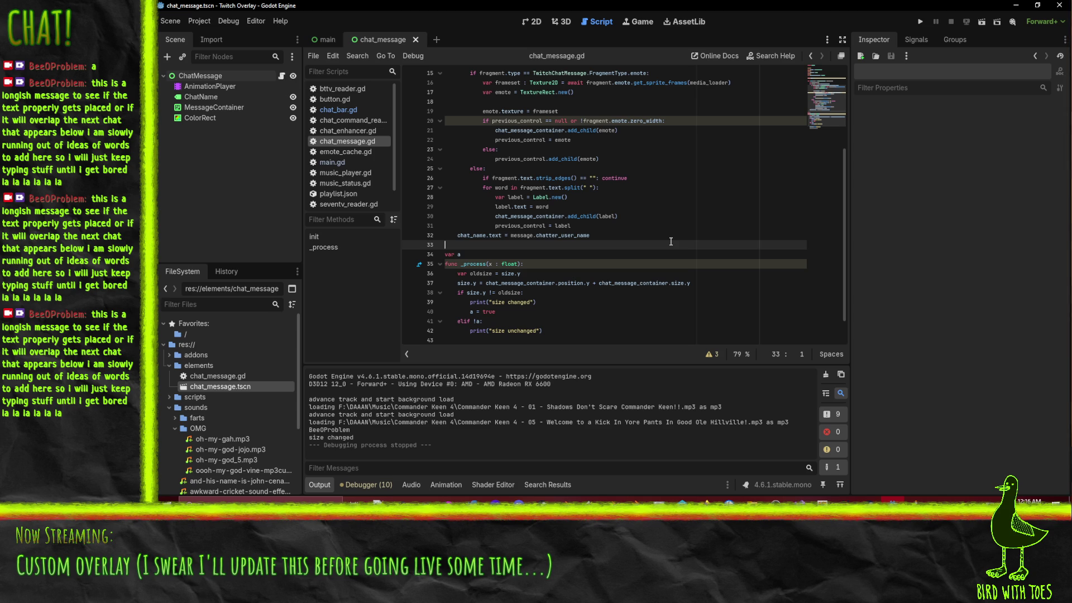
click(538, 302)
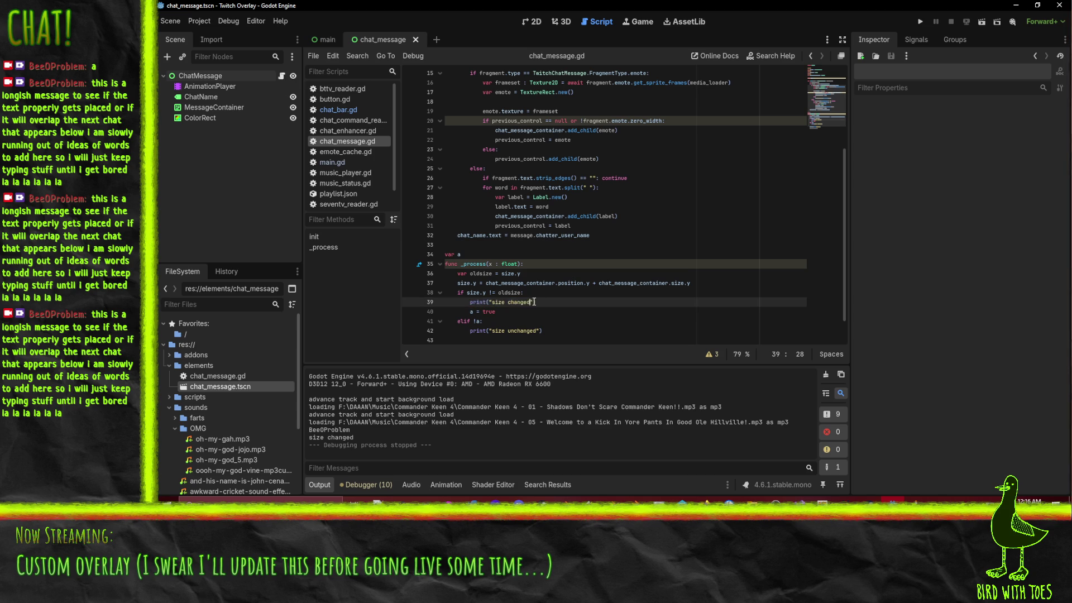
text(", olds)
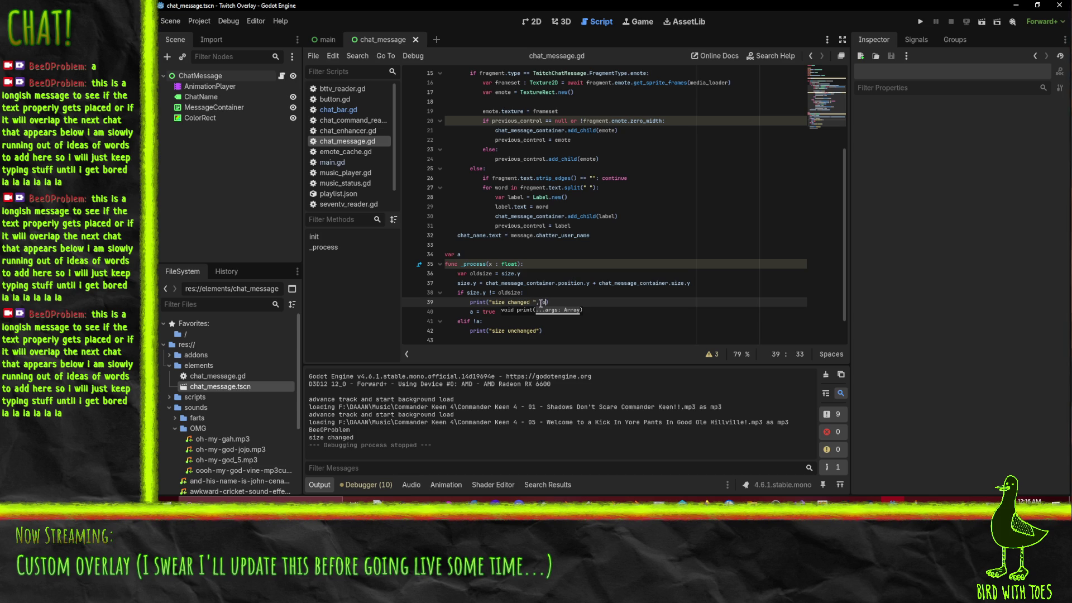
text(ize, " )
text(", size.y))
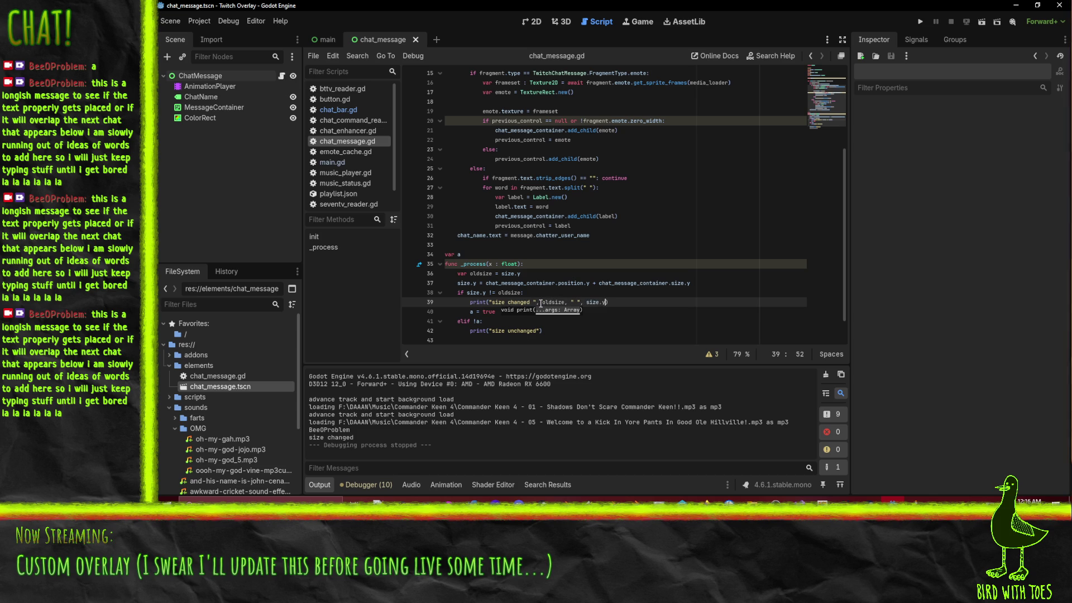
key(F5)
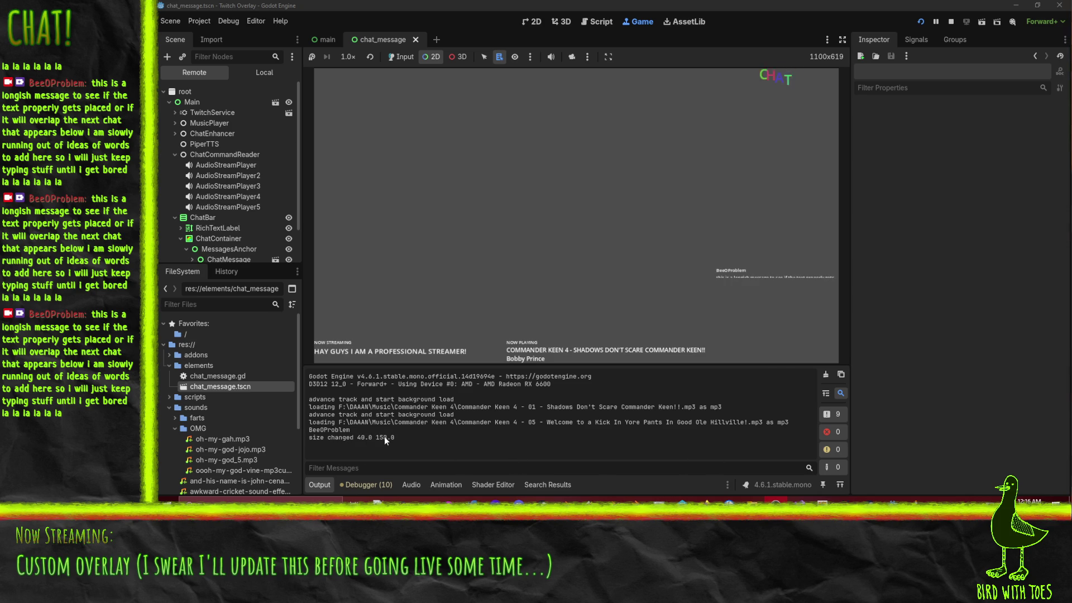
Stop the test run once 'size changed 40.0 158.0' appears in Output
click(953, 21)
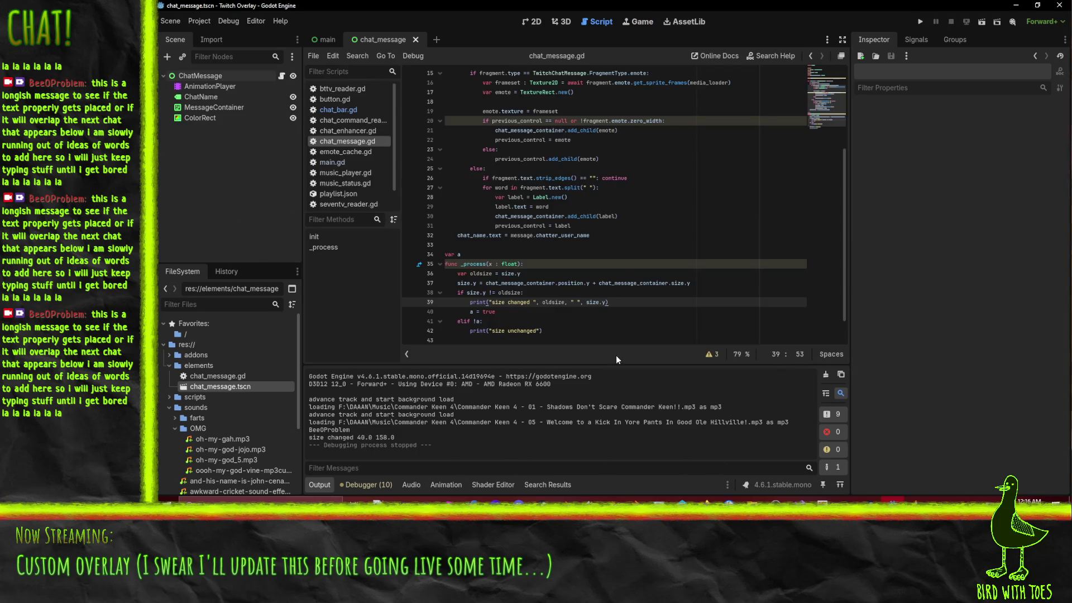
Uncomment sized.emit(self), delete a = true, and indent the emit into the size-changed branch
scroll(738, 223, down, 1)
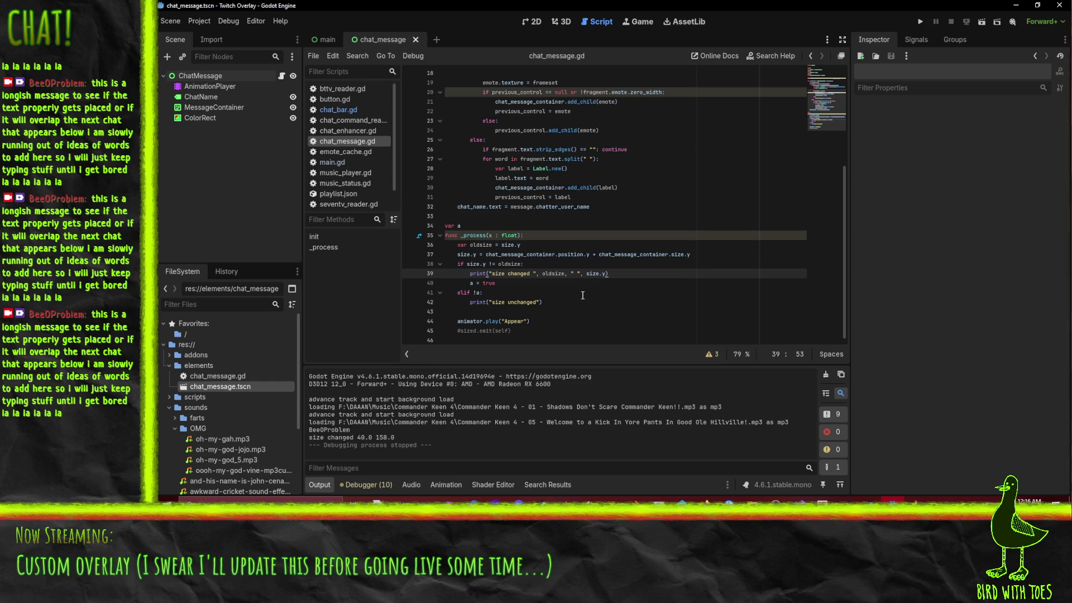
scroll(647, 306, up, 2)
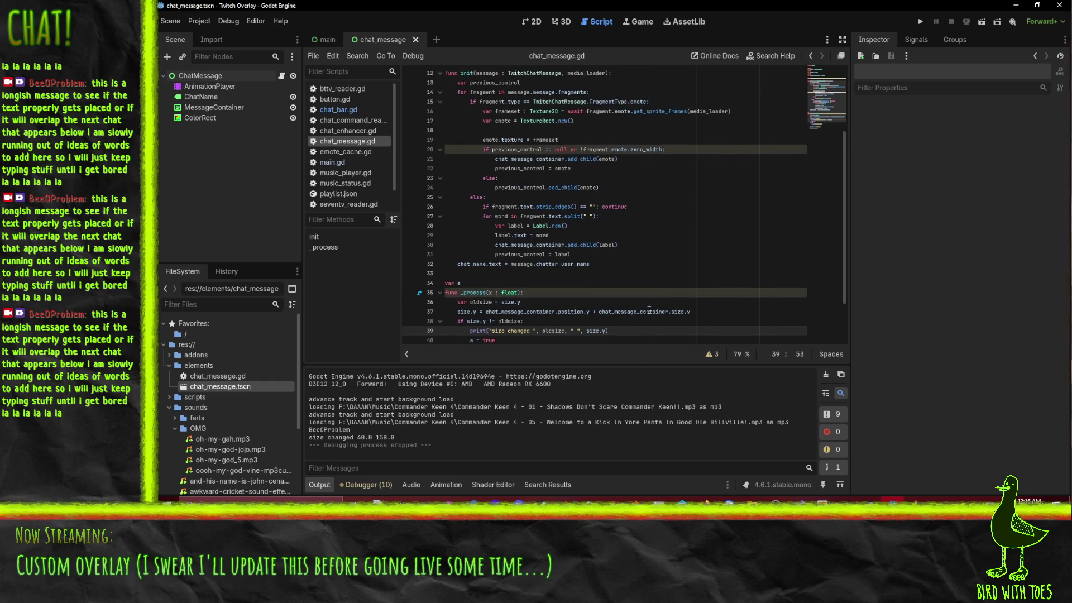
scroll(642, 300, down, 2)
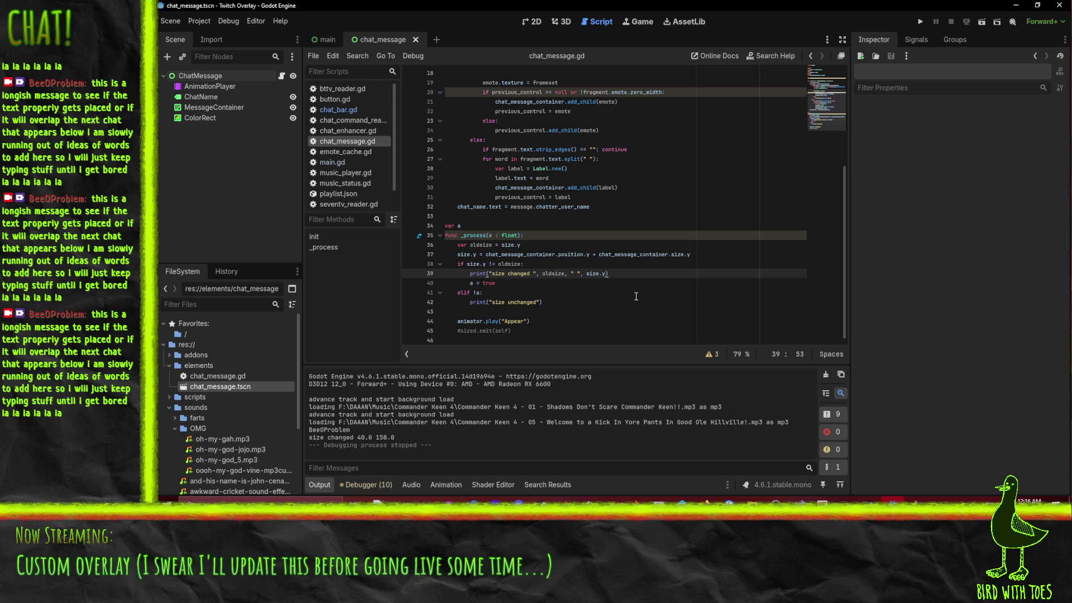
scroll(648, 290, up, 5)
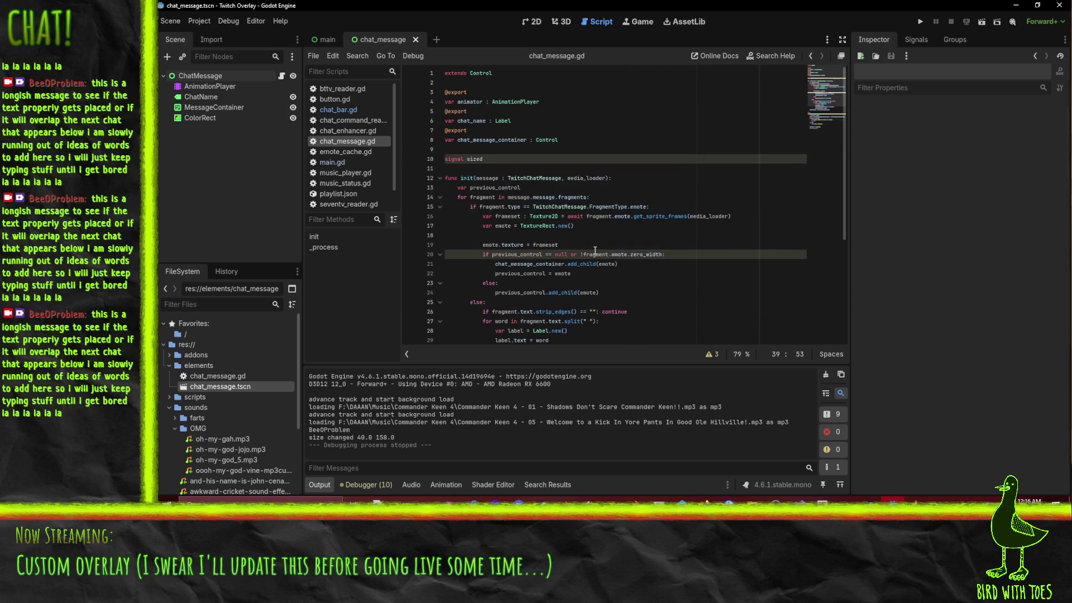
scroll(462, 333, down, 5)
click(462, 333)
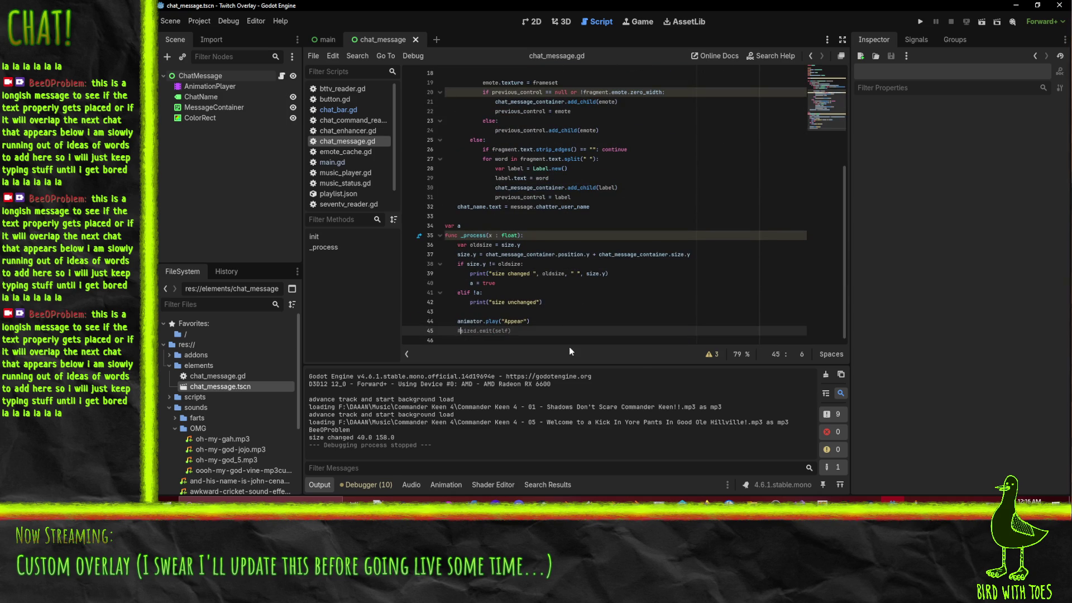
key(BackSpace)
key(alt+Up)
key(alt+Up)
key(alt+Up)
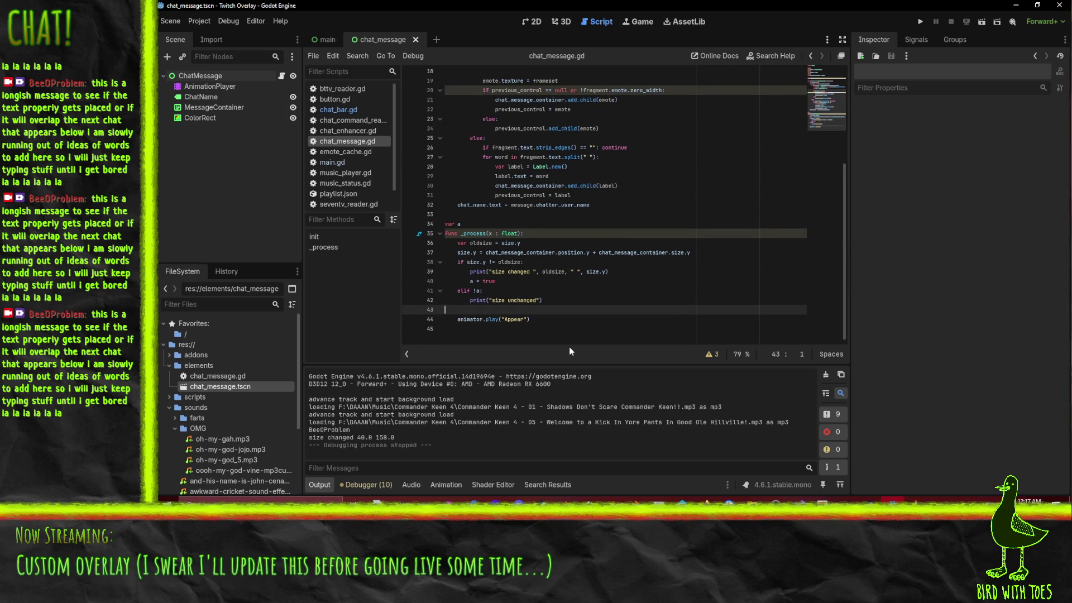
key(Down)
key(ctrl+shift+k)
key(Up)
key(Tab)
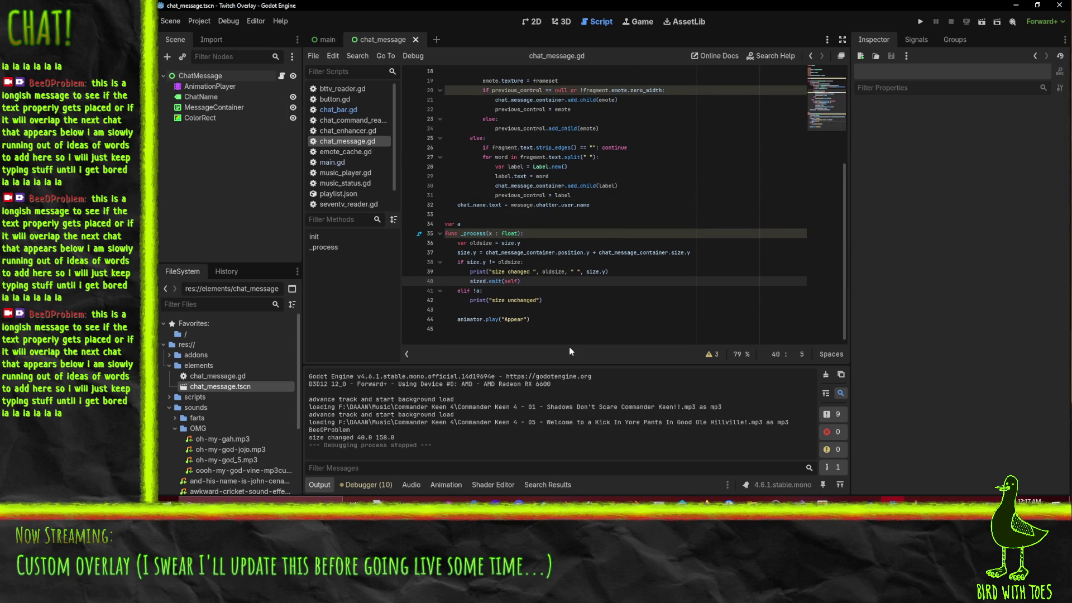
Move animator.play("Appear") under the emit inside the size-changed branch
key(Down)
key(Down)
key(Down)
key(alt+Up)
key(alt+Up)
key(alt+Up)
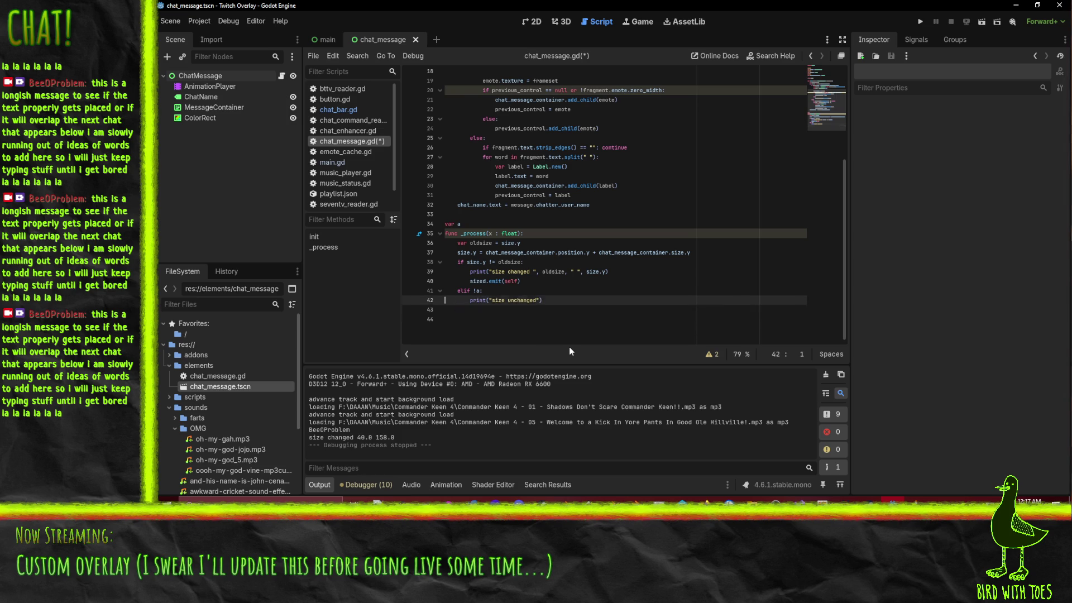
key(Tab)
Delete the unused var a line
key(Up)
key(Up)
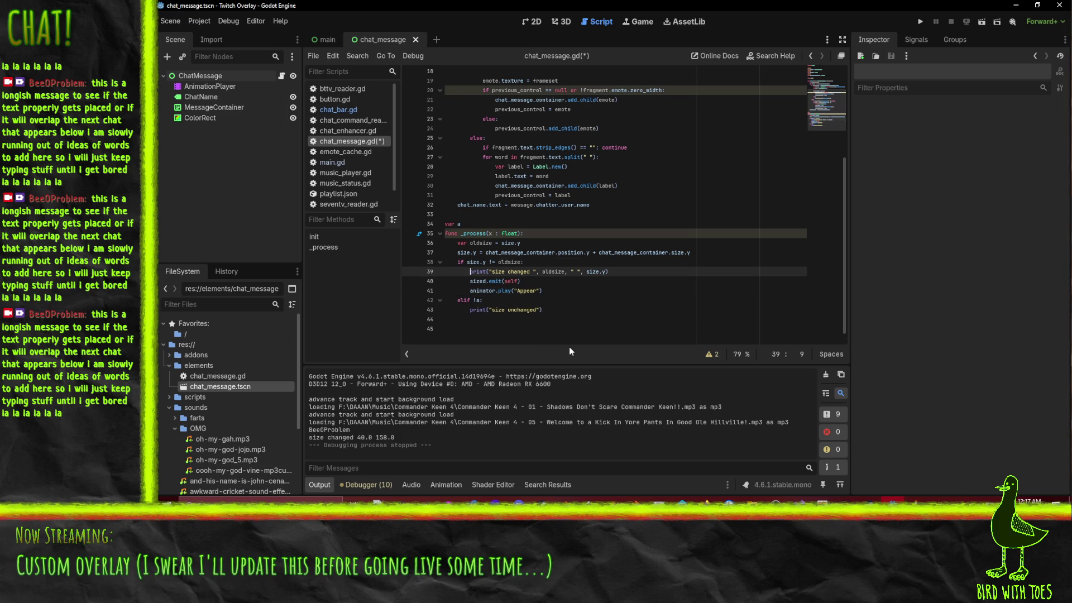
key(Up)
key(Up)
key(Up)
key(Home)
key(shift+Down)
key(Delete)
key(Down)
key(Down)
key(Down)
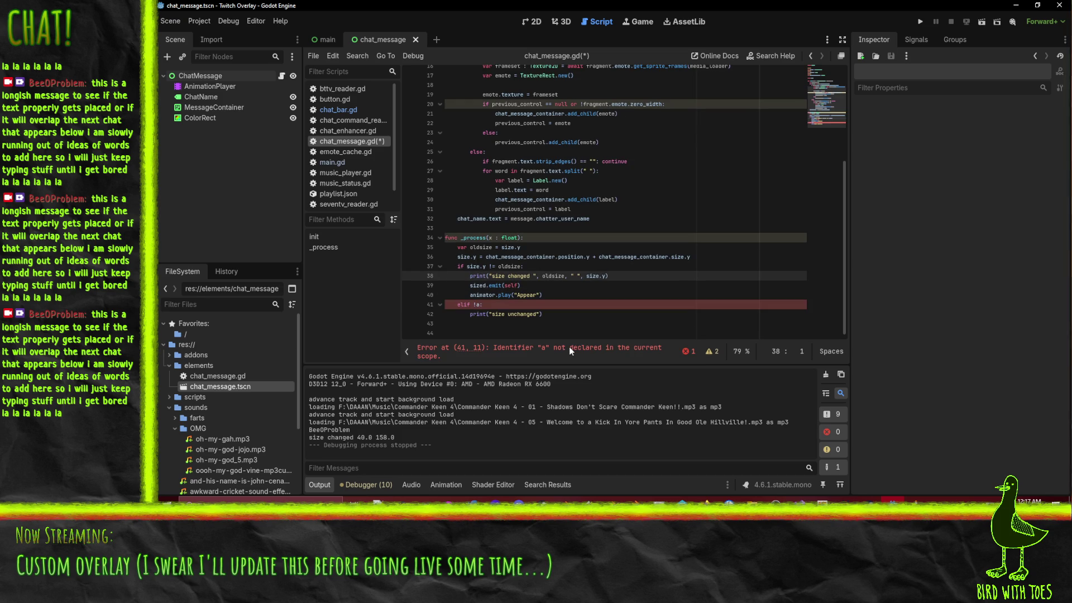
Rename the sized signal to message_ready in its declaration and the emit call
scroll(477, 254, up, 5)
double_click(474, 159)
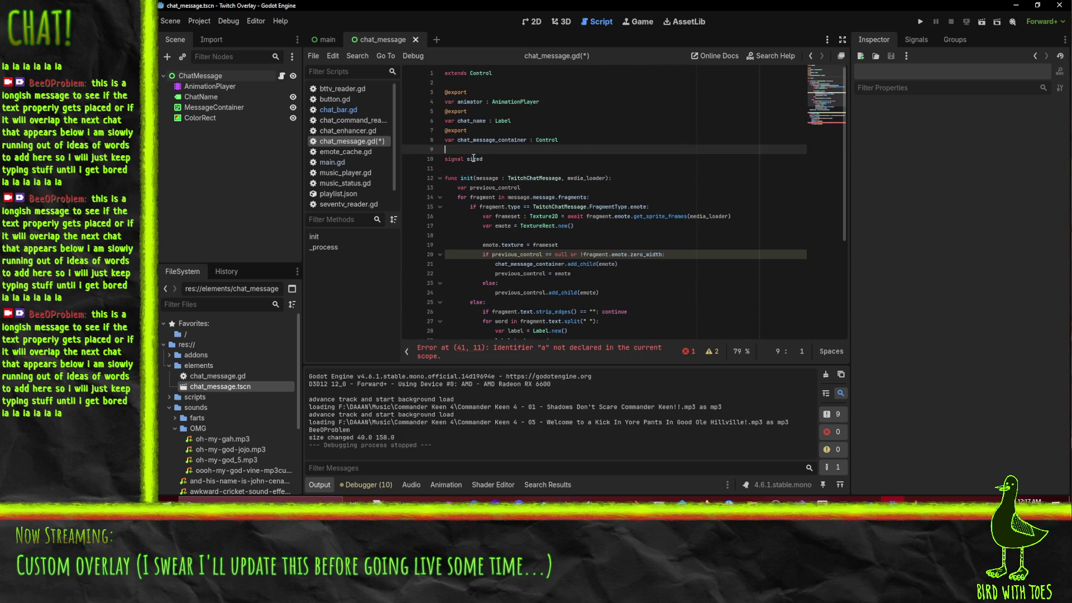
text(mous)
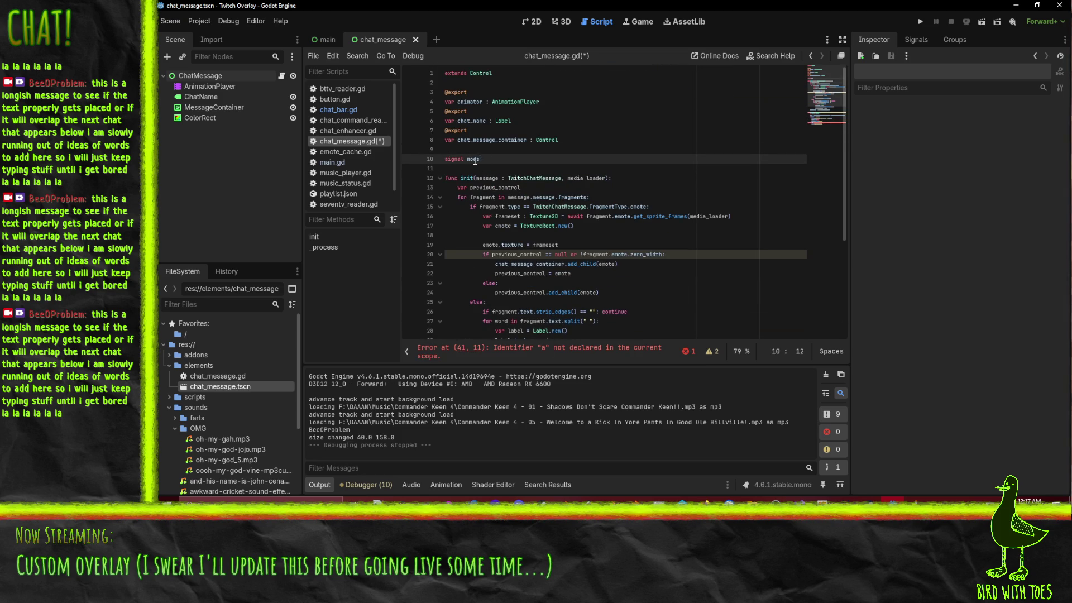
key(BackSpace)
key(BackSpace)
key(BackSpace)
text(essage_read)
text(y)
scroll(647, 196, down, 3)
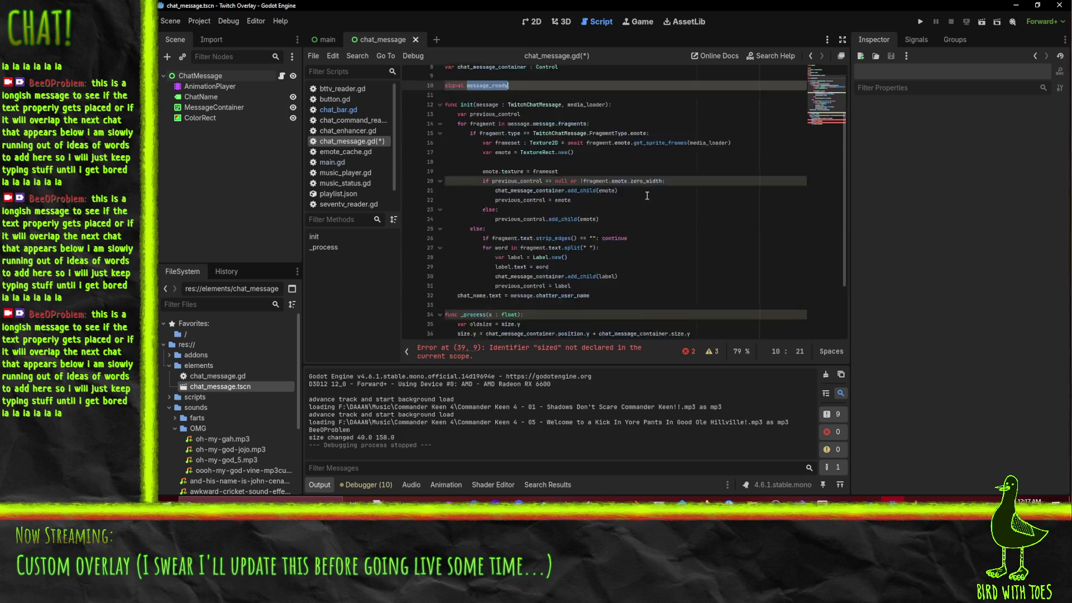
scroll(647, 196, down, 3)
double_click(478, 286)
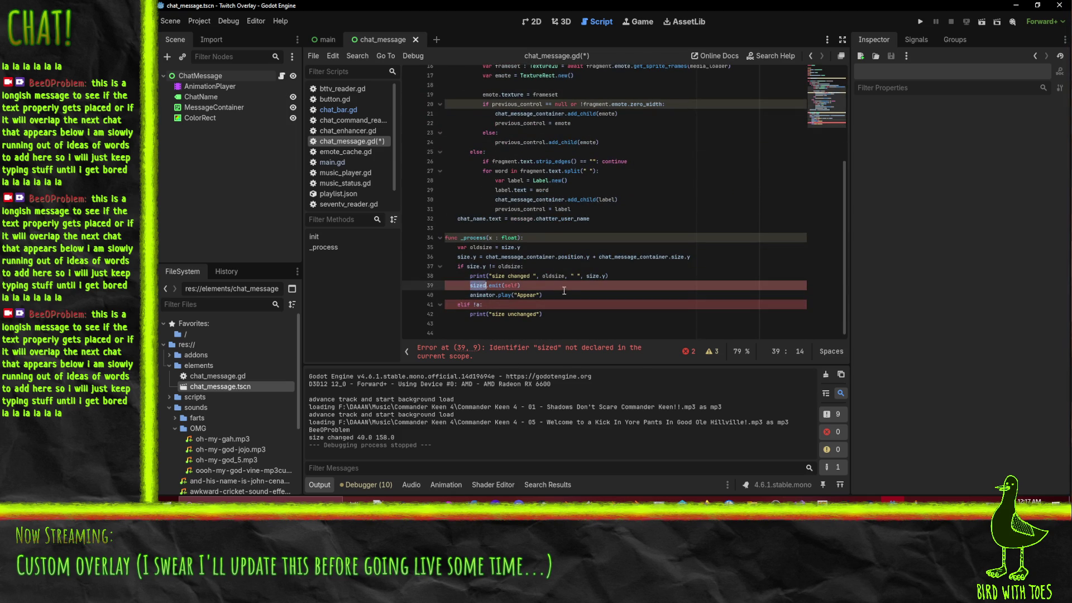
text(message_ready)
Delete the leftover elif !a branch
key(Down)
key(Down)
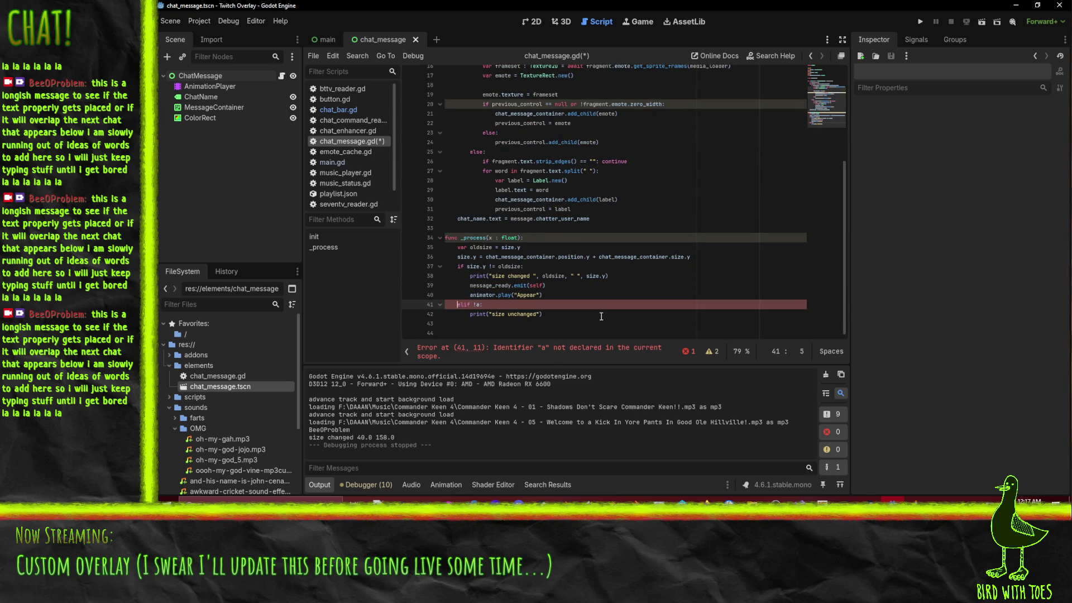
key(shift+Down)
key(shift+Down)
key(BackSpace)
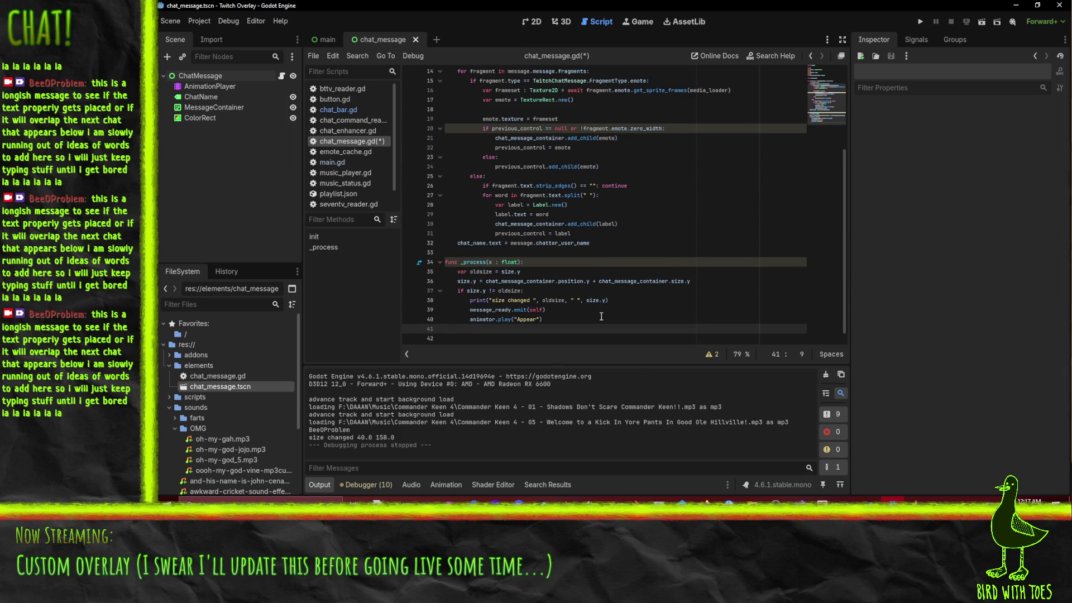
text(process-)
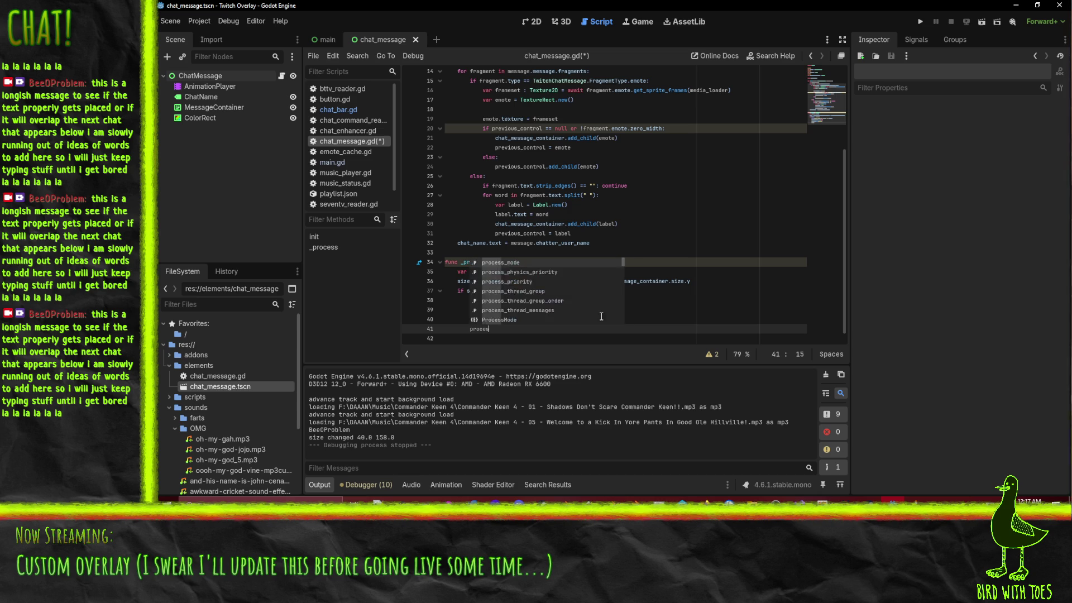
text(mo)
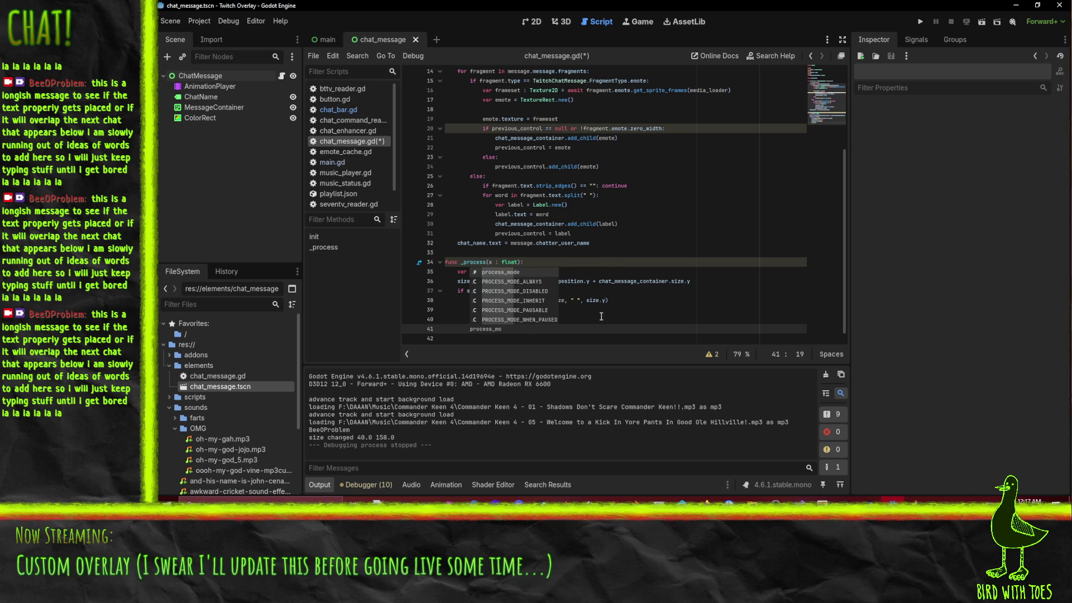
key(ctrl+BackSpace)
key(ctrl+BackSpace)
key(Up)
key(Up)
key(Up)
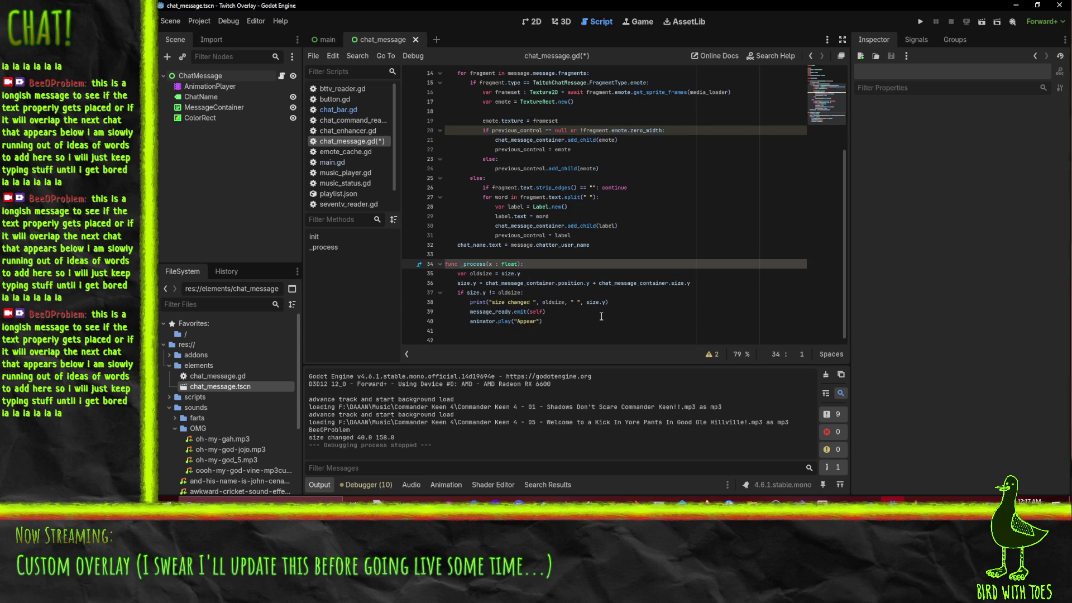
Save the script and add name as the first argument of the size-changed print
click(625, 246)
key(ctrl+s)
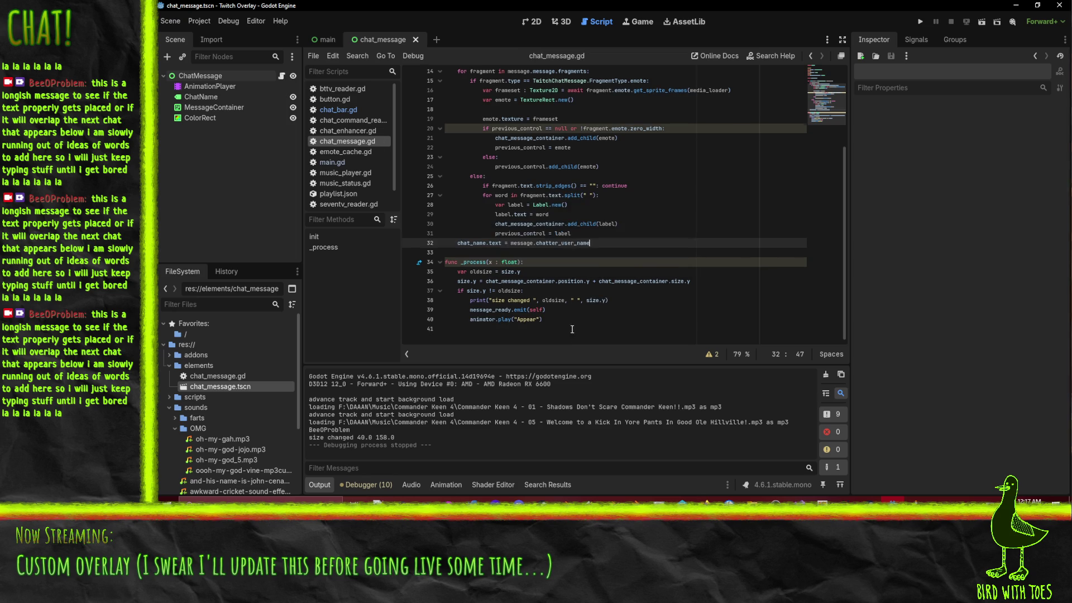
click(596, 321)
click(529, 300)
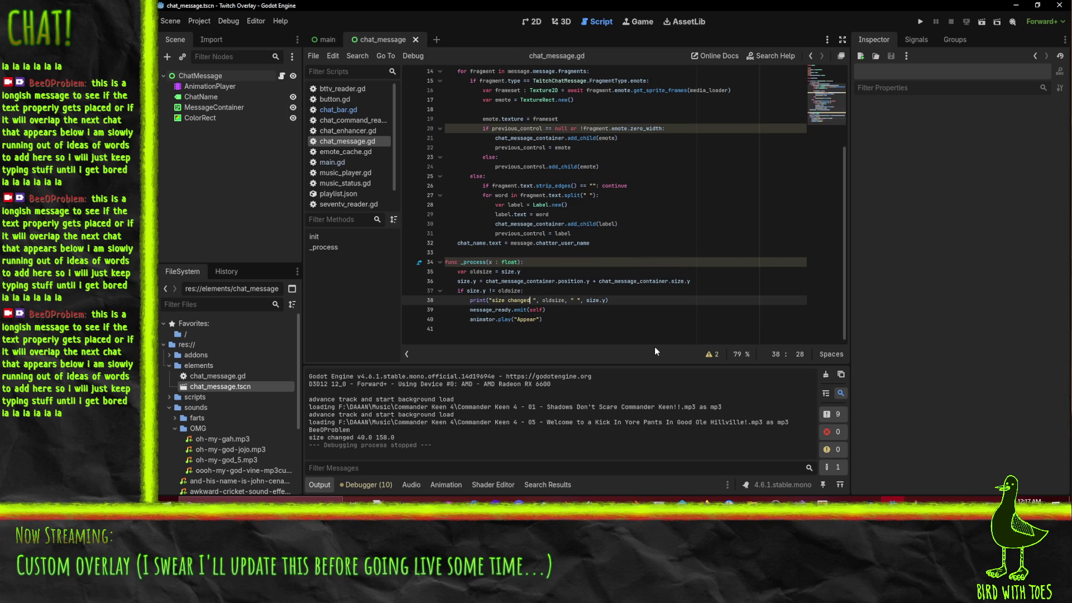
click(495, 300)
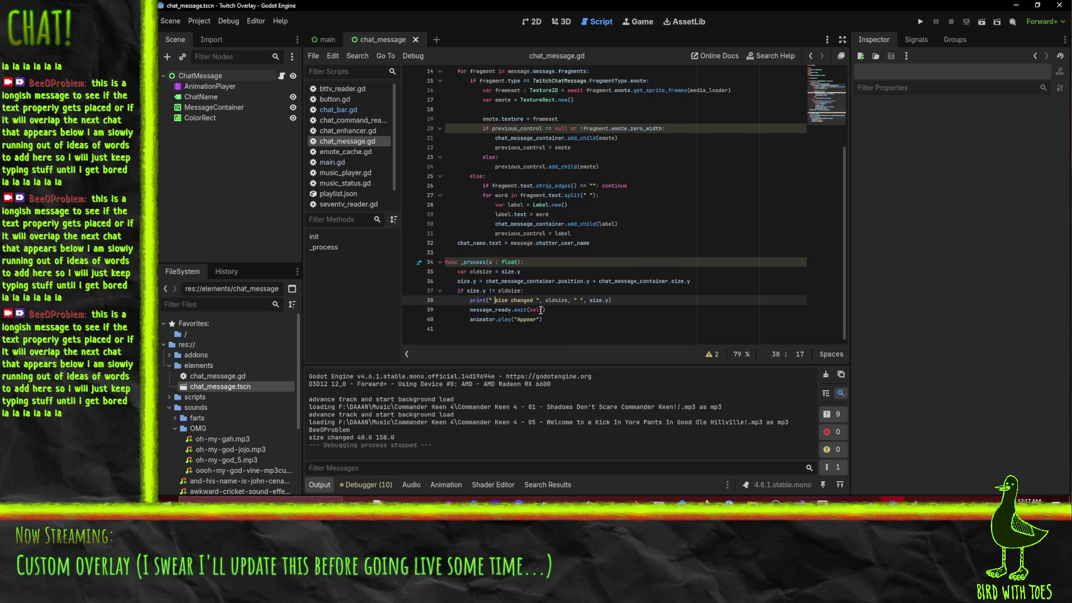
key(Left)
key(Left)
text(name,)
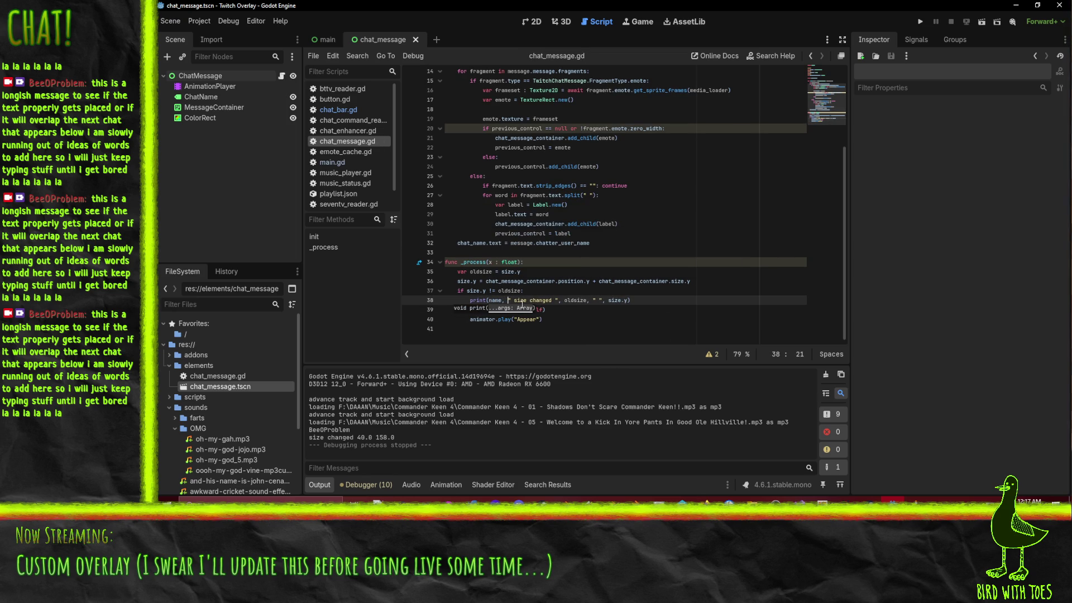
Rename the _process parameter x to _delta and save
click(583, 295)
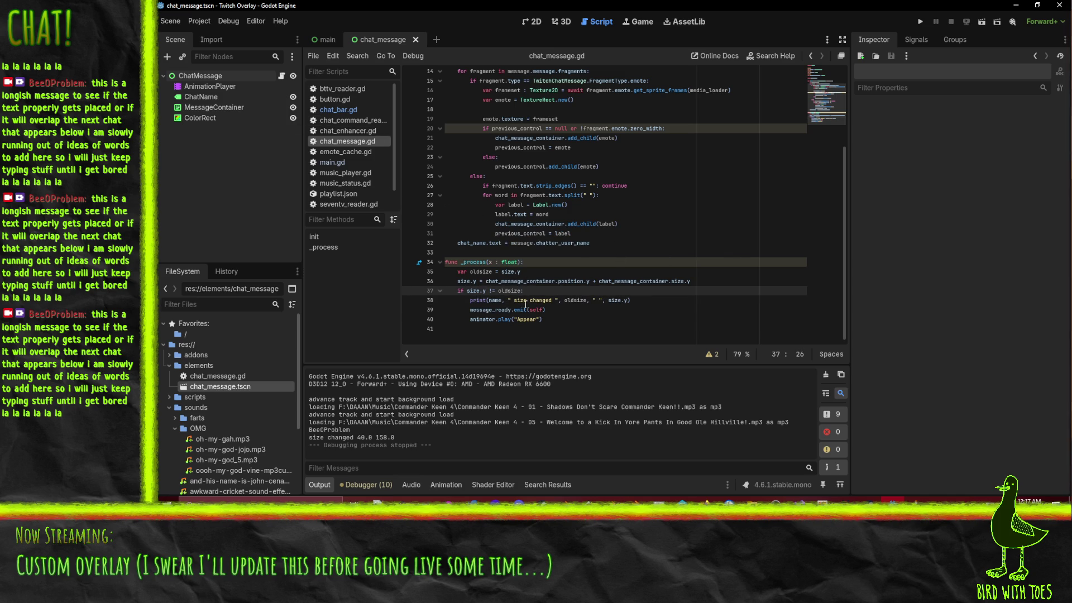
key(Down)
key(Down)
key(End)
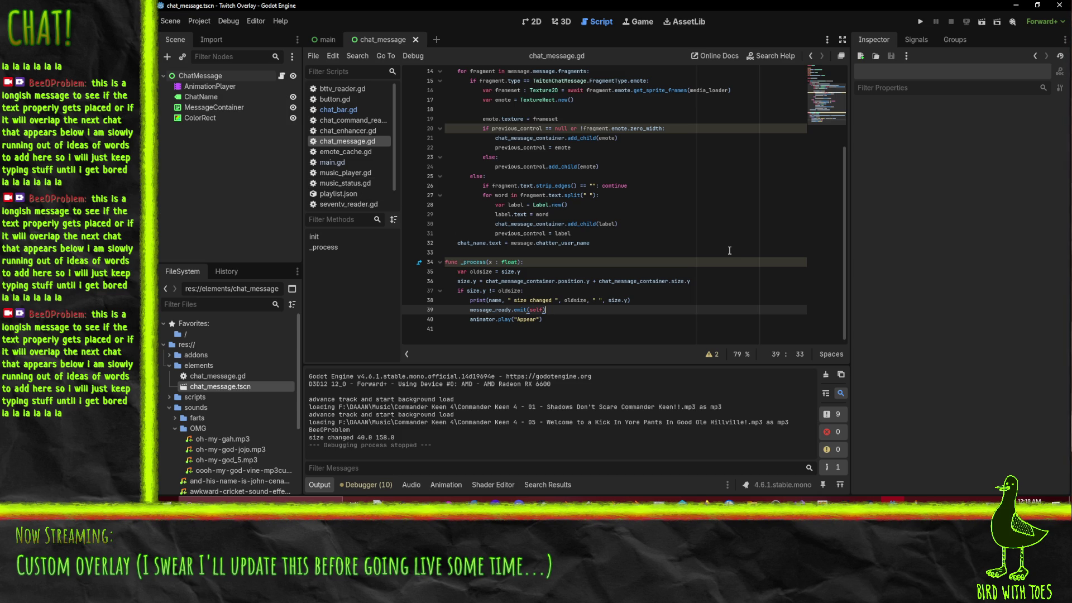
click(489, 262)
key(Delete)
text(_delt)
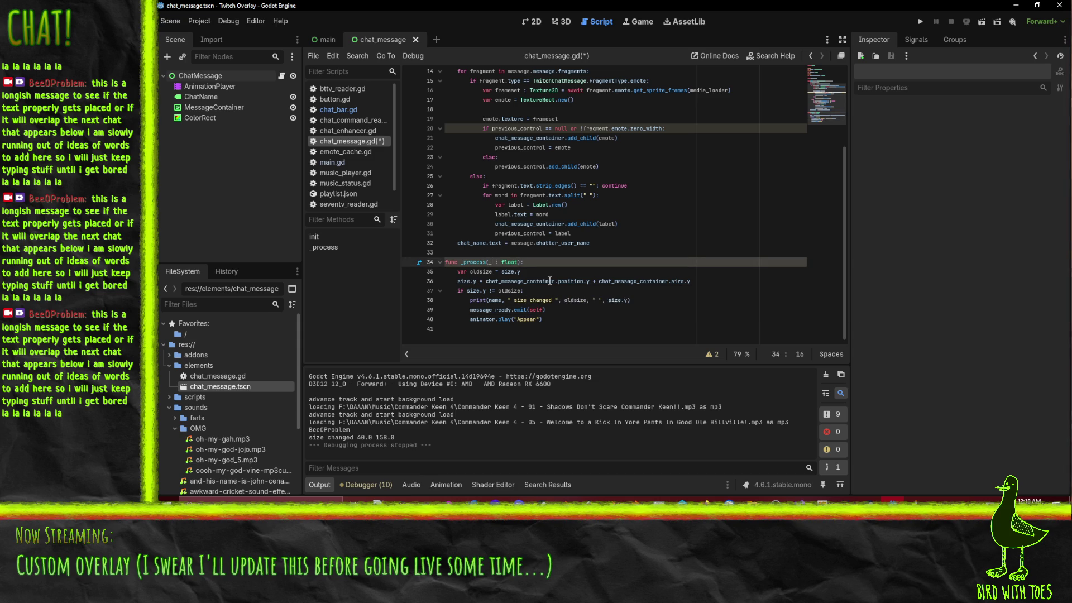
text(a)
key(ctrl+s)
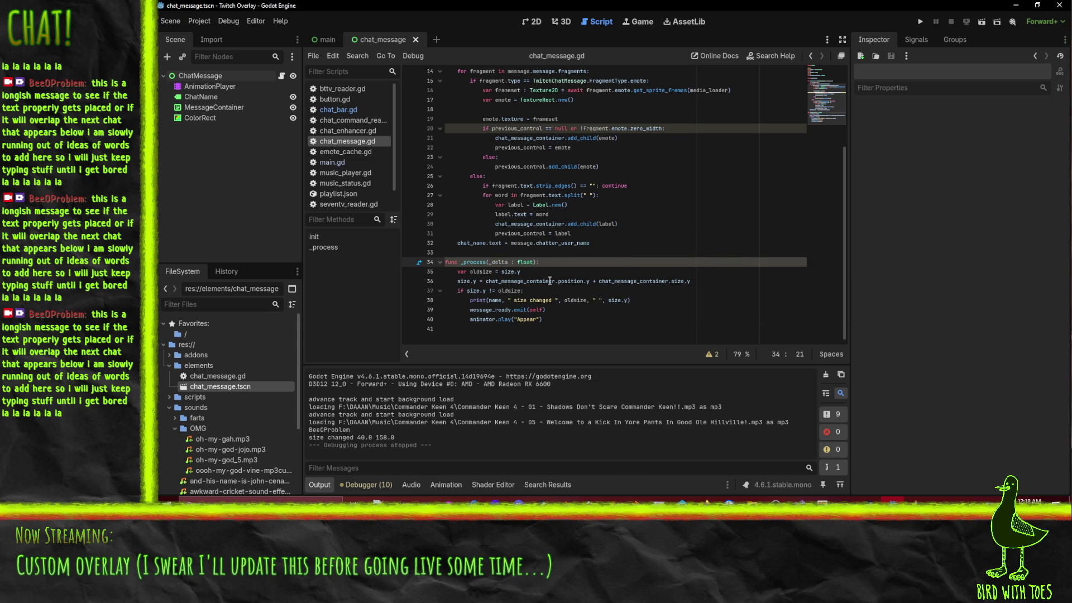
Review chat_message.gd's emote code: the frameset await, TextureRect creation and add_child(emote)
click(598, 300)
scroll(586, 296, up, 3)
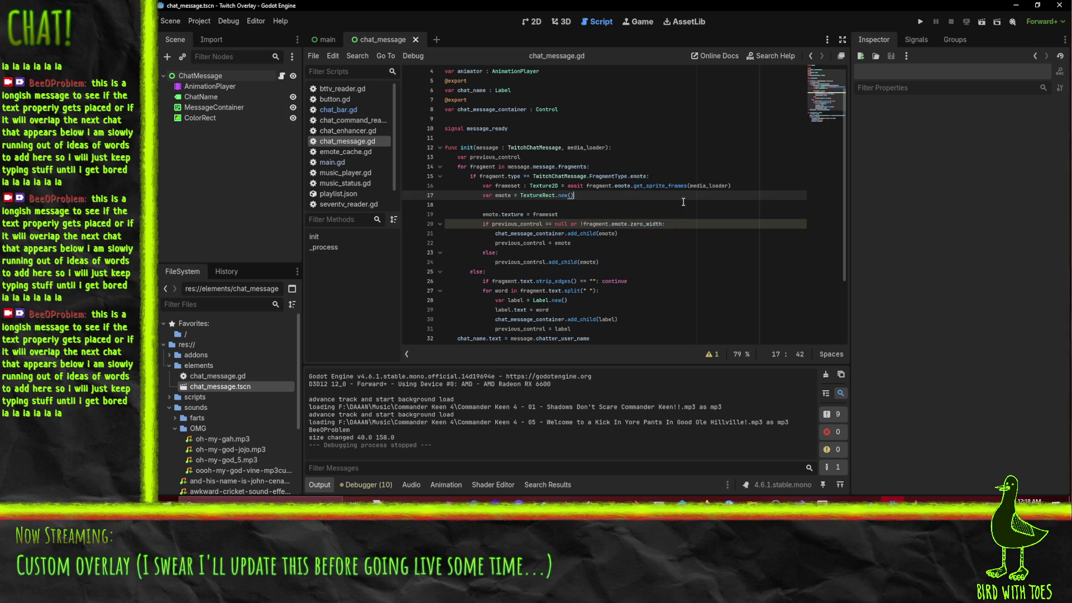
double_click(575, 185)
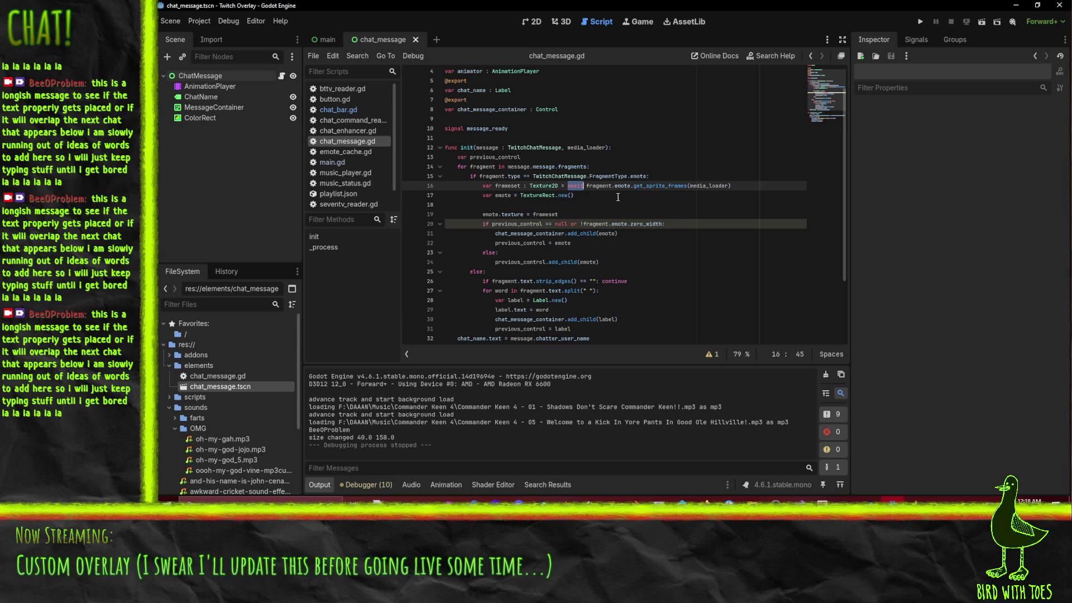
click(675, 211)
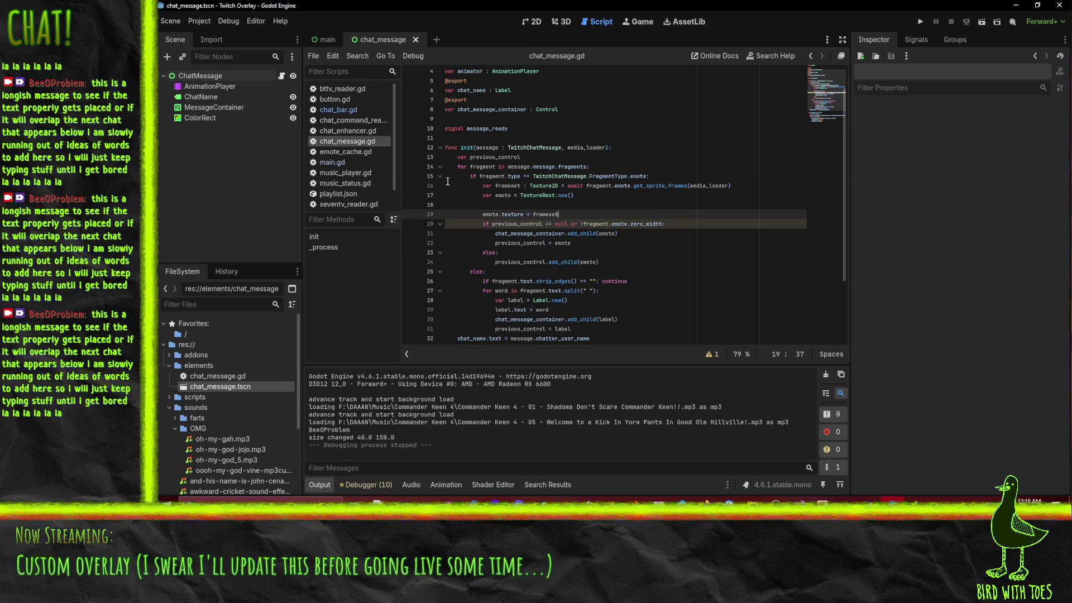
click(600, 196)
scroll(600, 199, down, 2)
scroll(597, 195, up, 1)
click(569, 158)
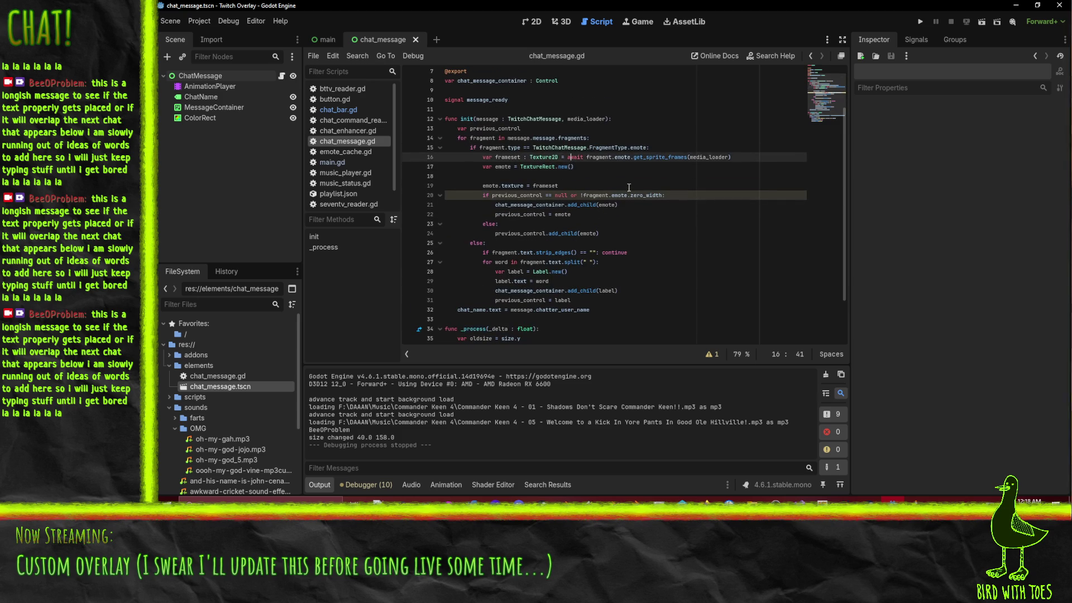
scroll(630, 192, down, 3)
scroll(629, 192, up, 1)
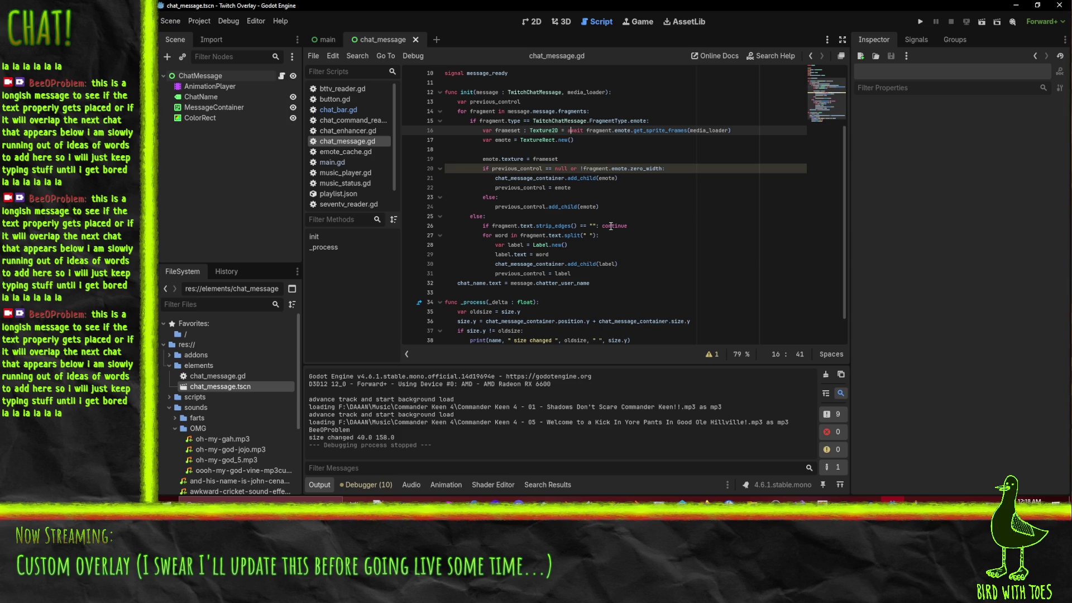
click(542, 178)
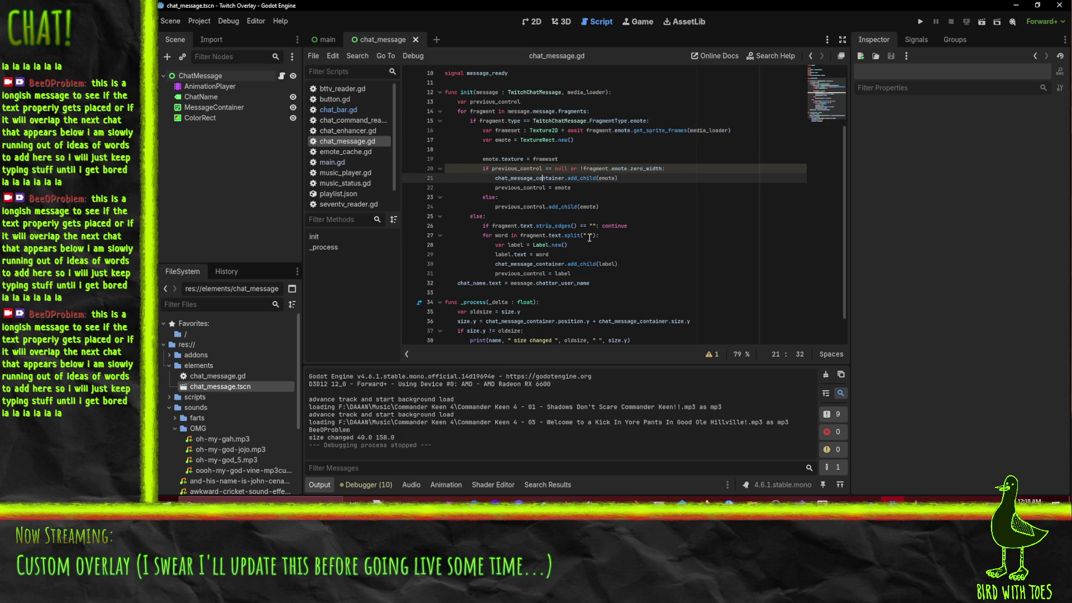
Look over the frameset and _process size-check lines, then switch to chat_bar.gd
click(508, 131)
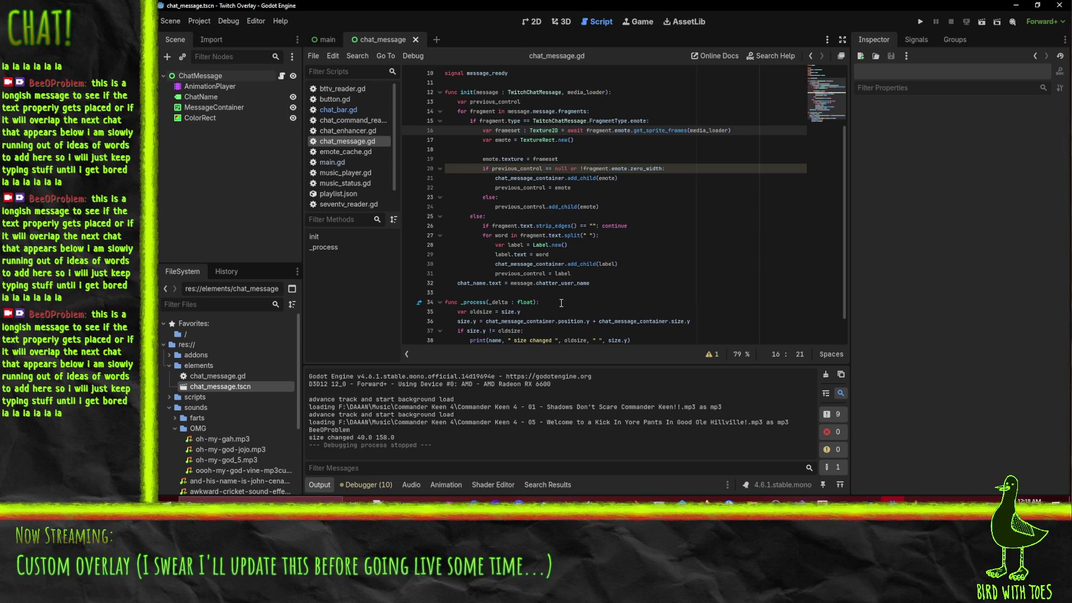
scroll(562, 303, down, 1)
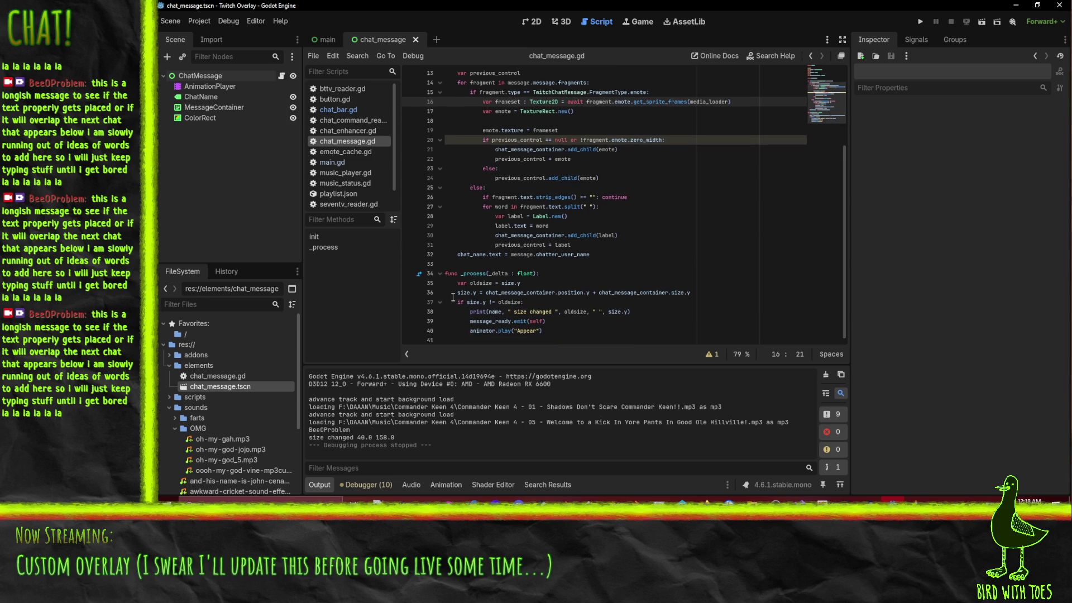
click(548, 332)
scroll(638, 199, up, 2)
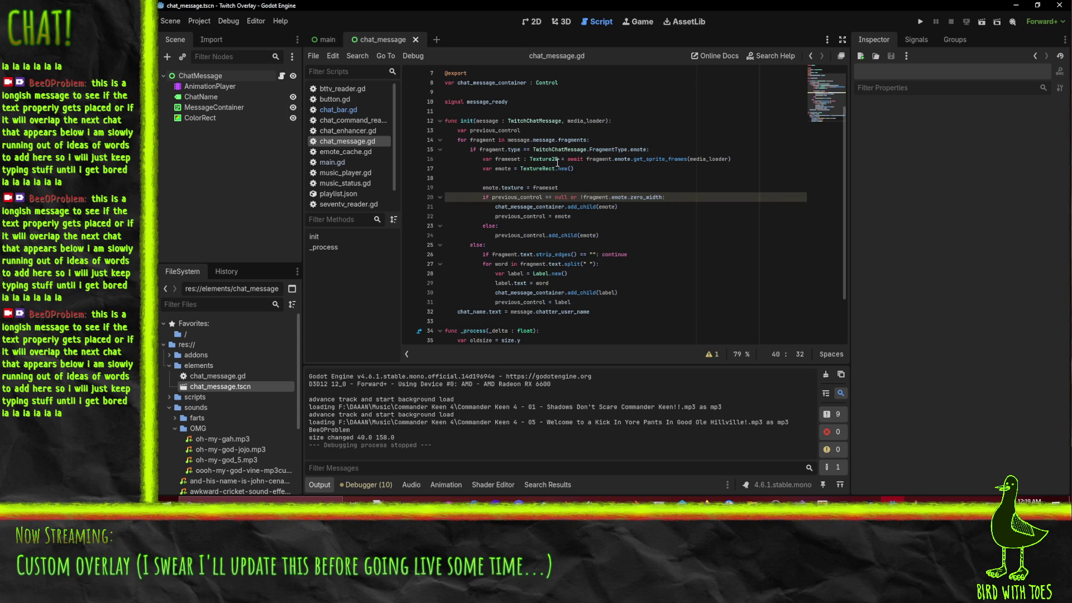
click(579, 164)
scroll(705, 185, down, 1)
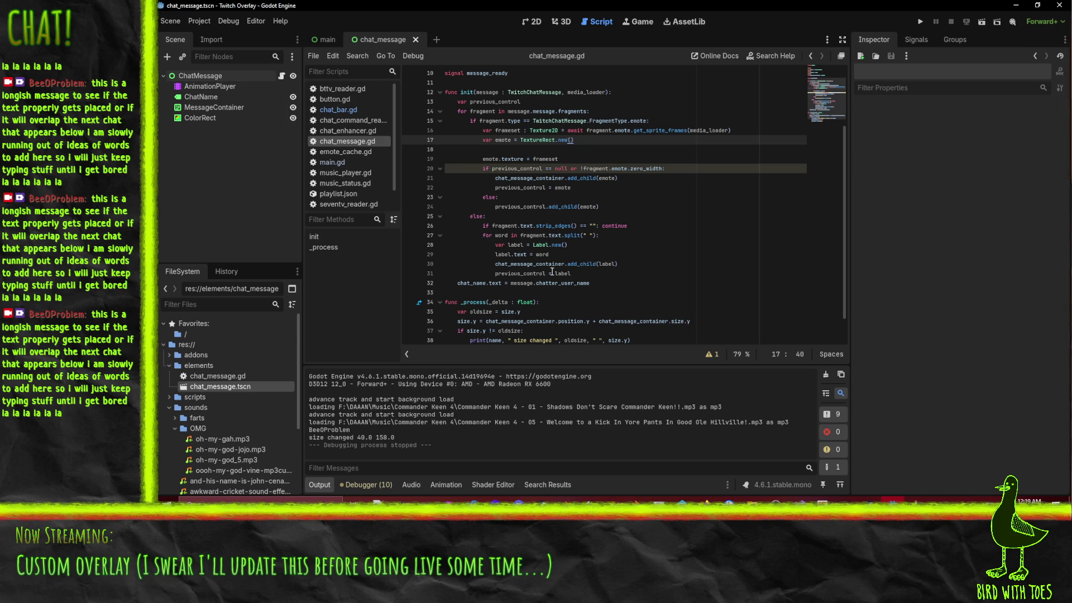
click(558, 312)
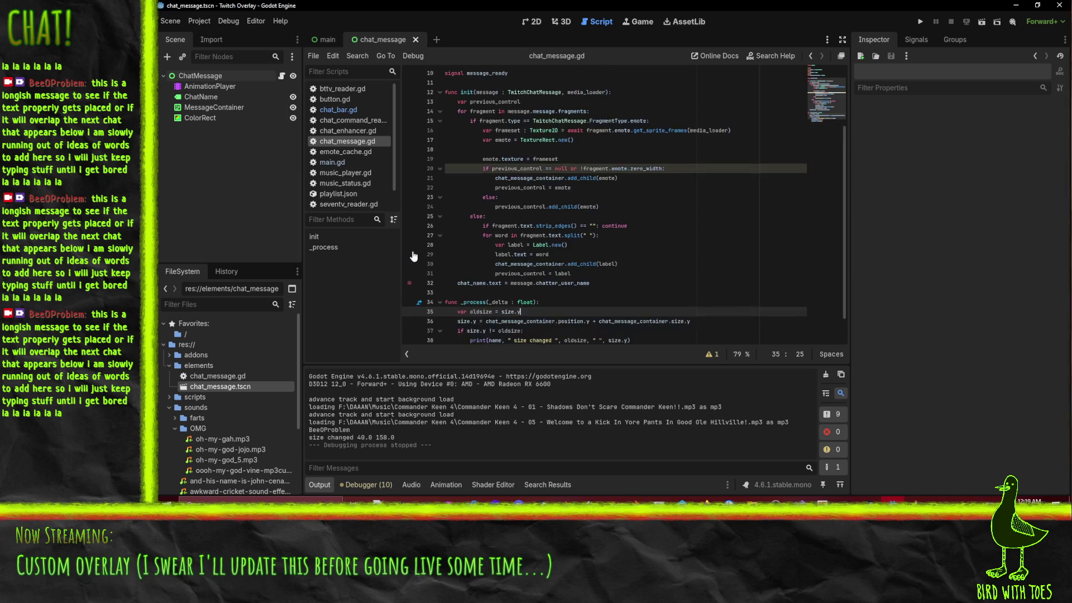
scroll(559, 279, up, 1)
click(344, 109)
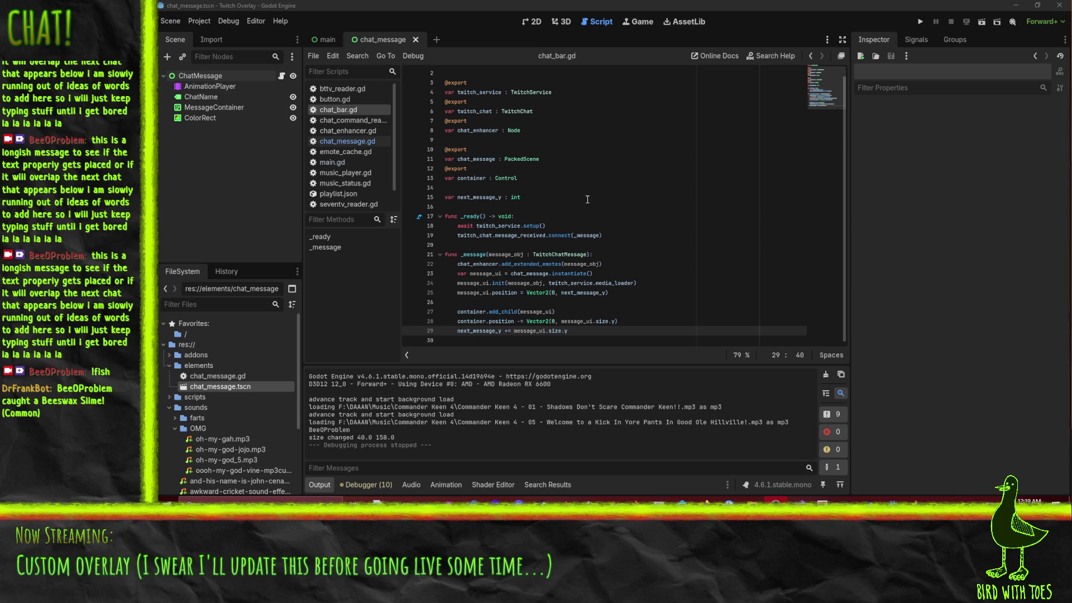
Rearrange blank lines in _message so one sits between message_ui.position and container.add_child
click(530, 223)
drag(593, 199, 593, 208)
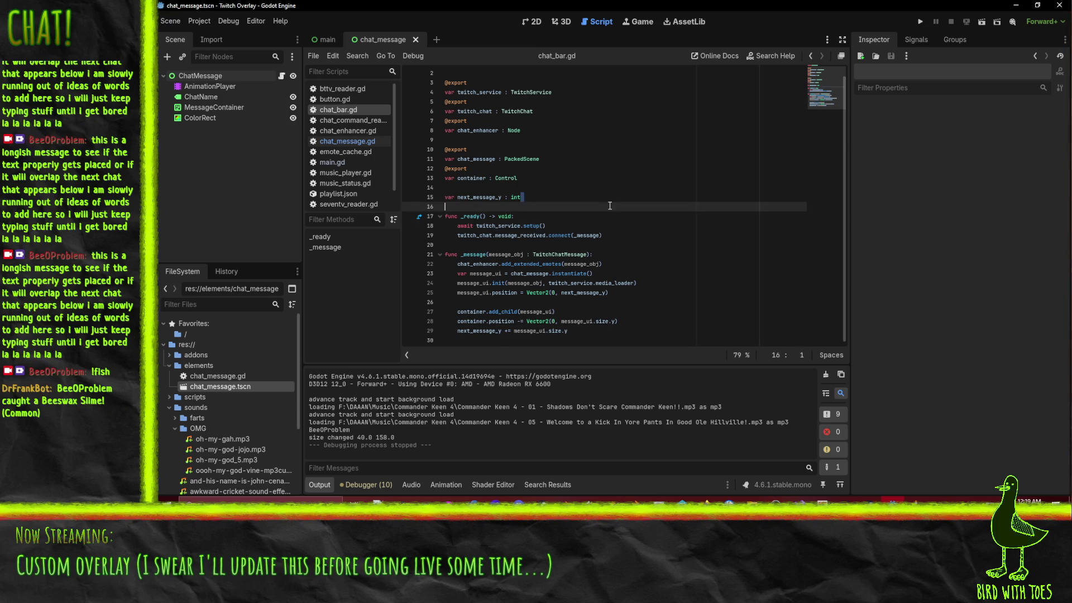
click(642, 333)
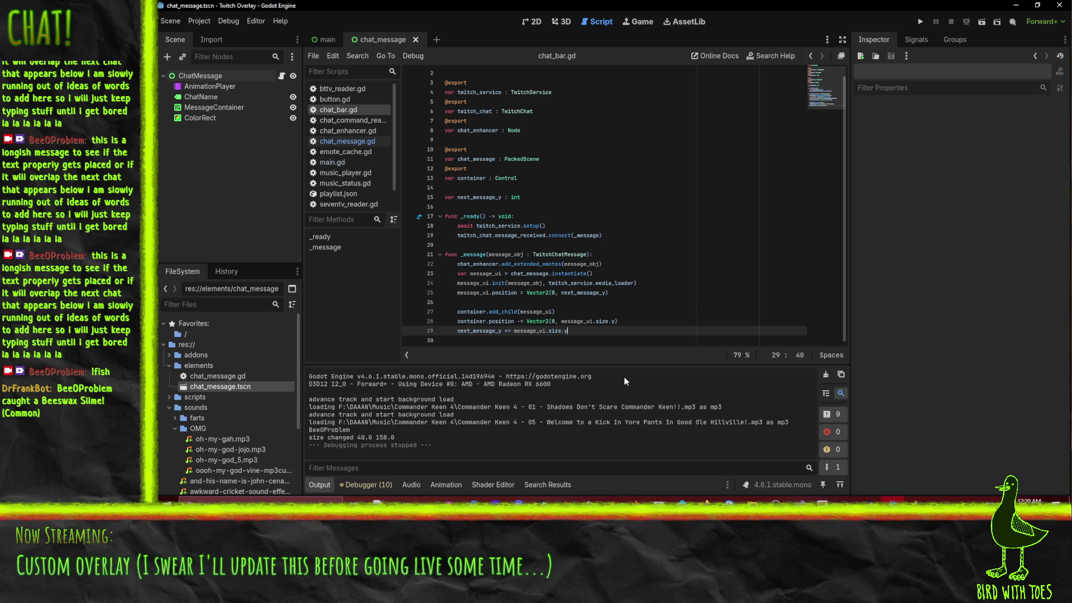
click(441, 302)
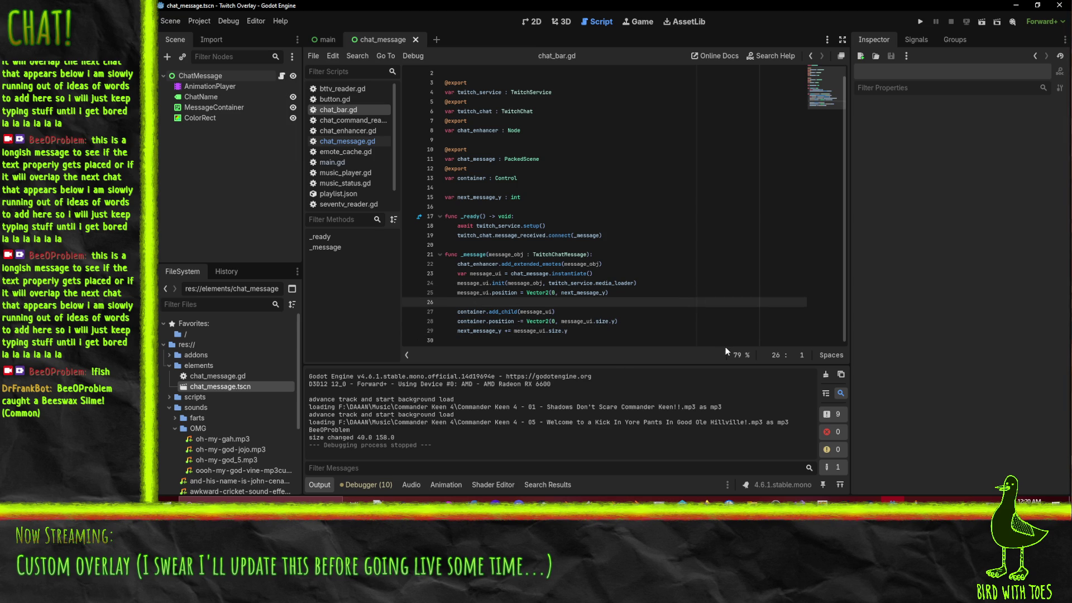
key(Delete)
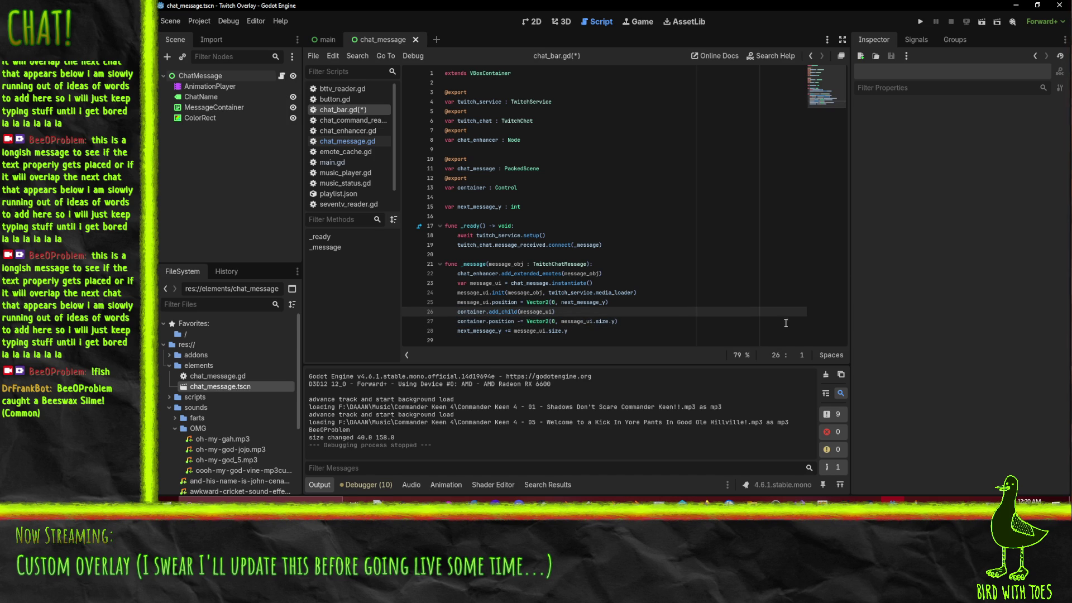
click(560, 313)
key(Return)
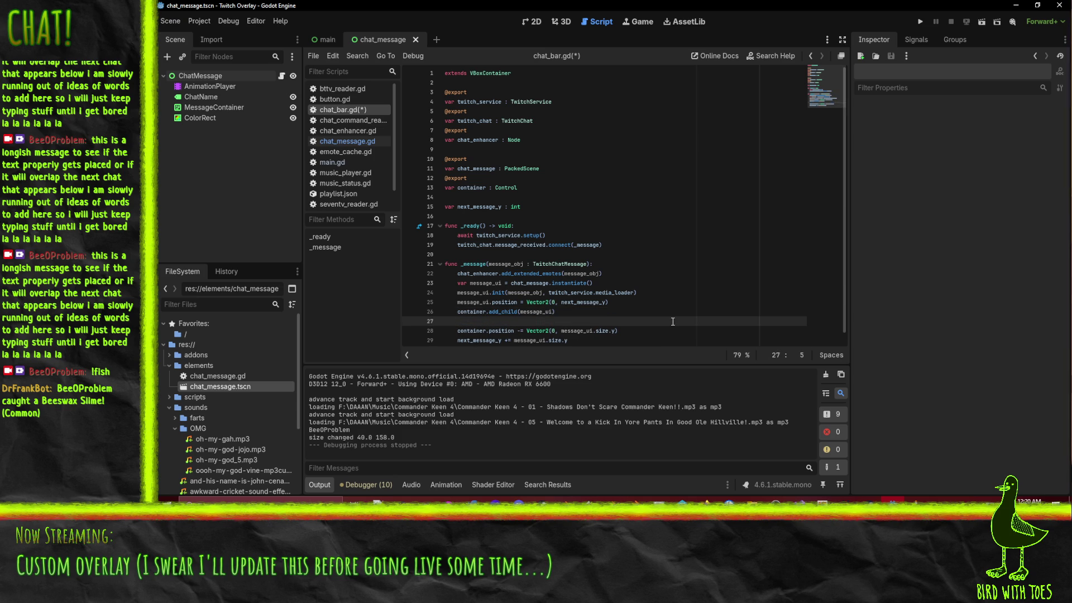
key(ctrl+z)
Above add_child, write message_ui.message_ready, copying the signal name from chat_message.gd
key(ctrl+shift+Return)
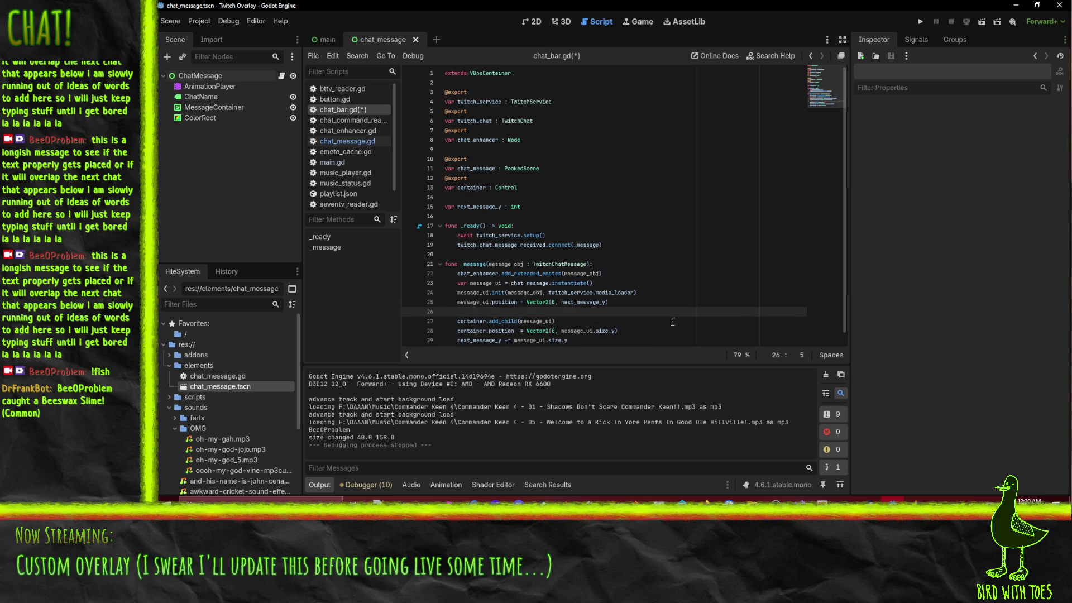
text(message_ui.re)
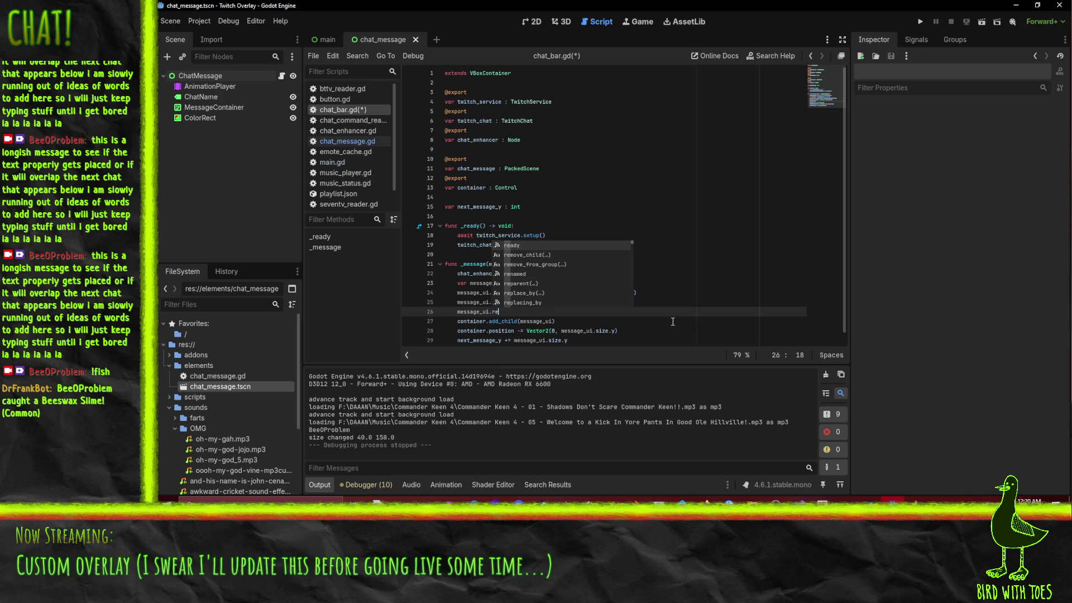
key(BackSpace)
key(BackSpace)
text(message)
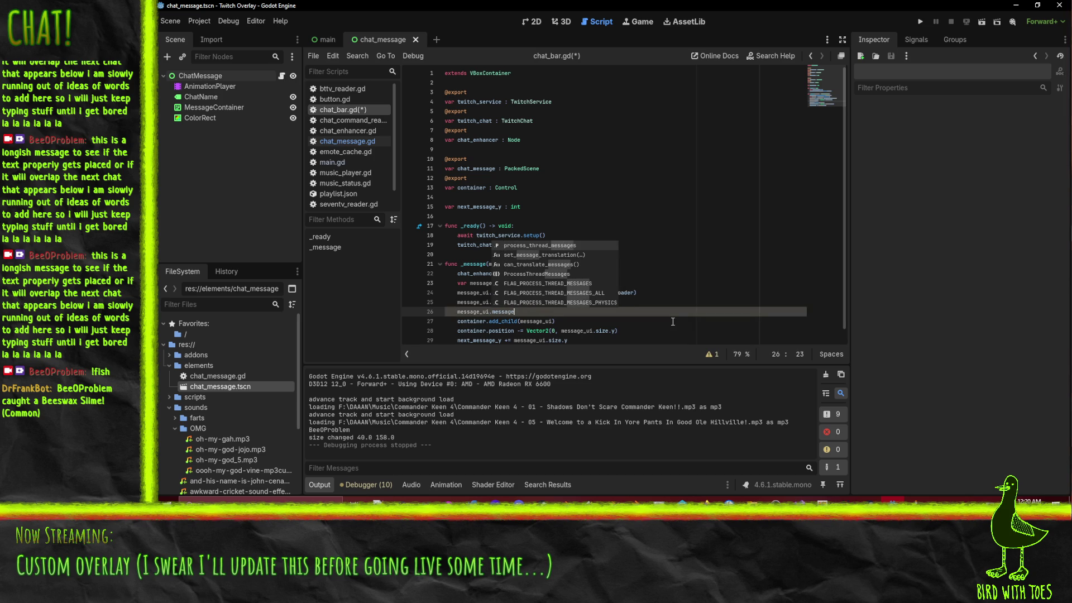
key(BackSpace)
key(BackSpace)
key(BackSpace)
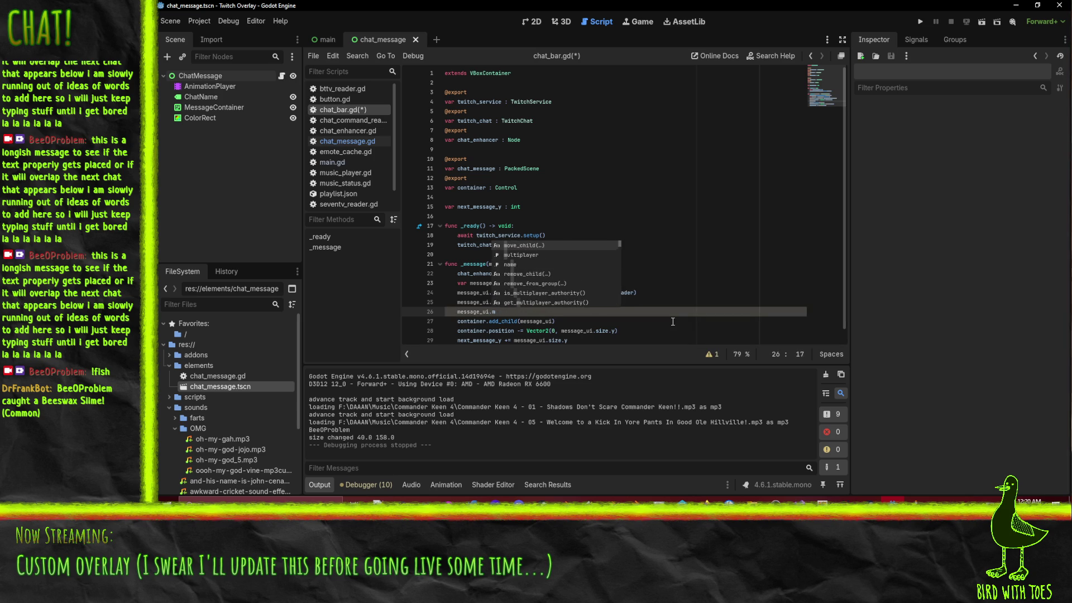
key(BackSpace)
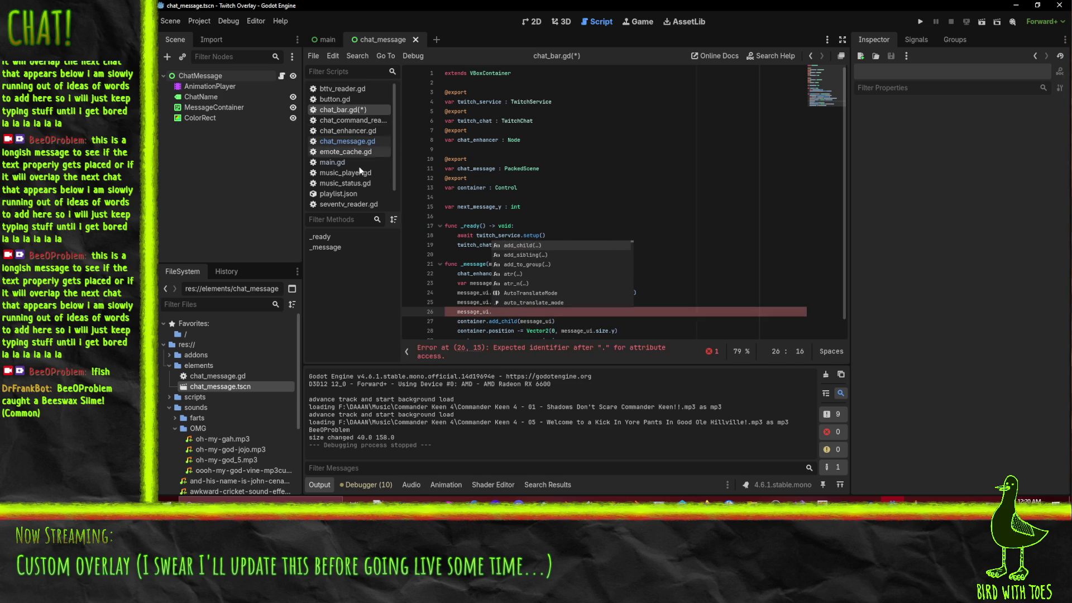
click(357, 141)
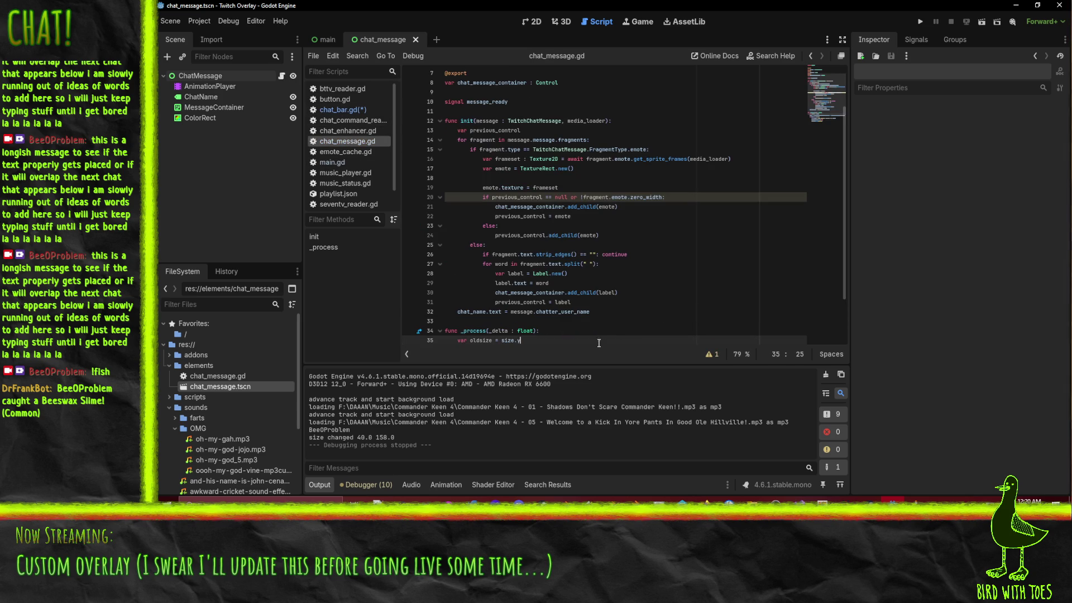
scroll(477, 332, down, 2)
double_click(486, 321)
key(ctrl+c)
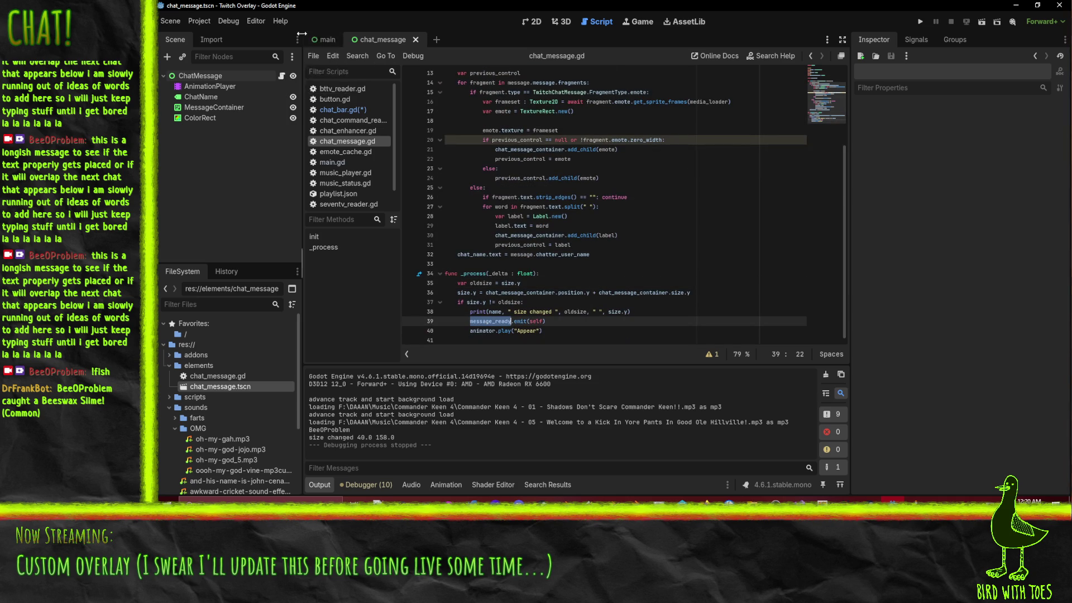
click(343, 110)
key(ctrl+v)
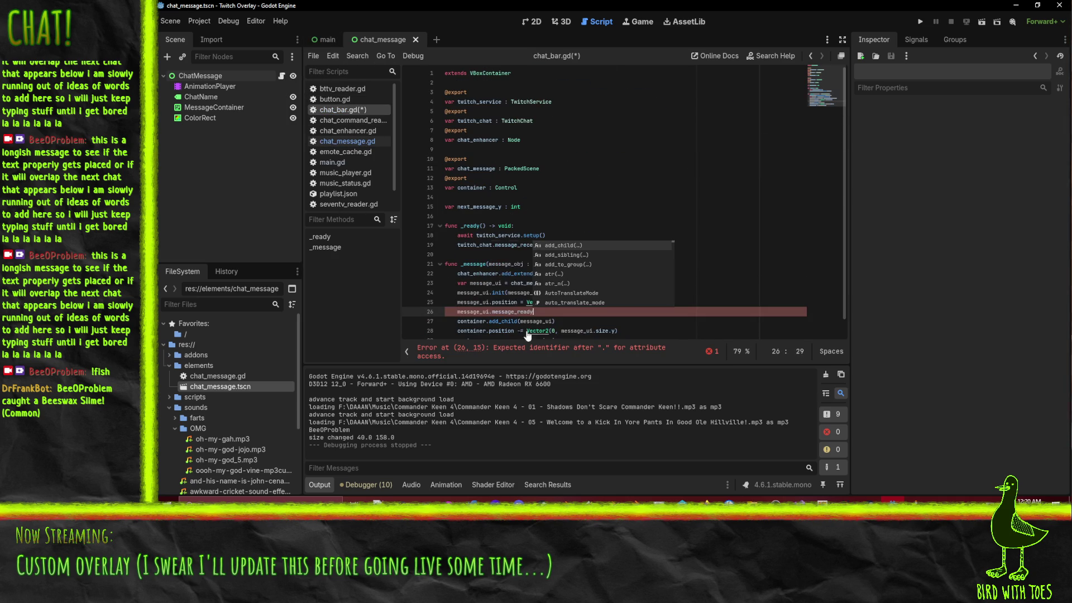
Finish it as .connect(_update_container_pos) and add a blank line after add_child
text(.connect)
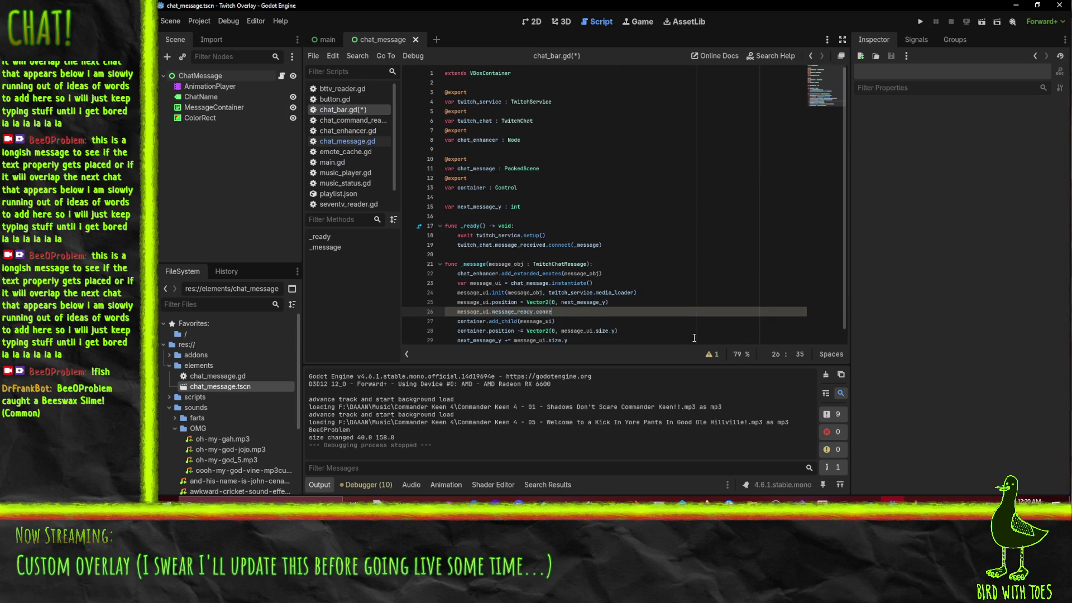
text((")
key(BackSpace)
text(_)
text(update_container)
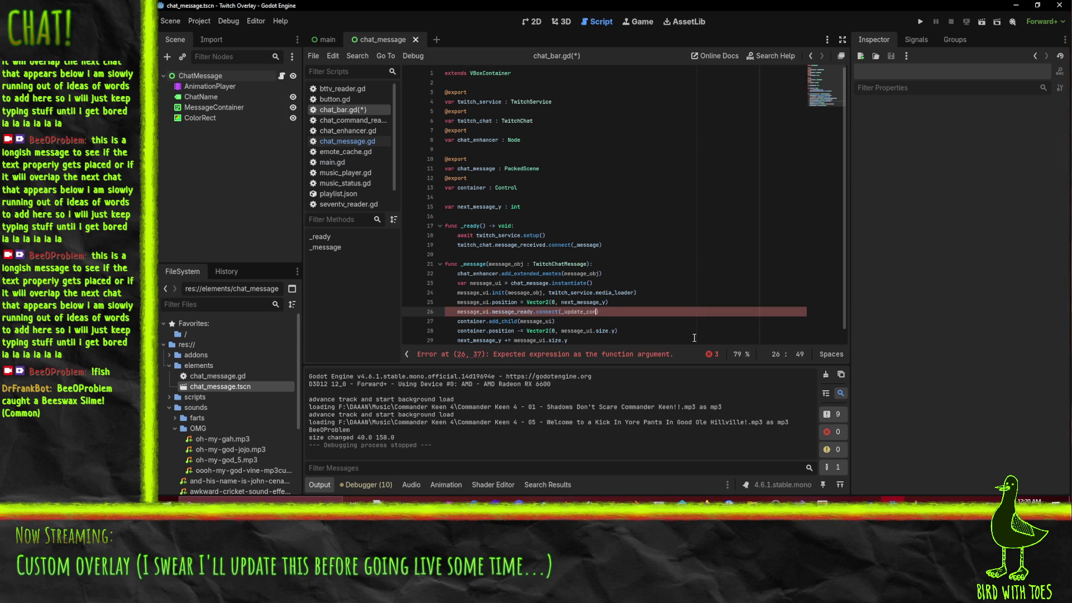
text(_pos)
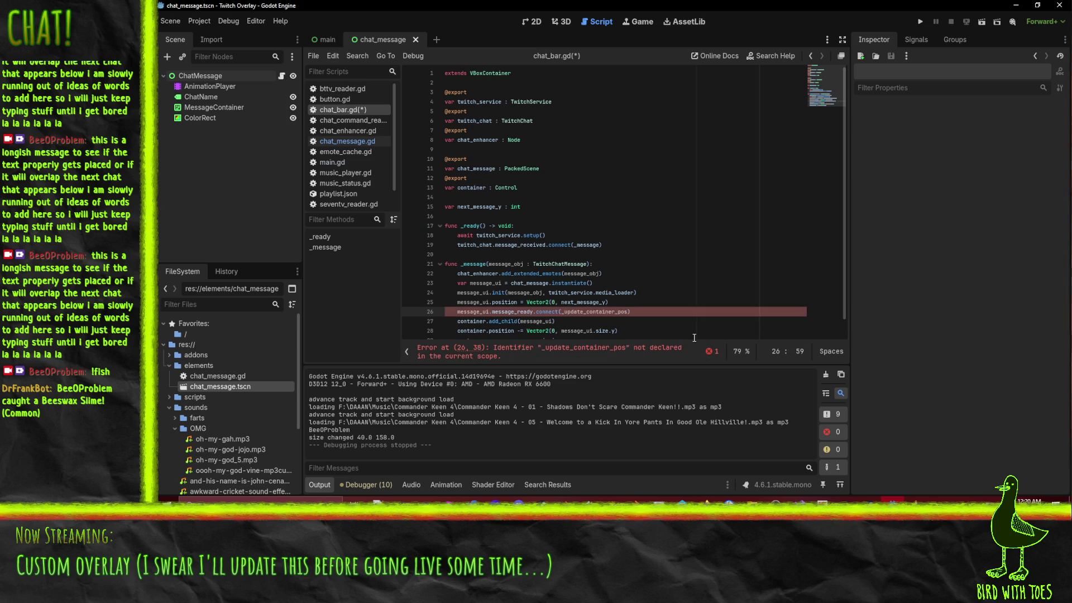
scroll(633, 306, down, 1)
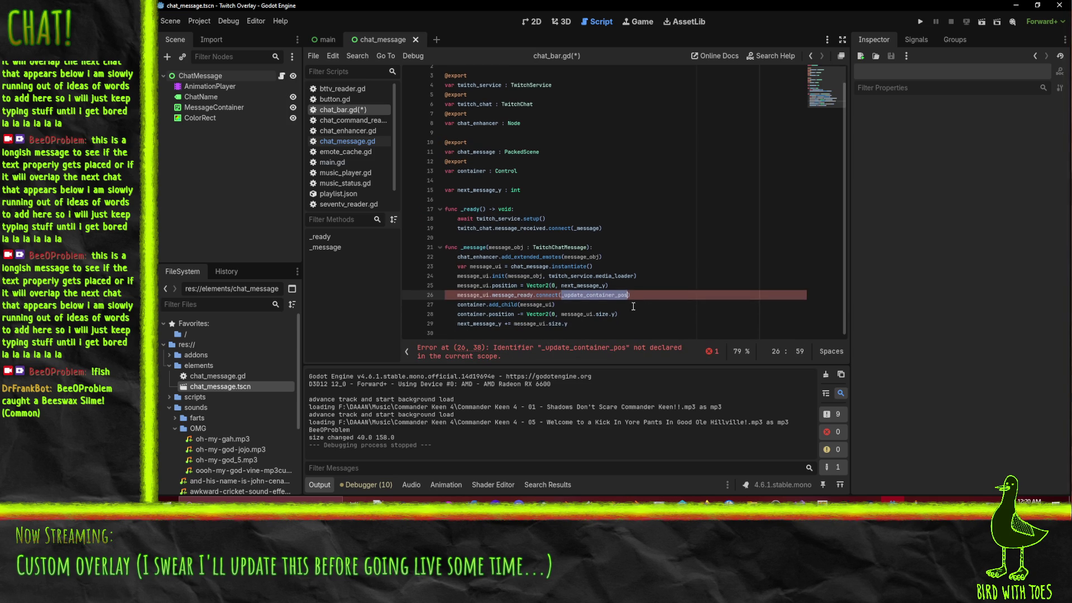
click(580, 310)
click(602, 304)
key(Return)
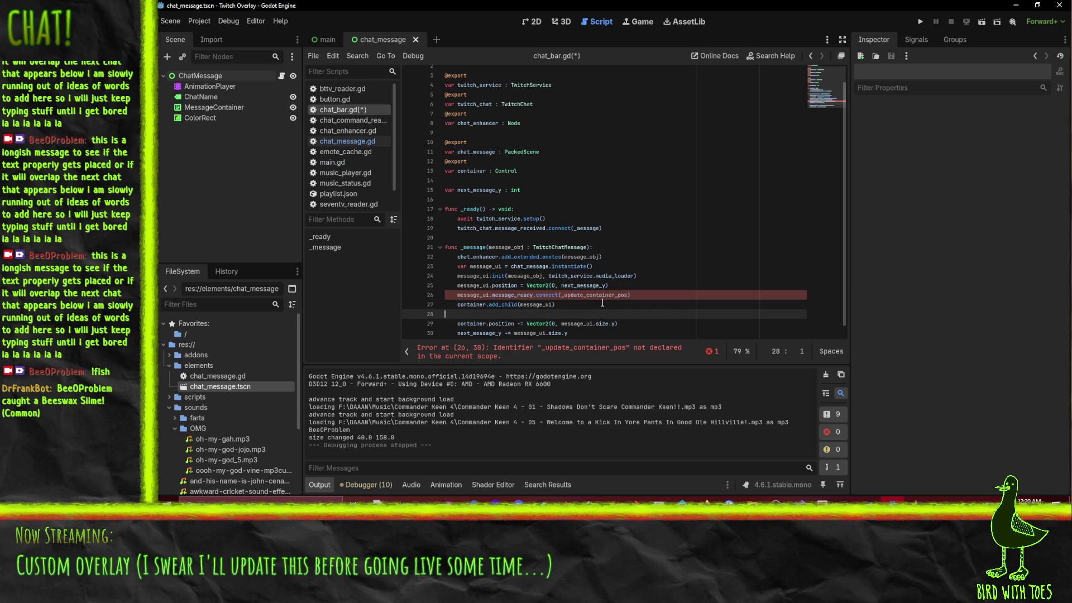
Wrap the container.position and next_message_y lines in func _update_container_pos(message_ui) and save
key(Return)
text(func _update_container_pos)
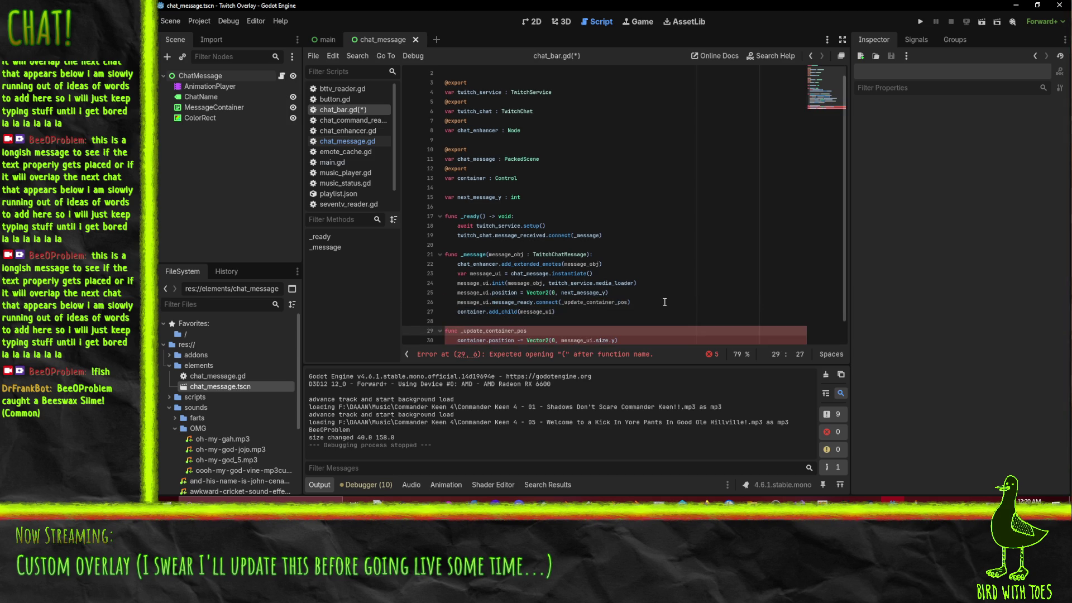
text(()
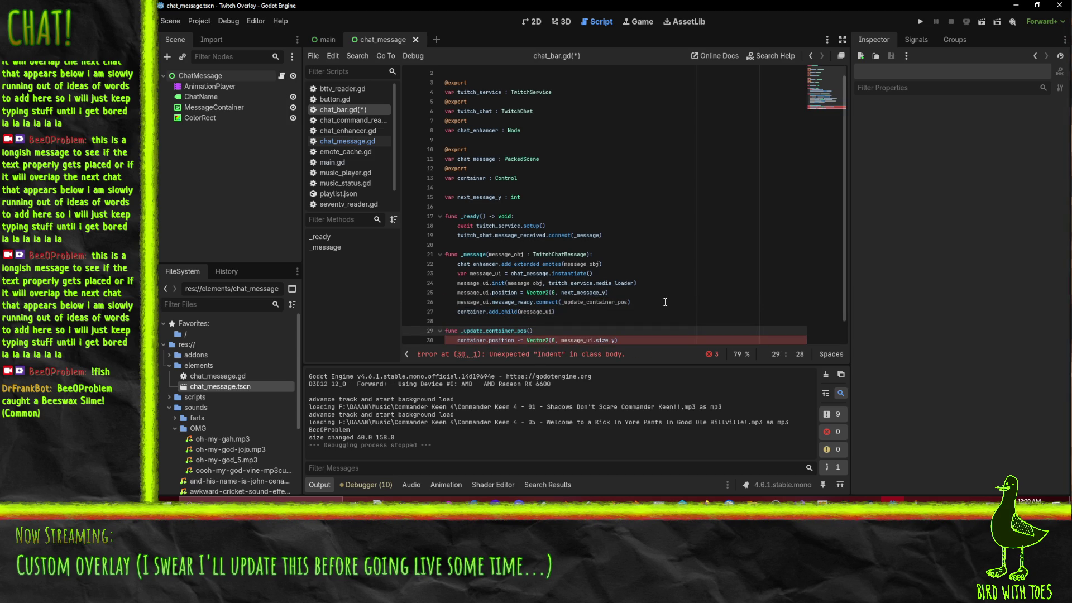
text(message)
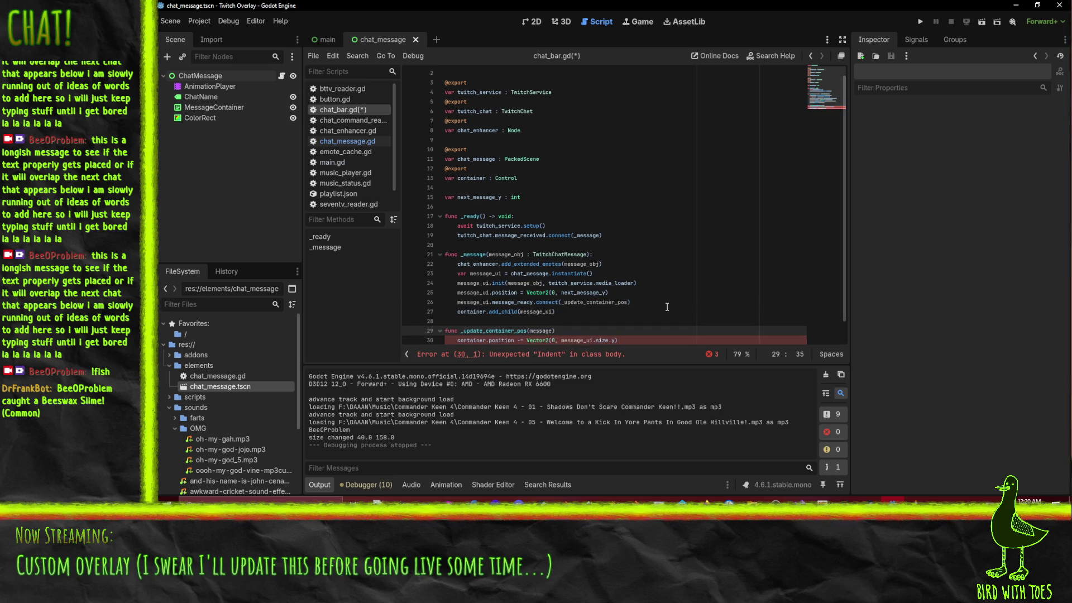
scroll(666, 306, down, 1)
text(_ui)
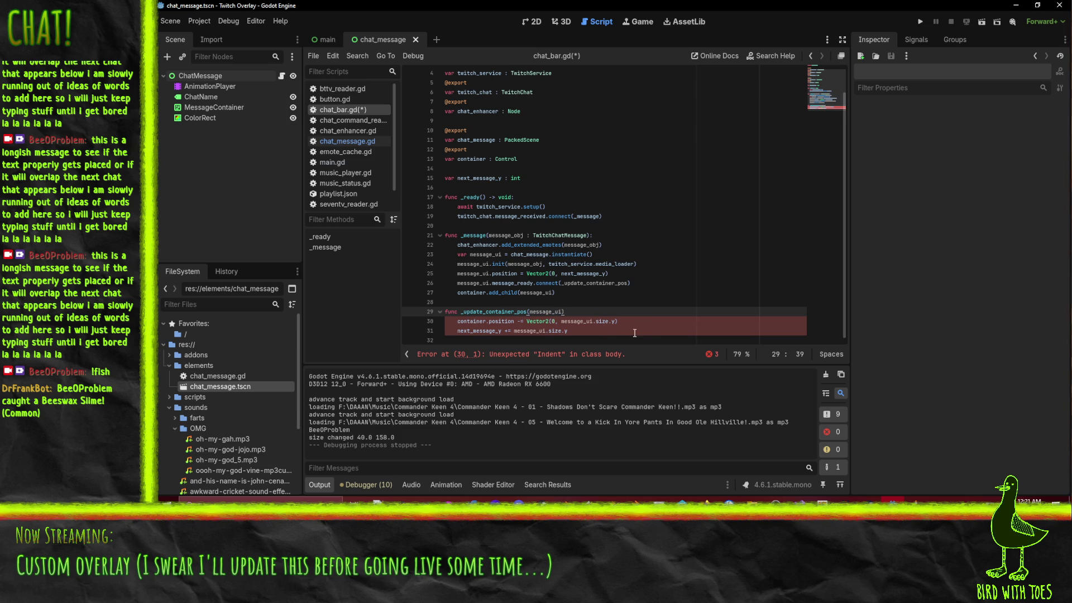
click(635, 332)
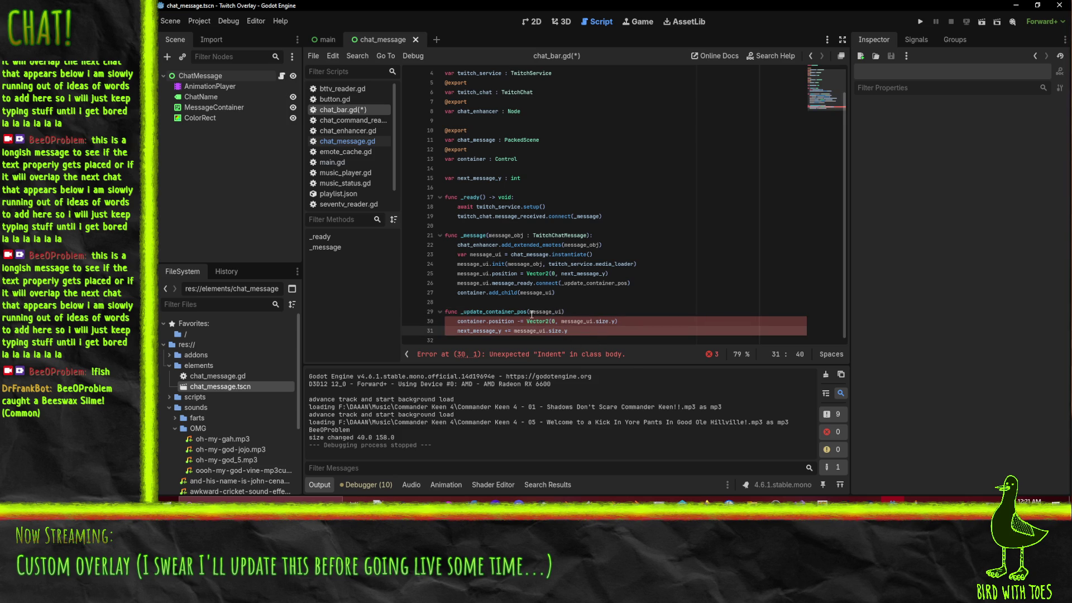
click(607, 311)
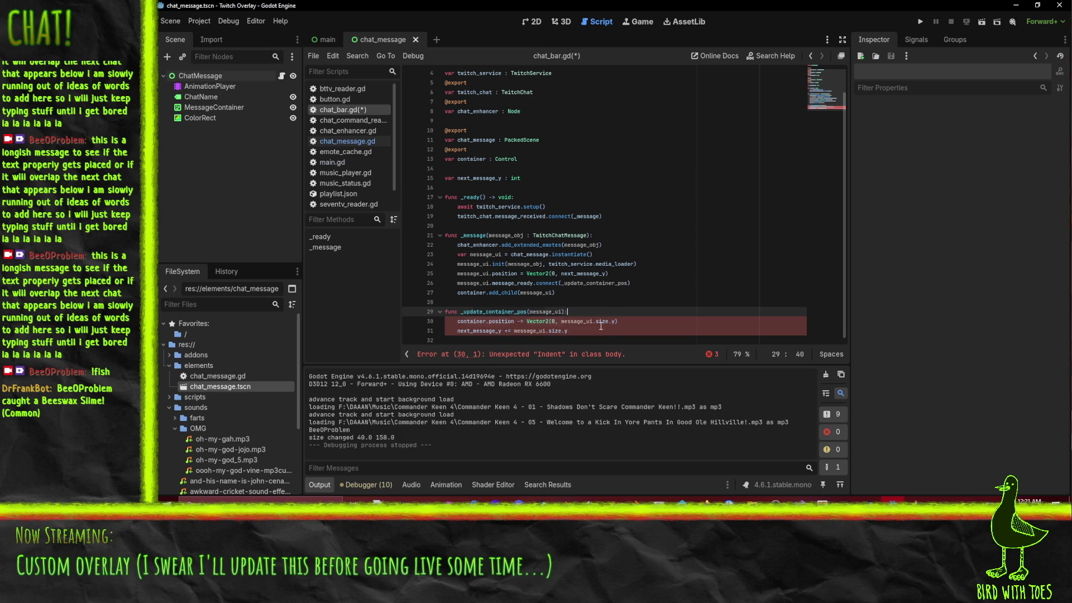
key(Down)
key(ctrl+s)
click(606, 283)
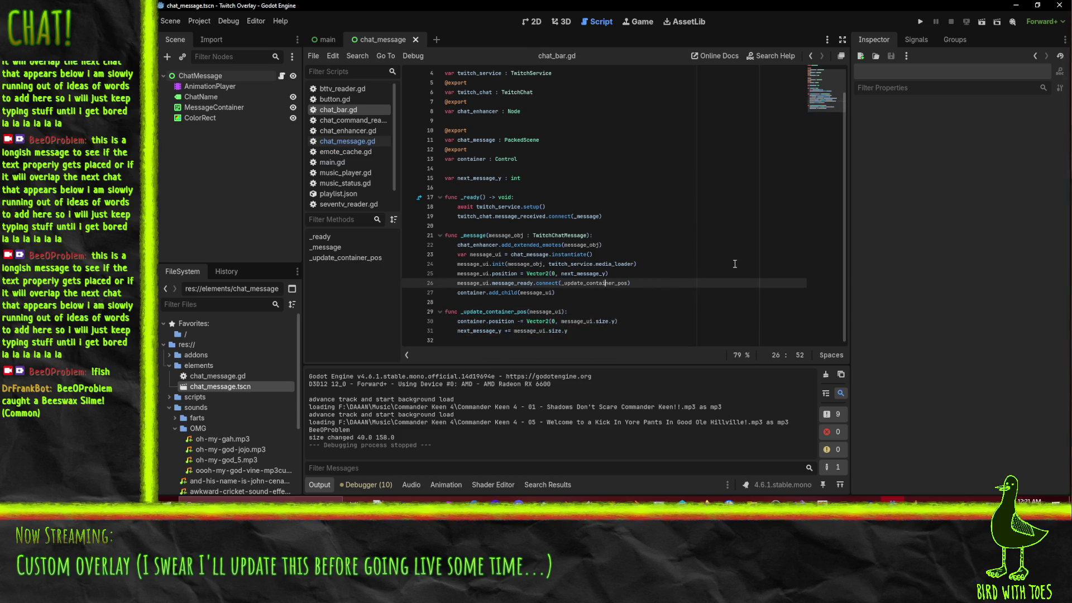
click(519, 312)
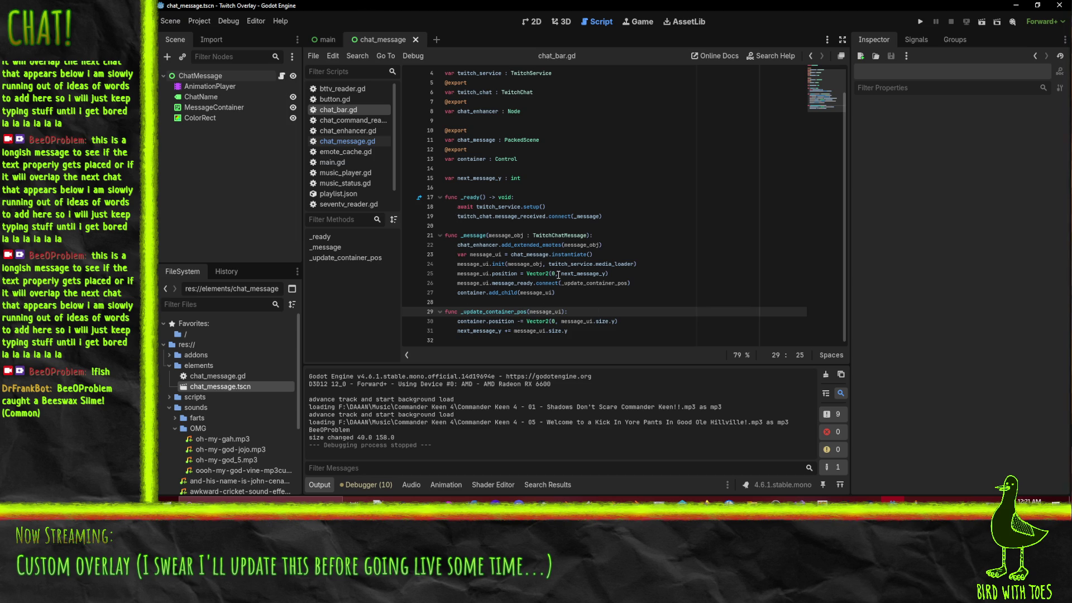
Run the overlay and watch test chat messages with emotes stack while sizes 60.0 and 91.0 are logged
click(920, 22)
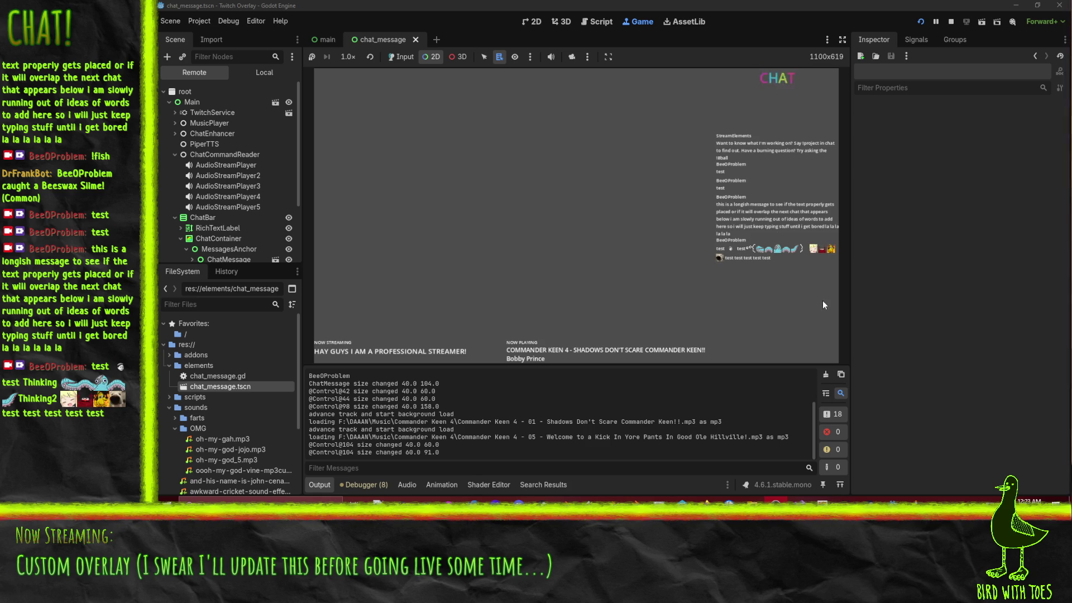
Check the sizes of four emote TextureRects in the Inspector, then stop the running overlay
right_click(776, 250)
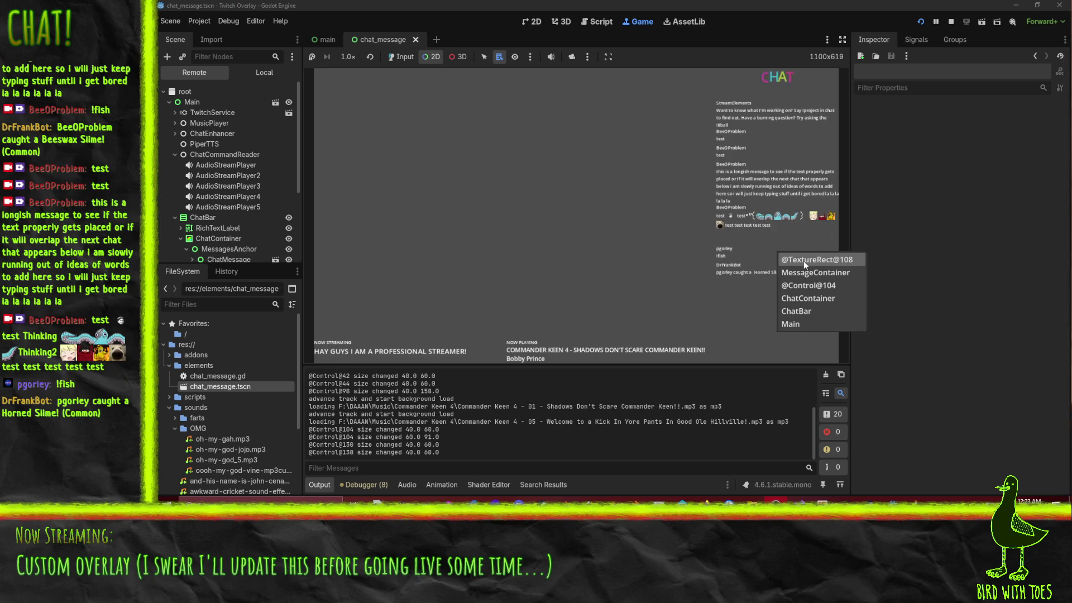
click(822, 260)
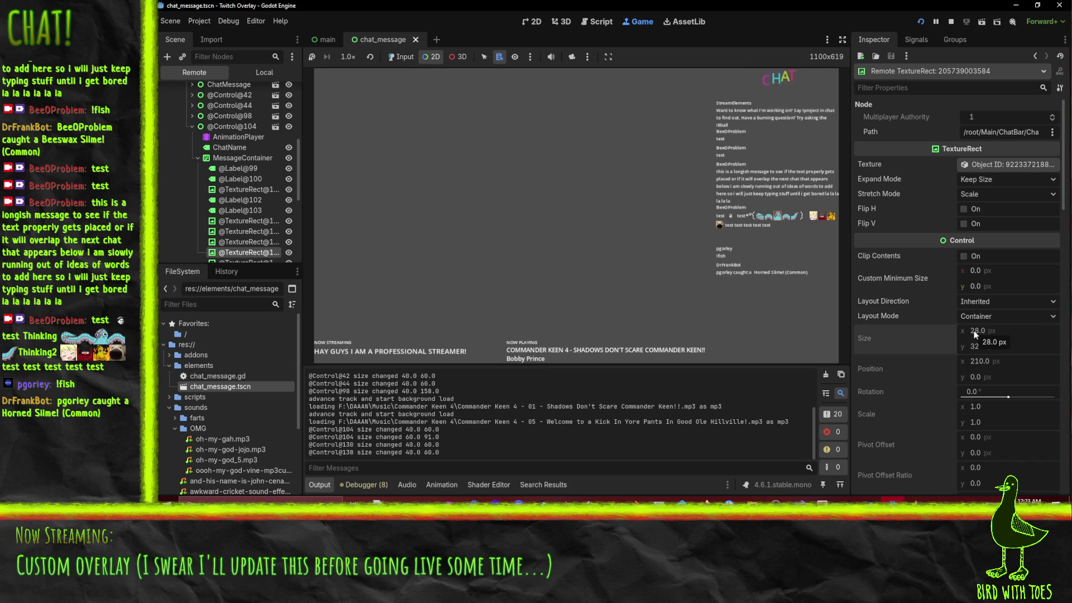
right_click(823, 216)
click(838, 228)
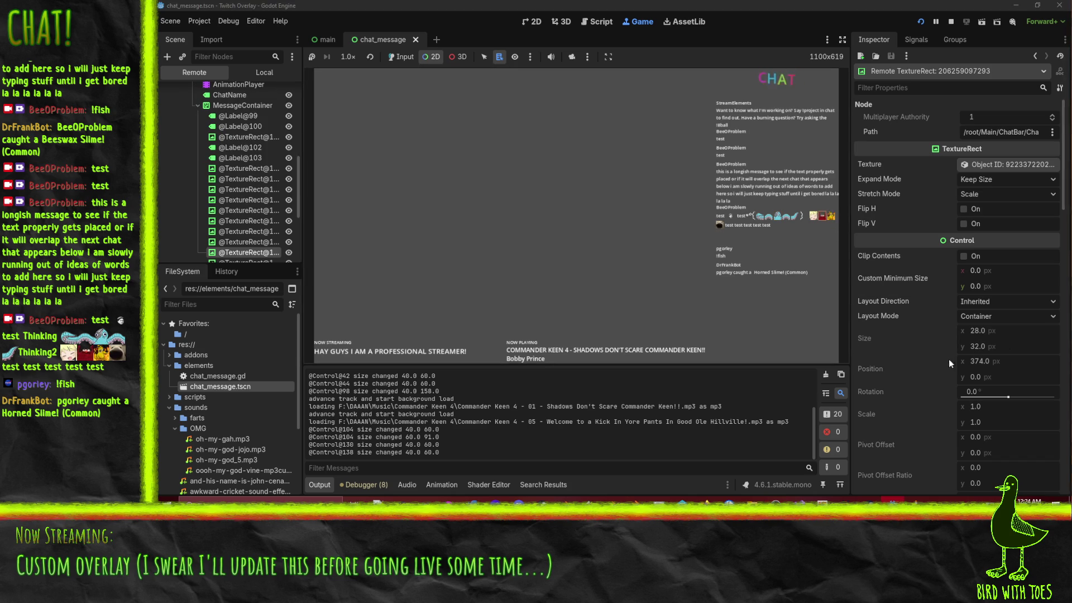
right_click(729, 214)
click(744, 226)
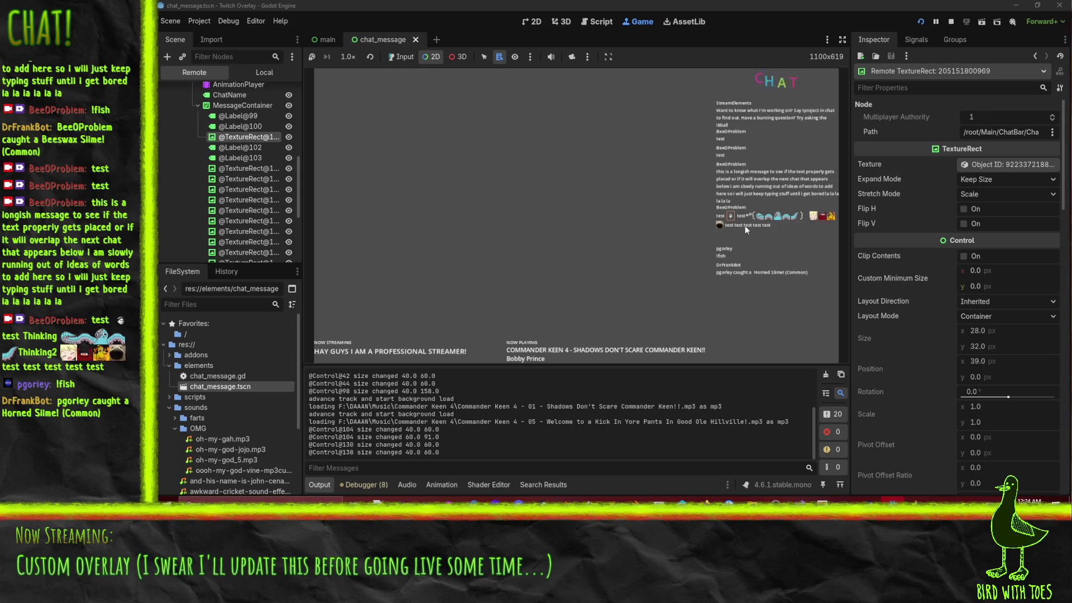
right_click(832, 216)
click(842, 225)
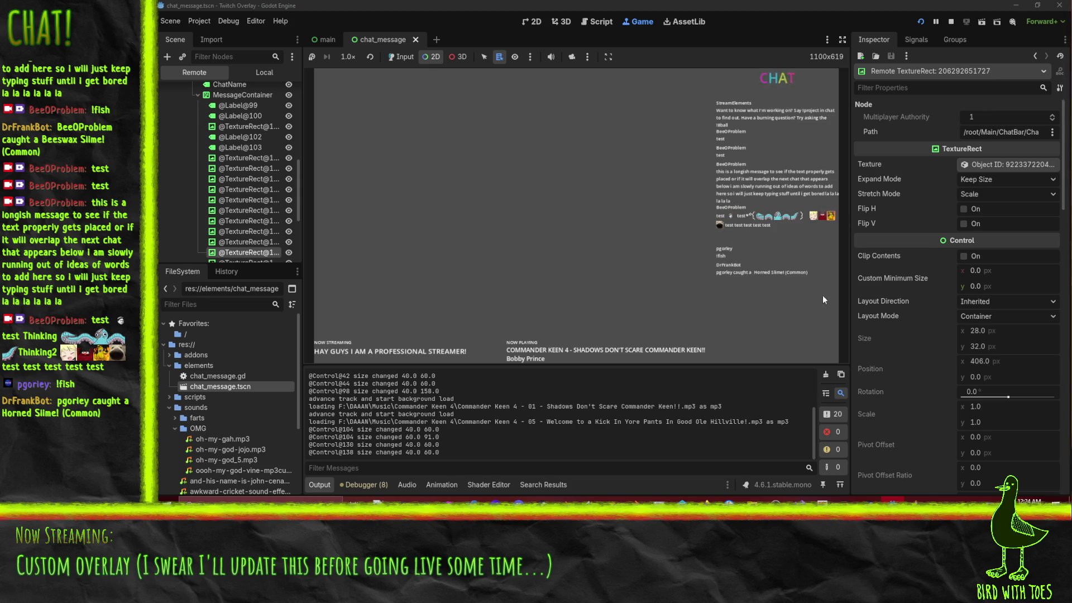
click(951, 21)
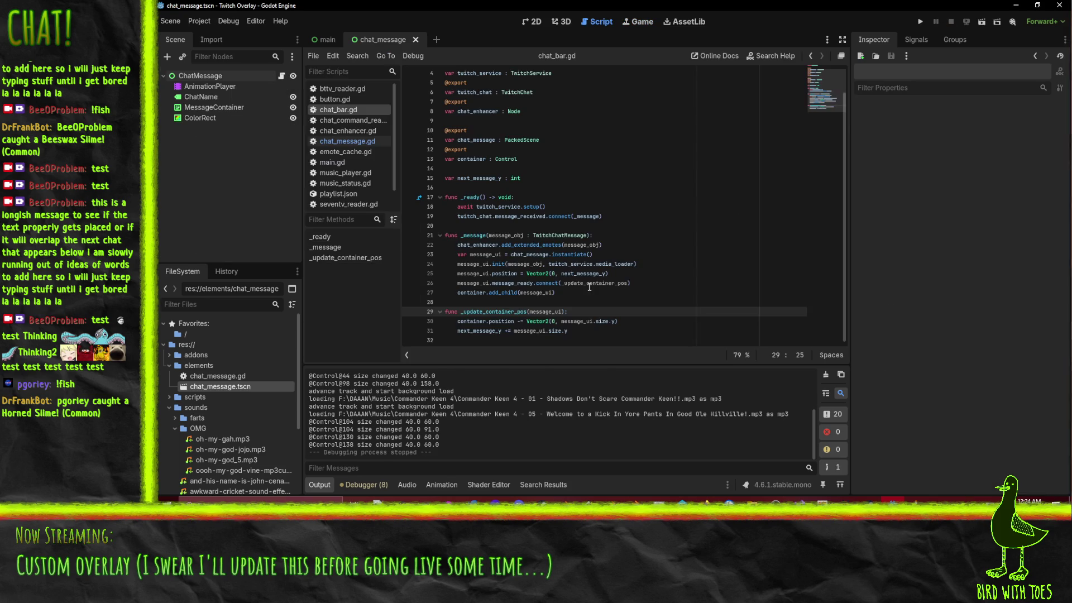
Switch from chat_bar.gd to chat_message.gd and put the caret at the end of line 10
click(664, 264)
scroll(670, 262, up, 1)
scroll(404, 234, down, 1)
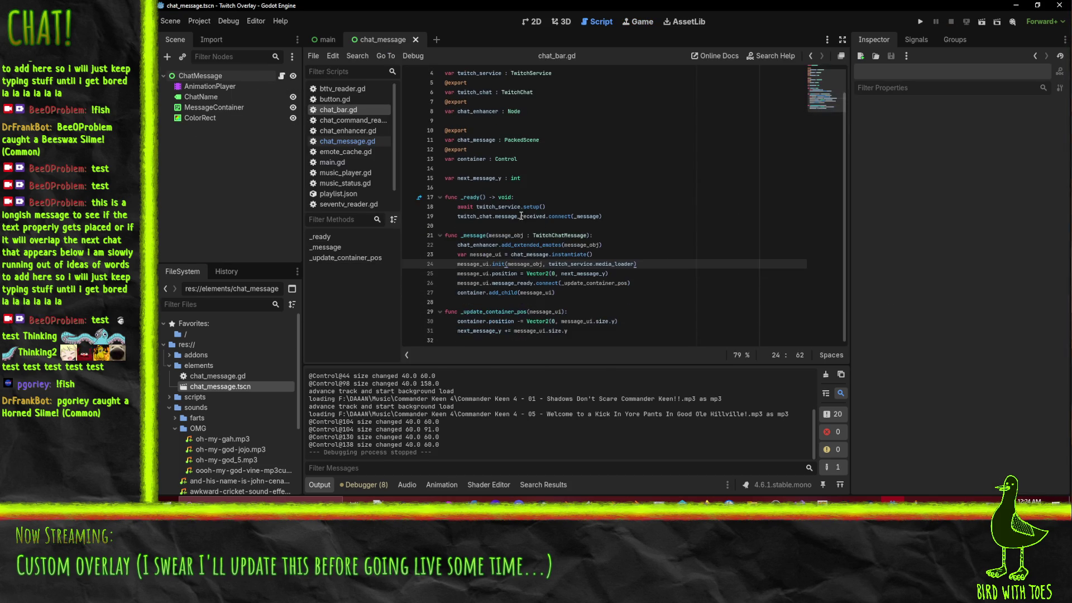
click(352, 143)
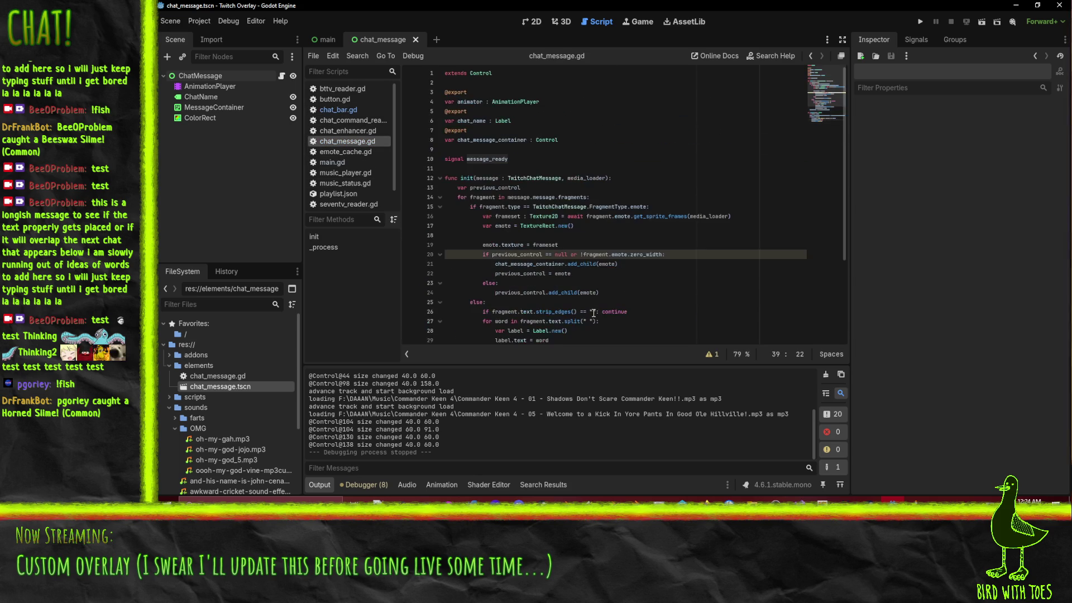
scroll(629, 266, up, 4)
click(670, 159)
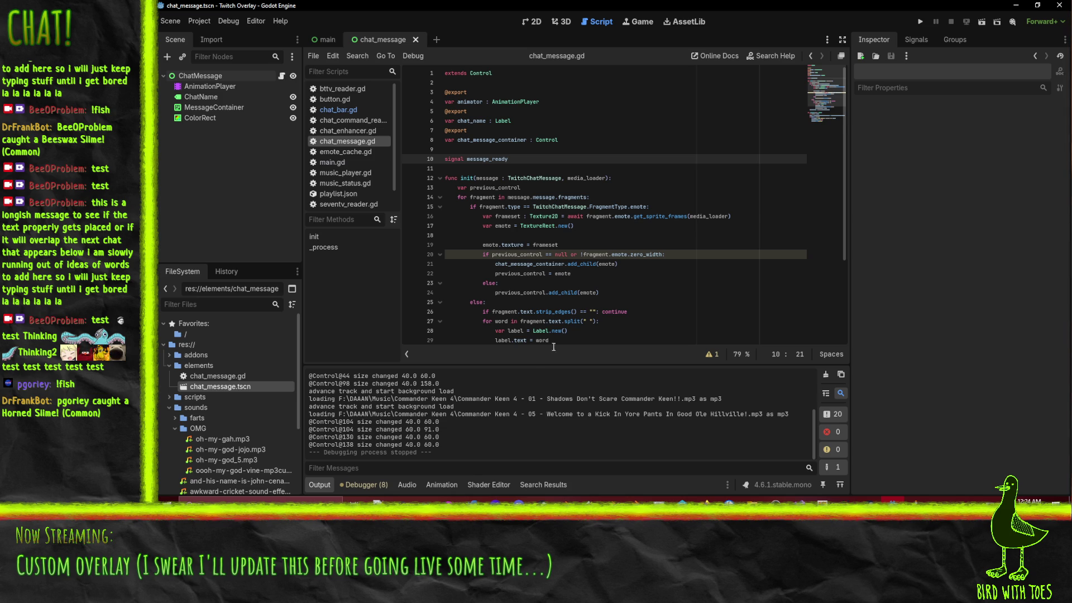
Search the web for 'godot coroutine' and open the GDScript reference in the Godot docs
mouse_move(690, 496)
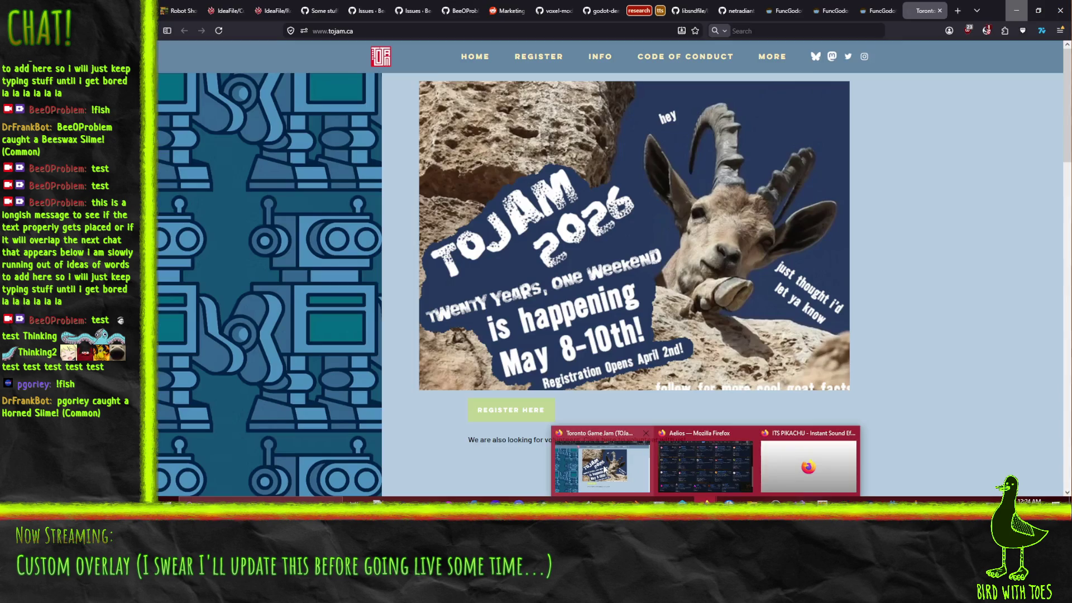
click(614, 457)
click(342, 31)
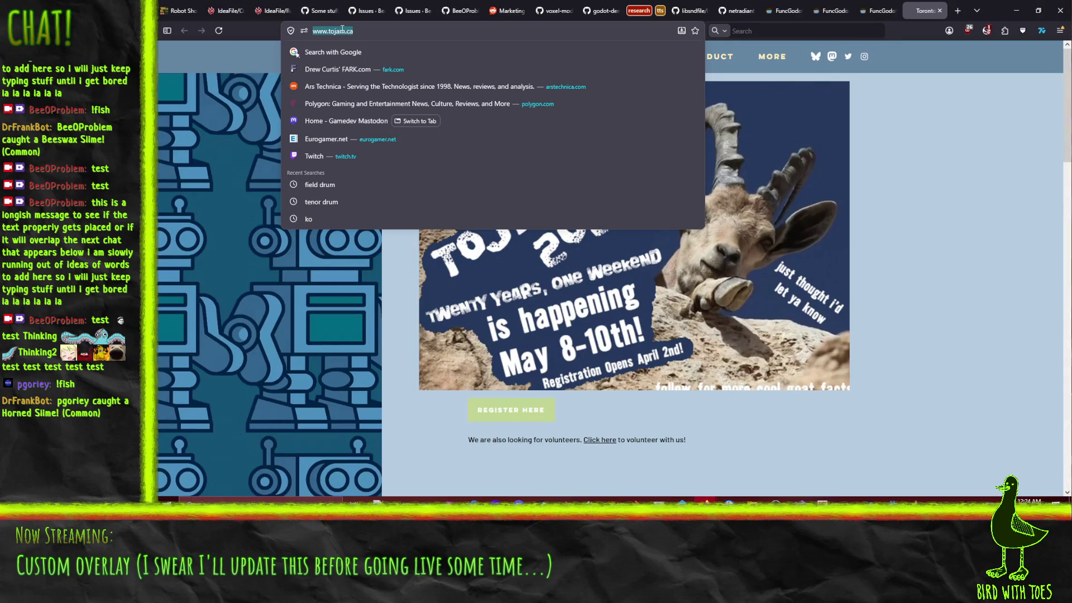
text(godot coroutine)
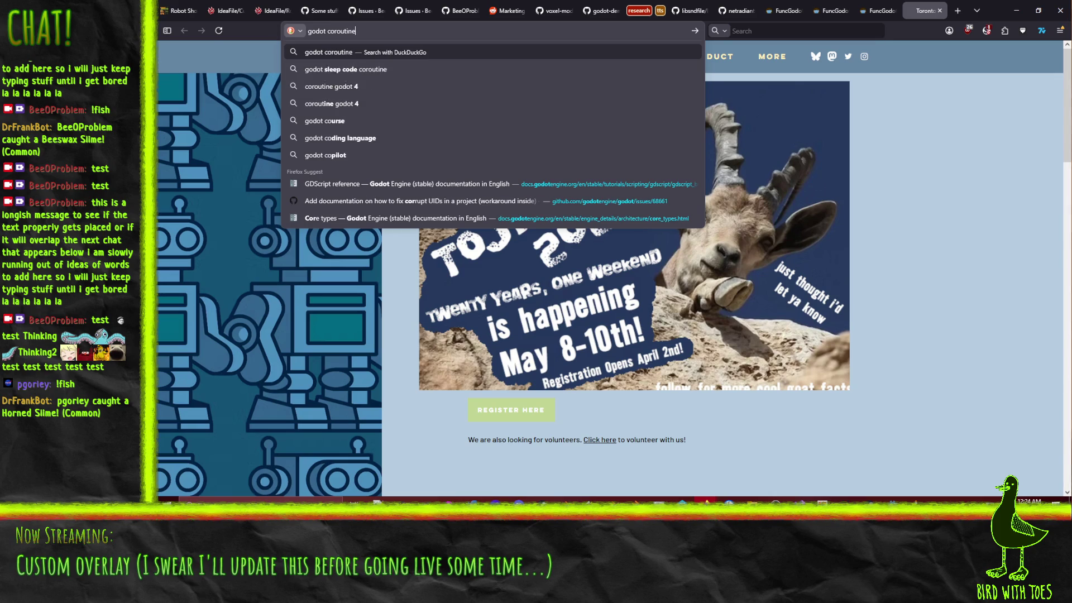
key(Return)
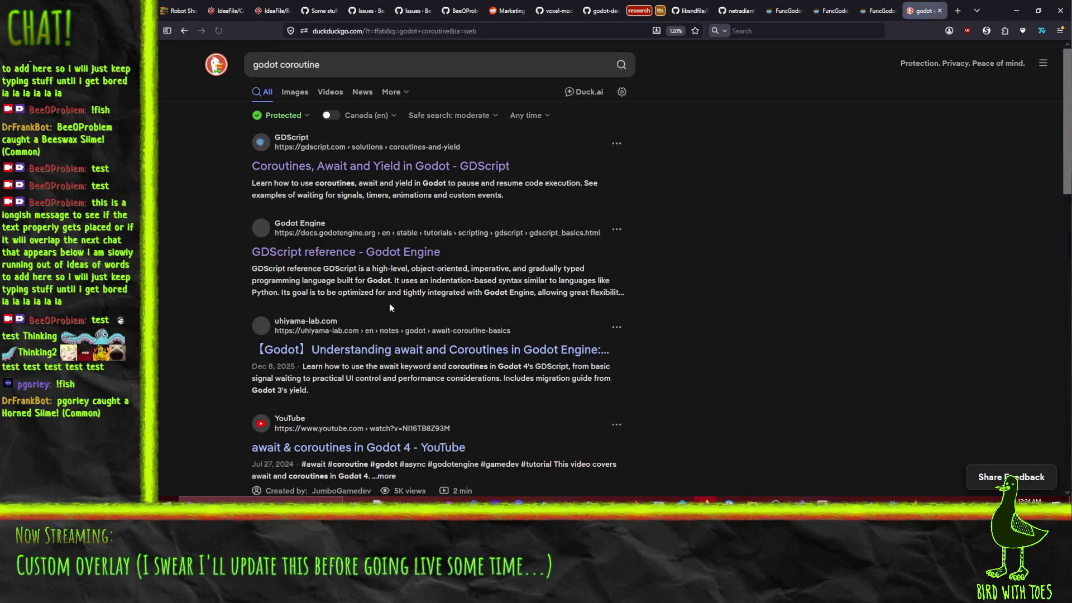
click(288, 168)
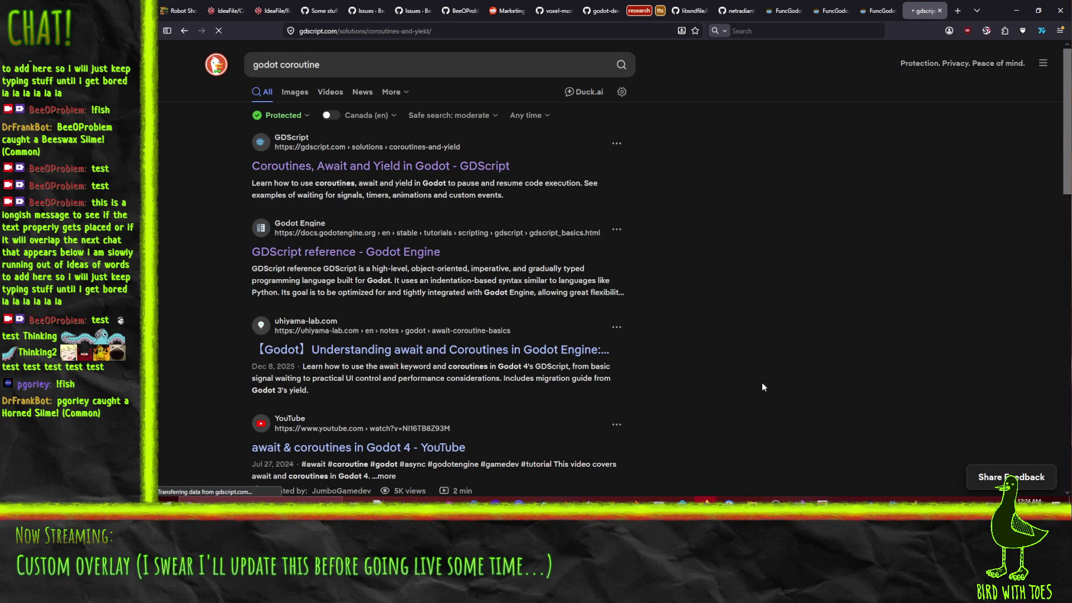
click(184, 32)
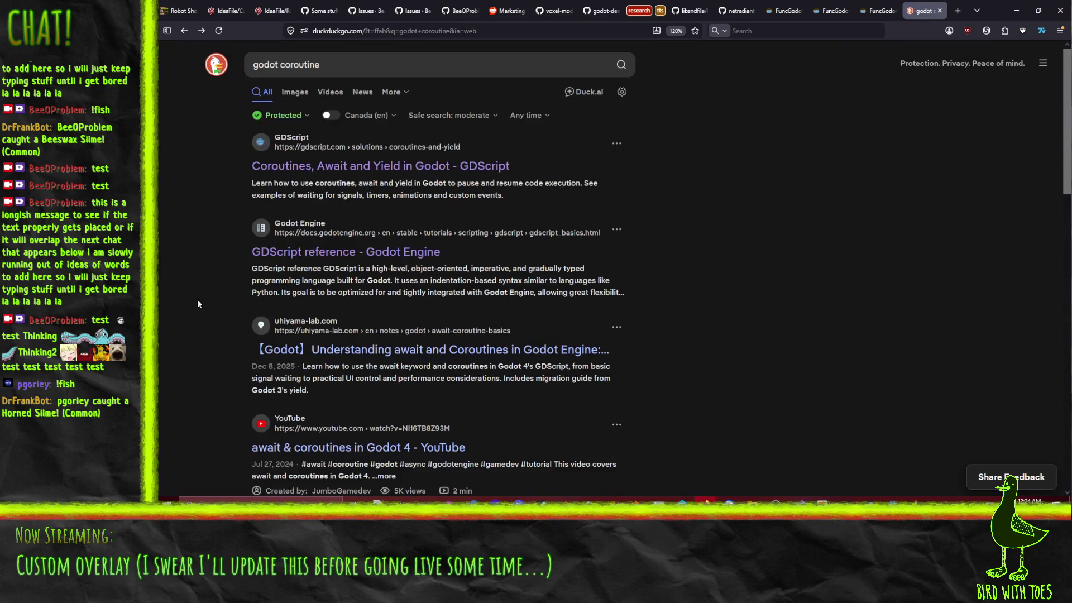
click(340, 256)
Find 'coroutine' to read the 'Awaiting signals or coroutines' section, then return to Godot
key(ctrl+f)
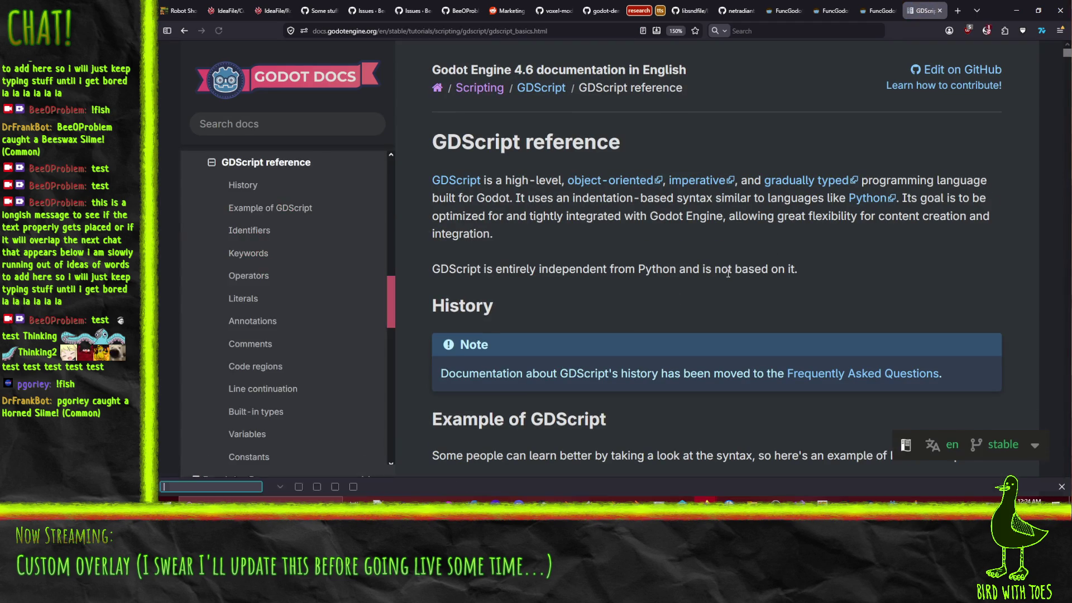
text(coroutine)
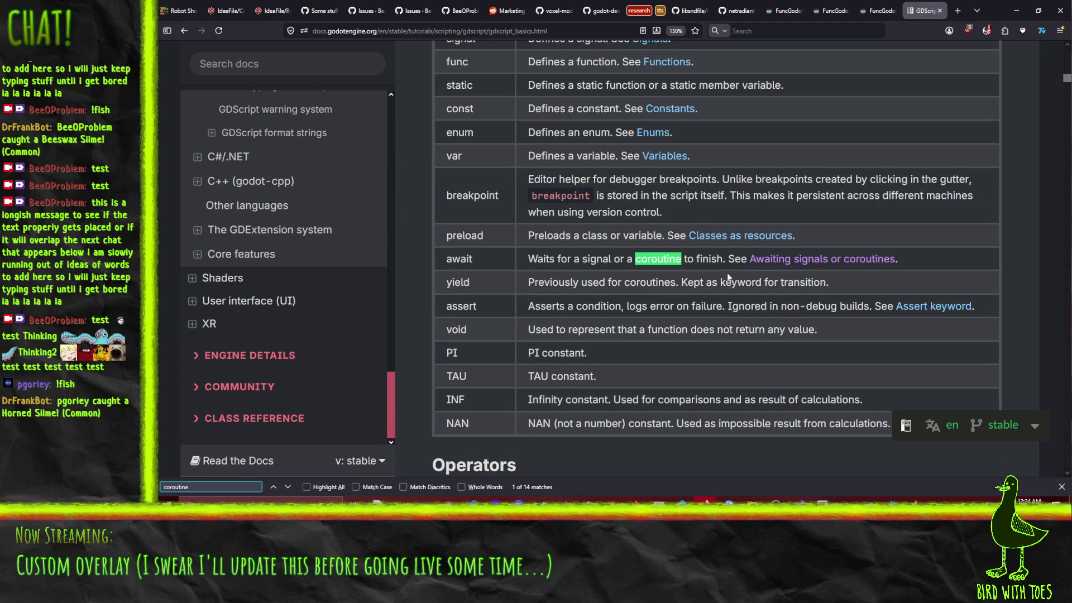
click(832, 258)
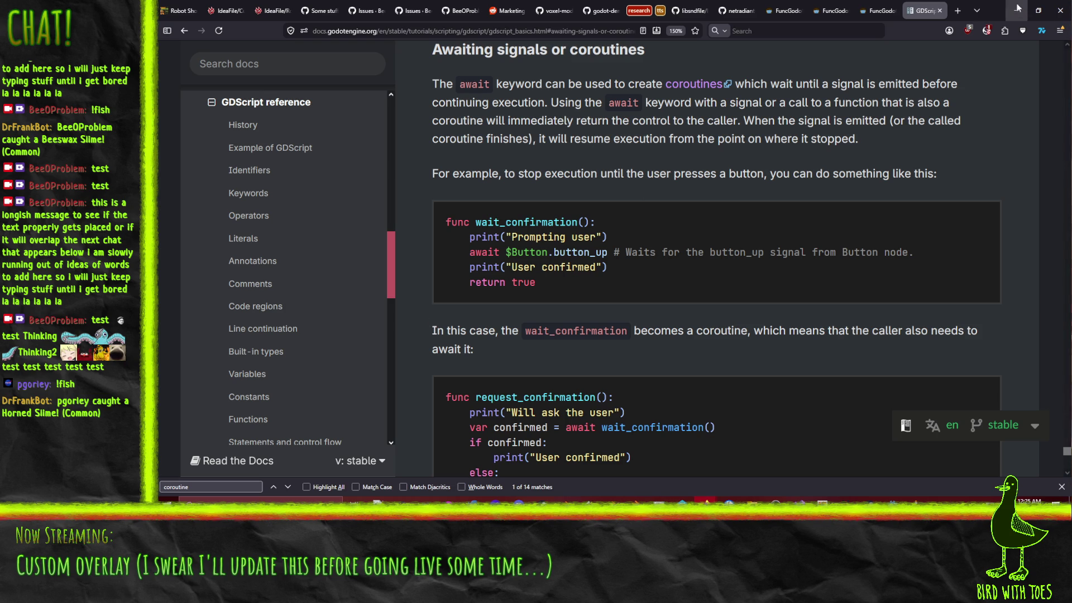
key(alt+Tab)
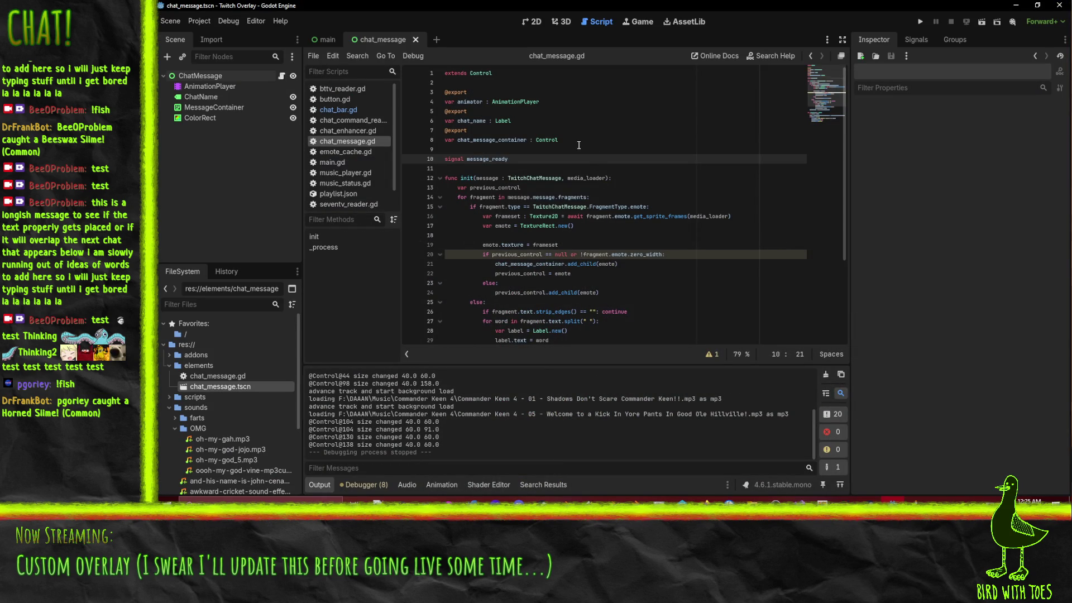
click(620, 150)
key(Return)
key(Up)
text(@)
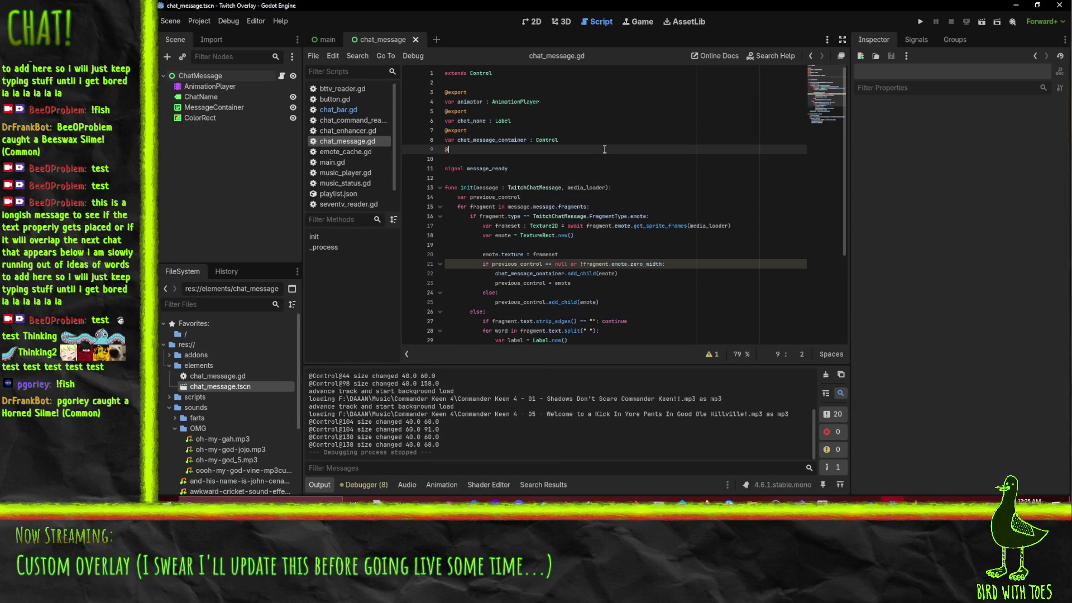
text(export)
key(Return)
key(Return)
text(var emote_)
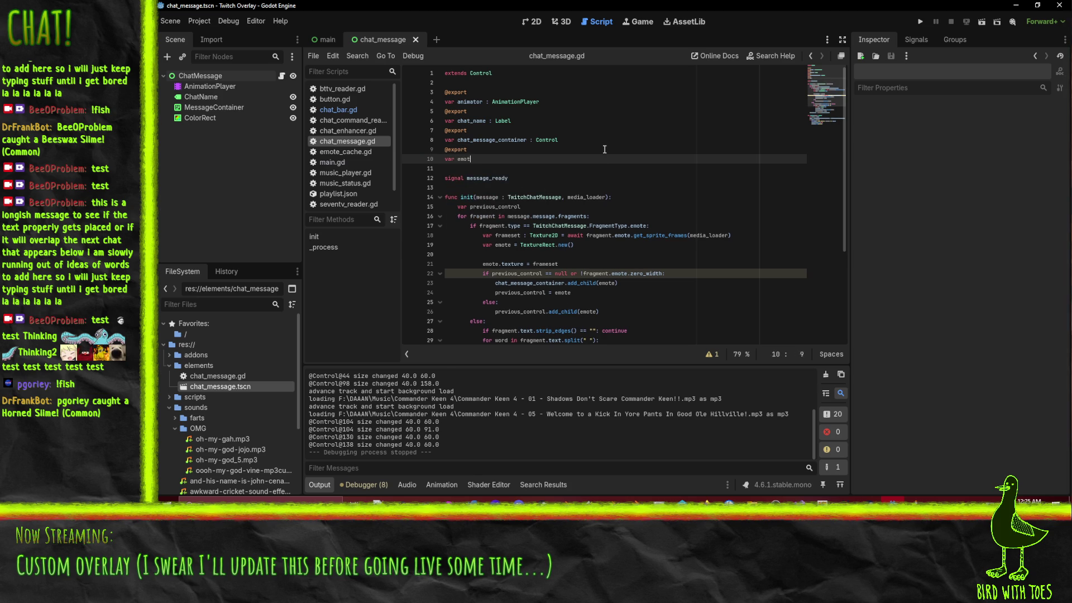
text(placeholder : Texture)
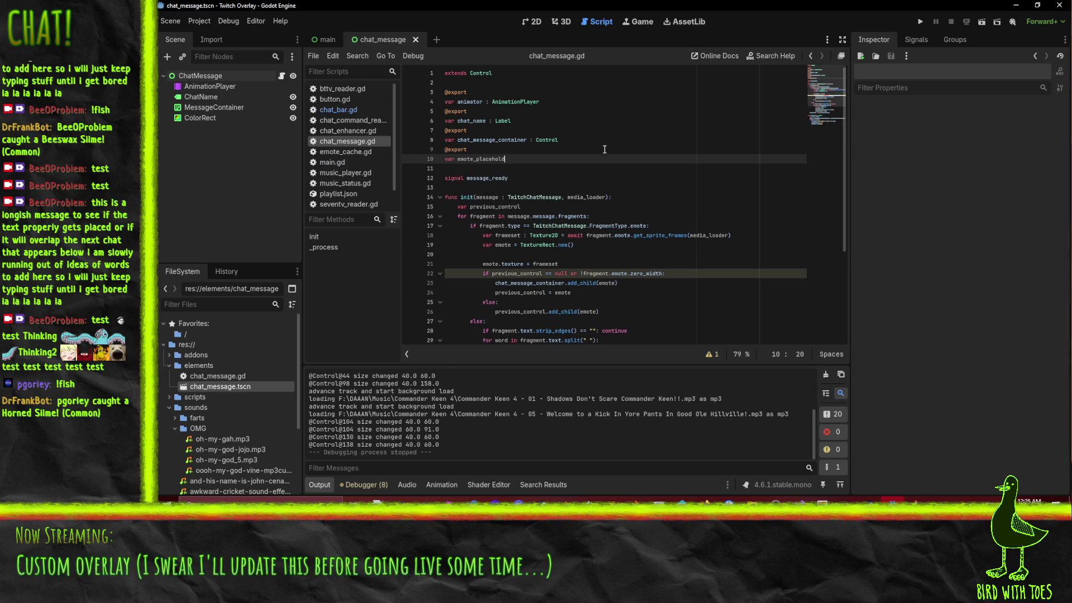
text(2D)
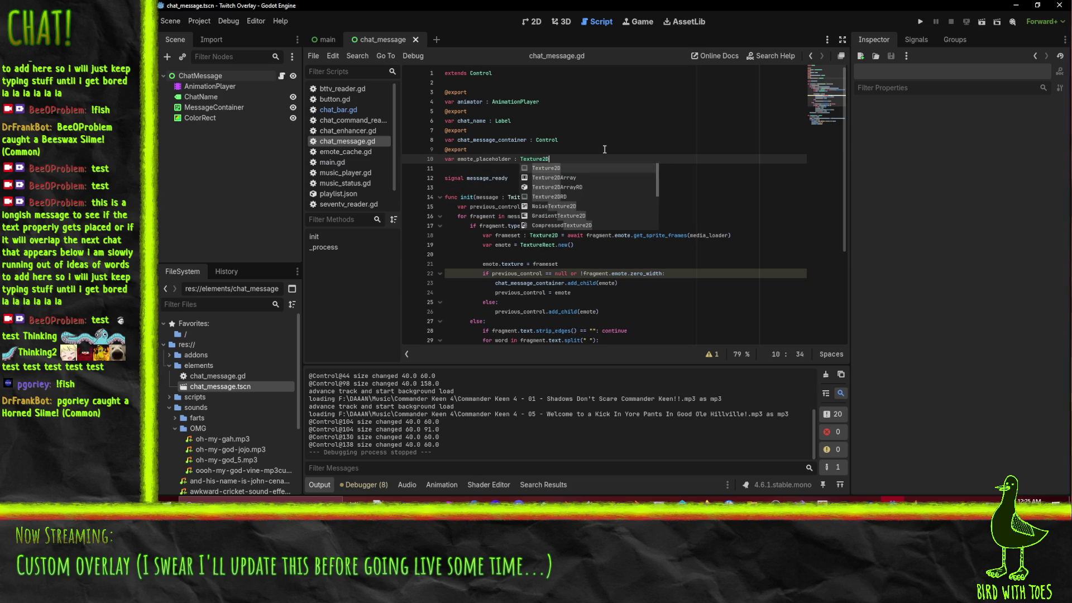
click(523, 282)
Replace frameset with emote_placeholder in the 'emote.texture = frameset' assignment
click(525, 236)
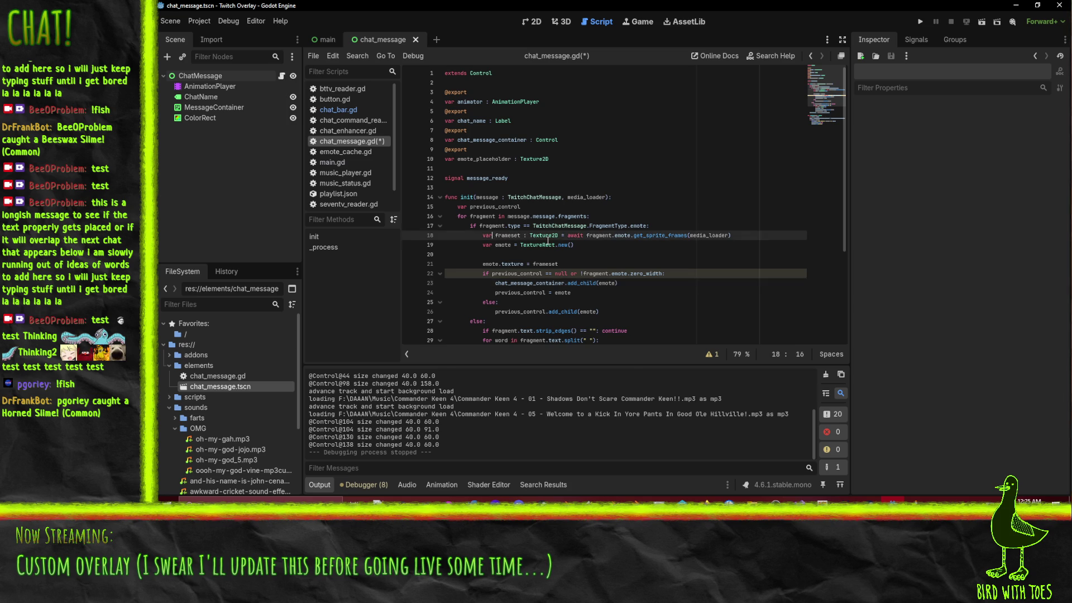
scroll(606, 252, down, 1)
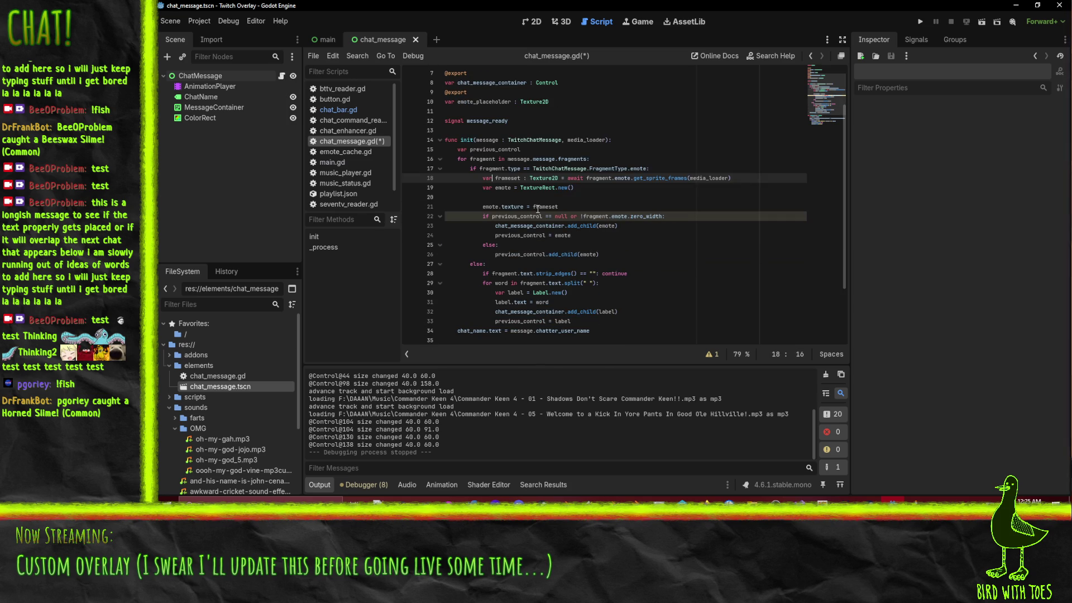
double_click(545, 235)
scroll(613, 189, up, 1)
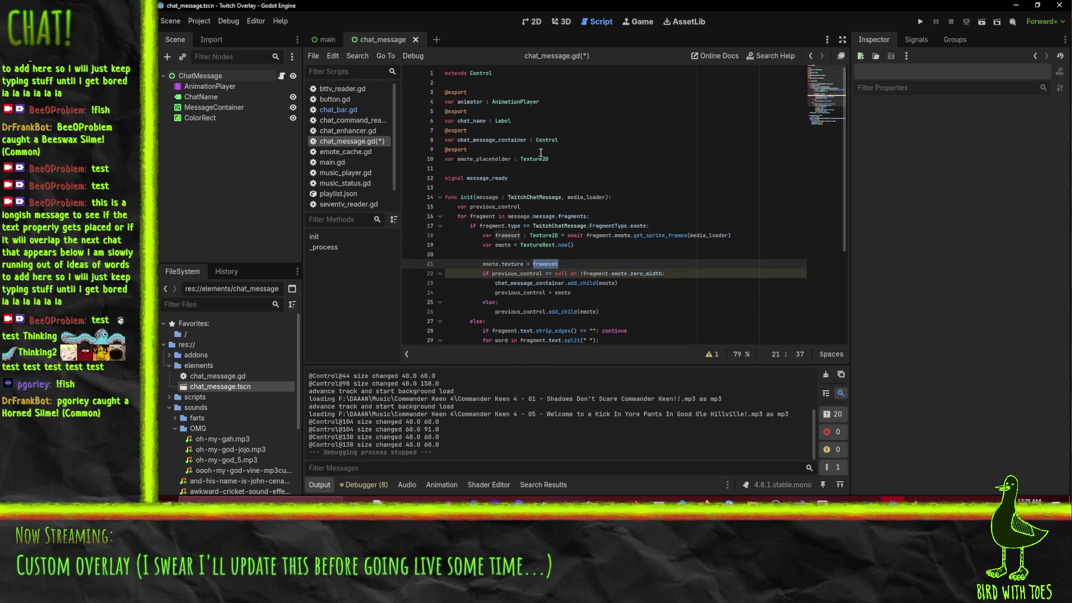
double_click(484, 159)
key(ctrl+c)
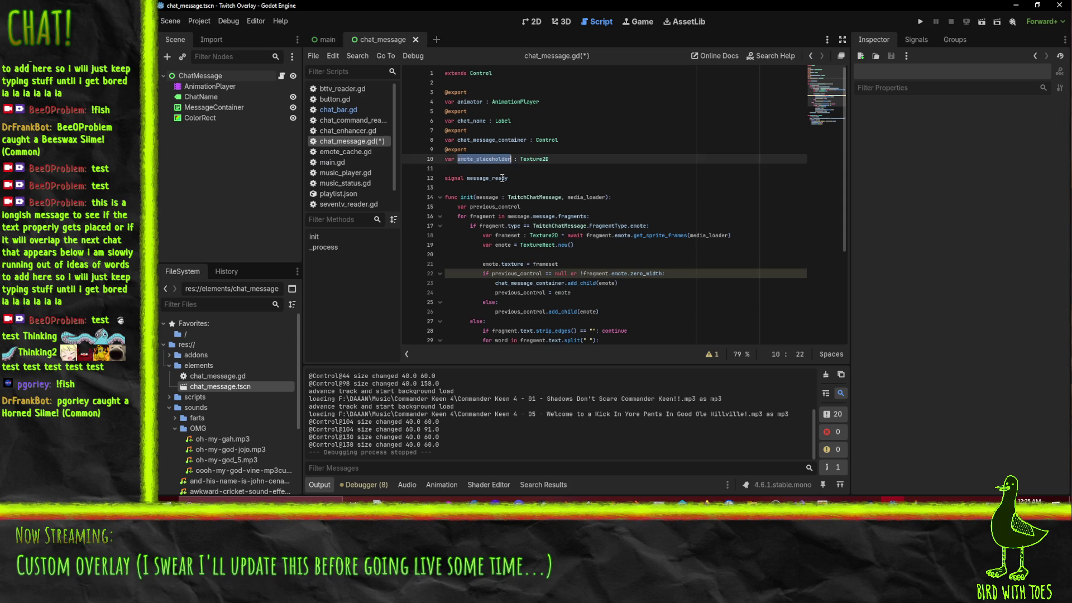
click(553, 263)
double_click(545, 263)
key(ctrl+v)
click(638, 216)
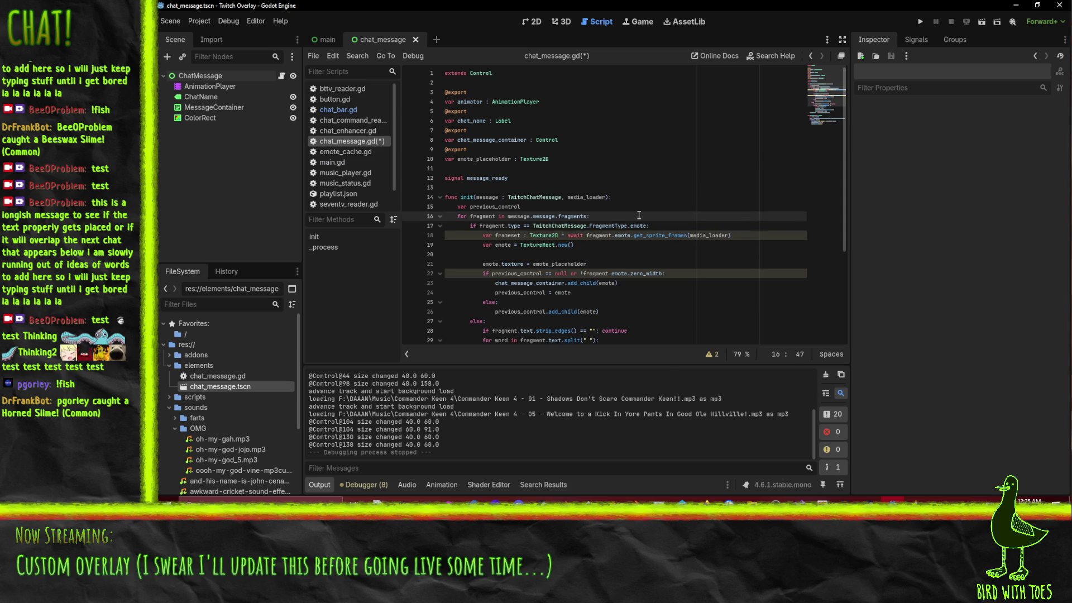
Add a 'var emotes = []' line above the fragment loop and remove the blank line after the TextureRect creation
key(Up)
key(Return)
text(var emotes)
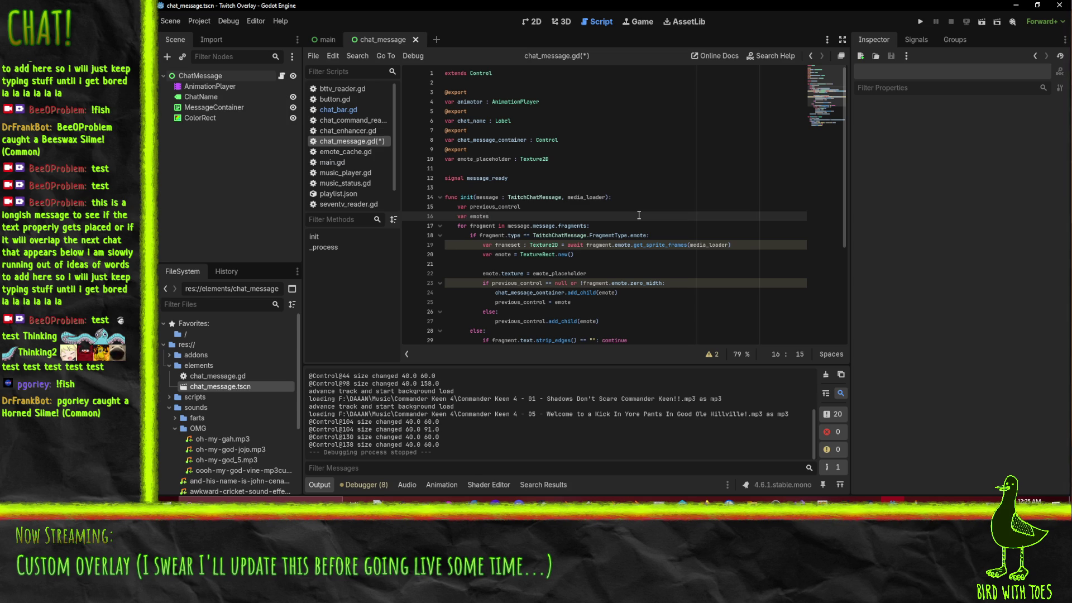
text( =)
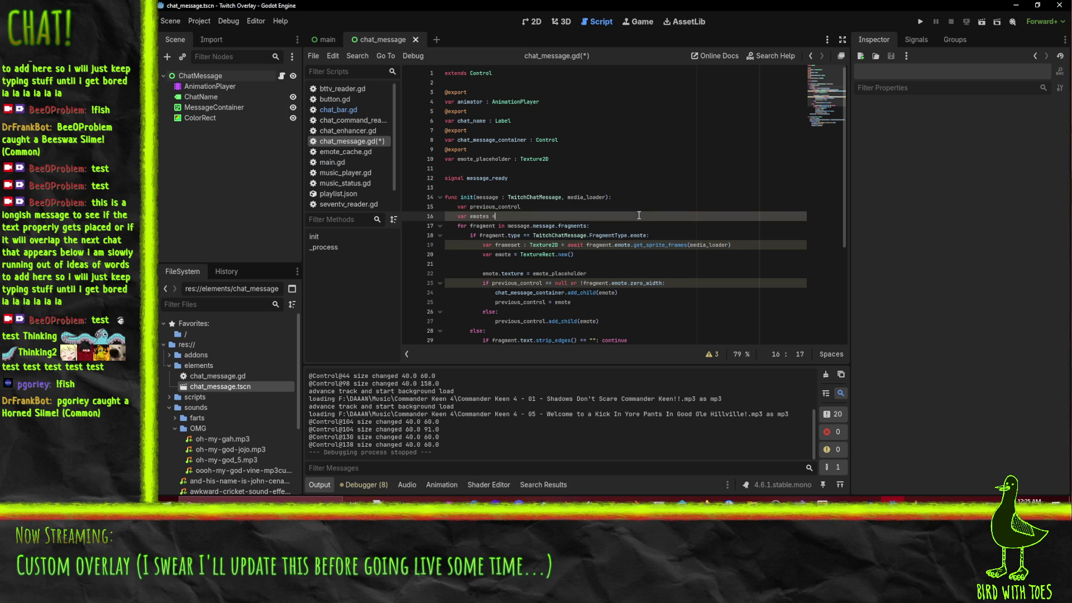
text( [])
click(596, 260)
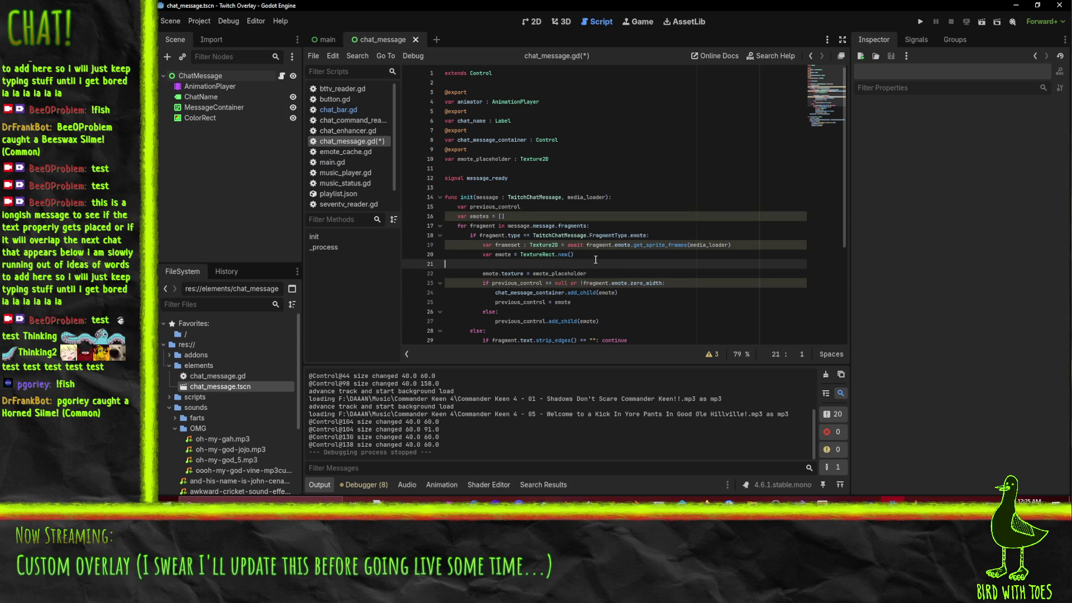
key(BackSpace)
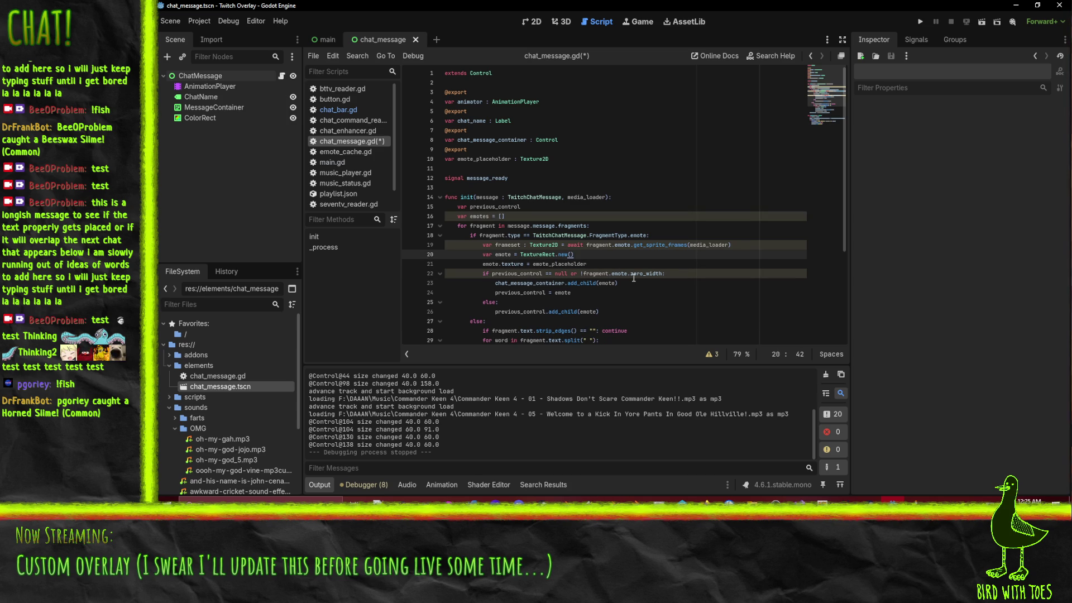
key(Down)
scroll(633, 277, down, 2)
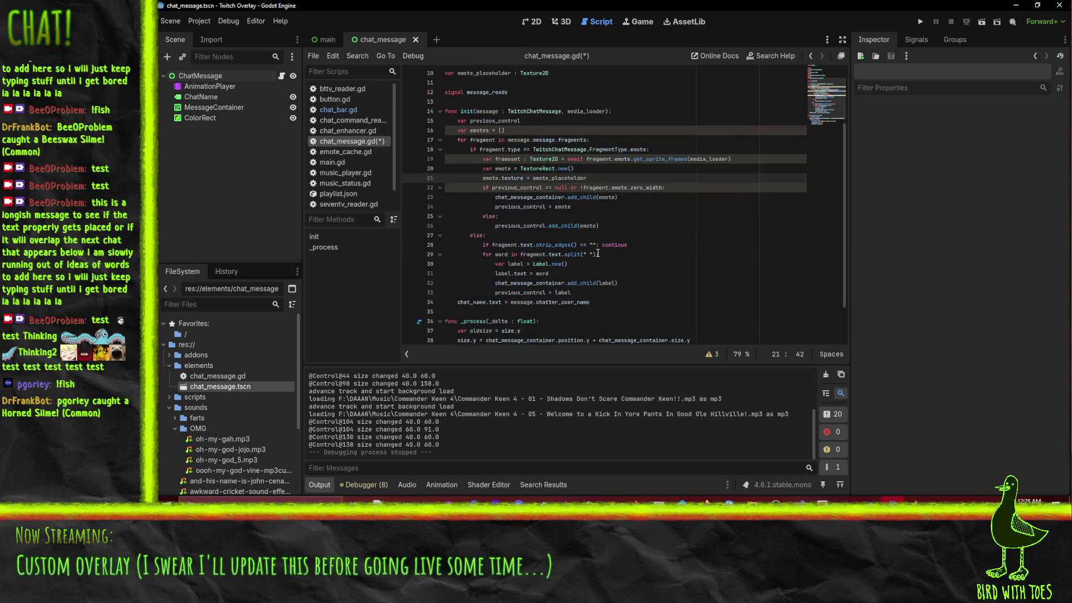
click(599, 204)
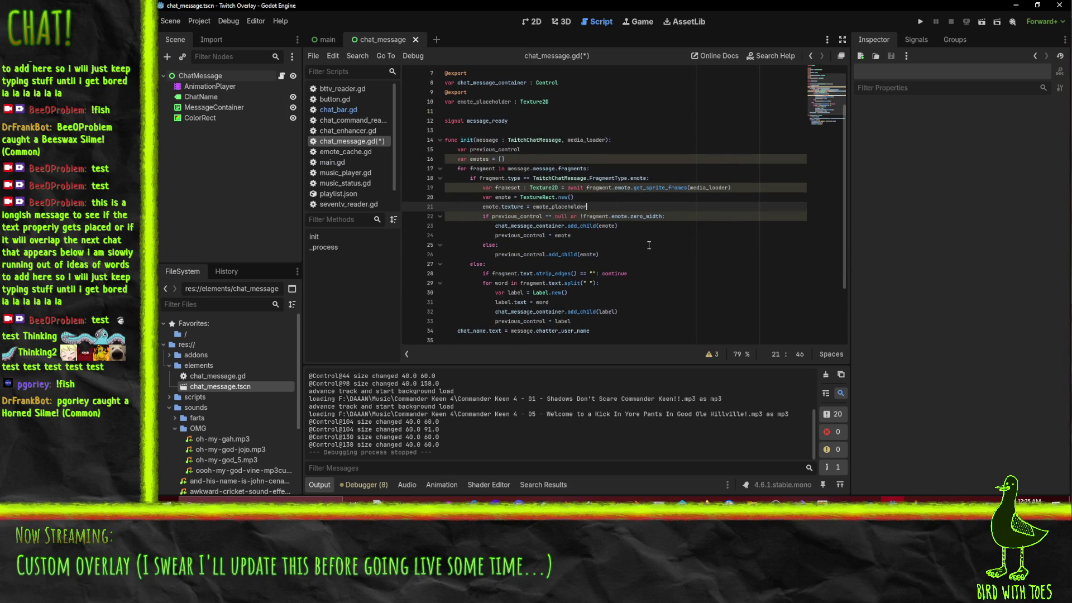
key(Return)
key(BackSpace)
key(BackSpace)
key(BackSpace)
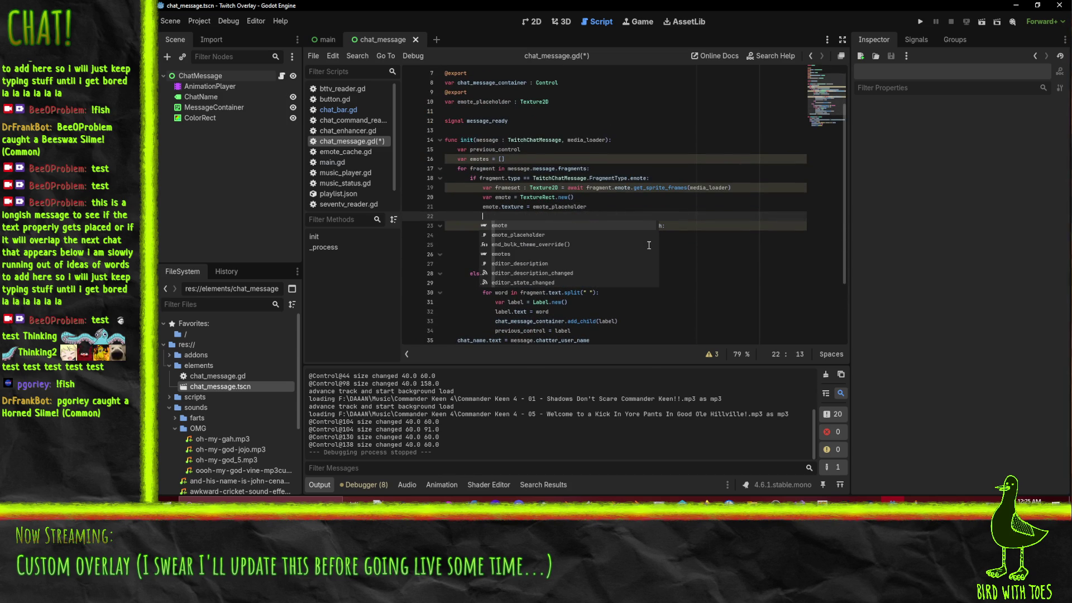
Move the await get_sprite_frames(media_loader) call into a new 'emote.texture =' line after the placeholder
key(Escape)
key(Up)
key(Up)
key(Home)
key(Home)
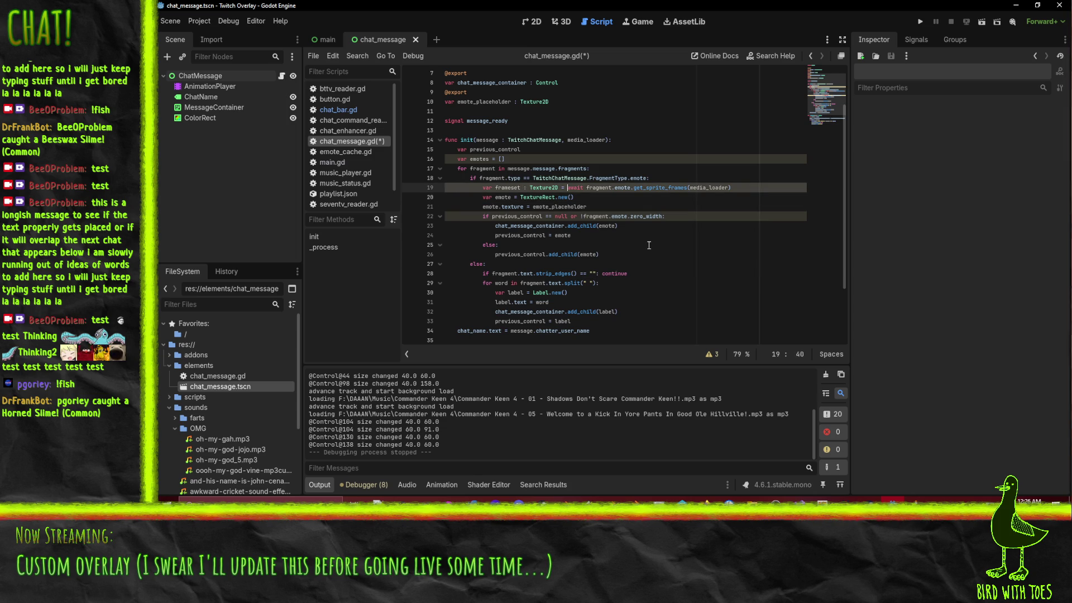
key(shift+End)
key(BackSpace)
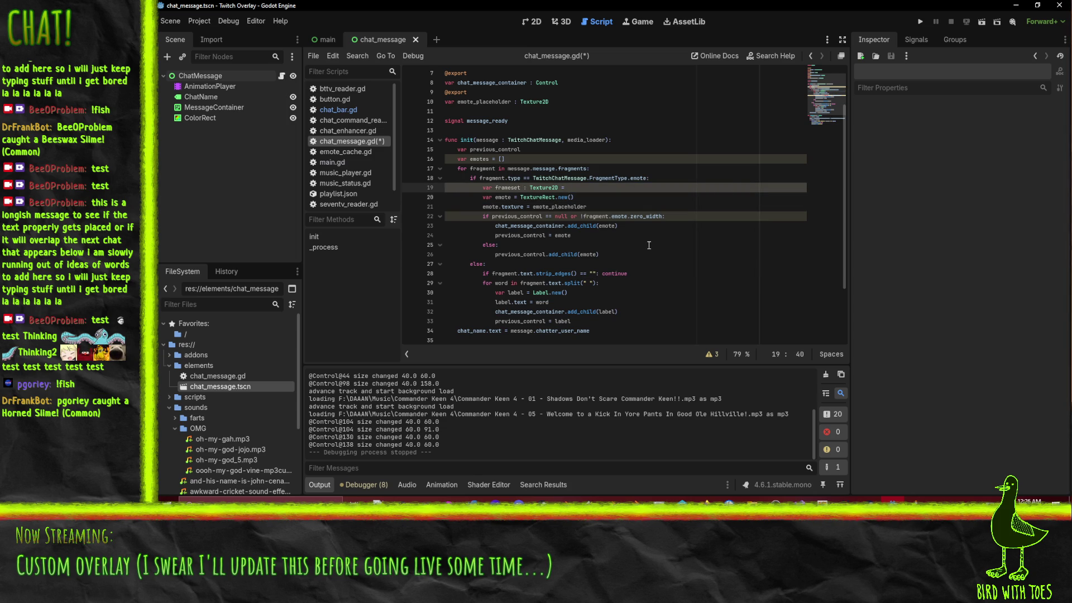
key(Down)
key(Down)
key(Return)
text(emote.)
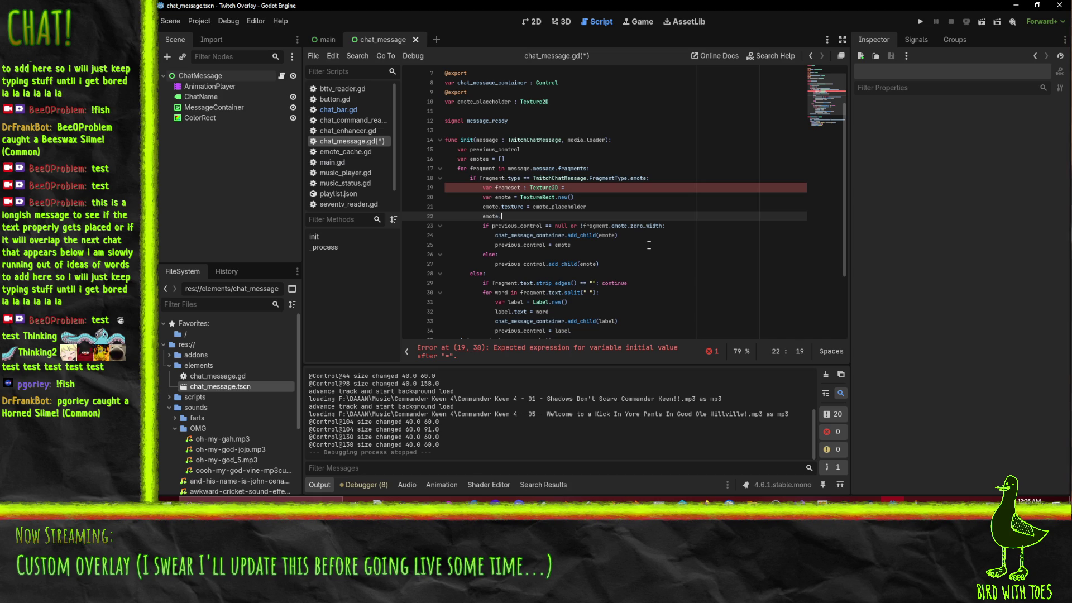
text(texture =)
key(ctrl+v)
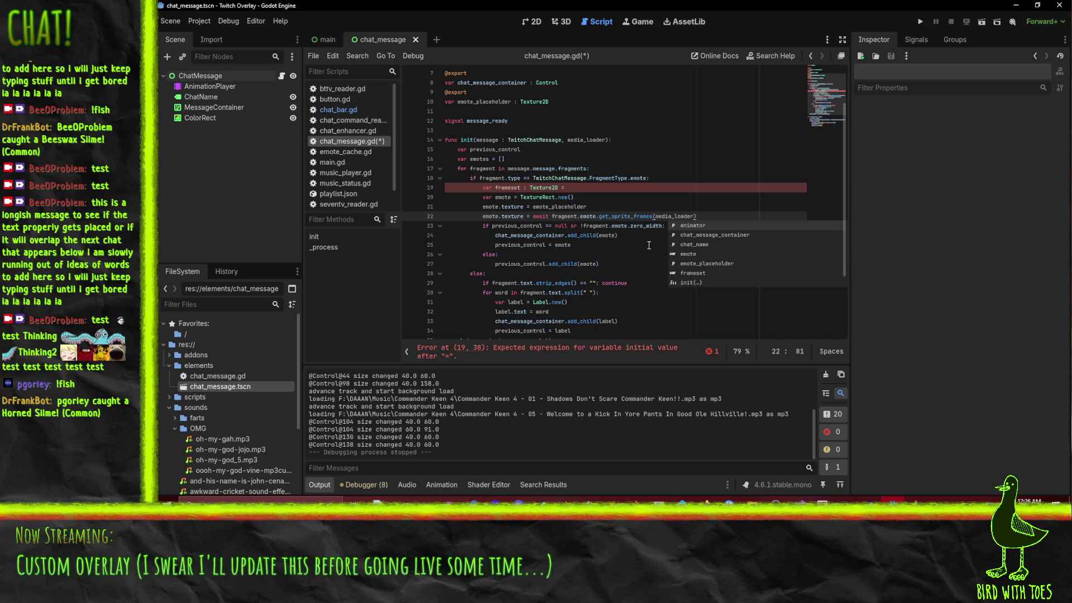
Delete the leftover frameset and emotes lines and save chat_message.gd
click(561, 189)
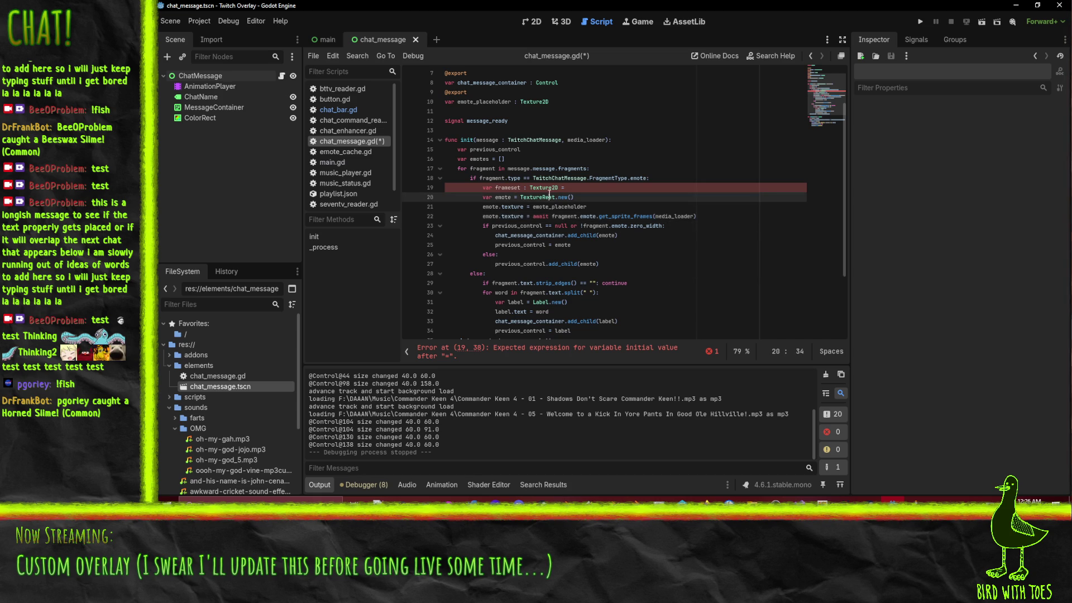
key(ctrl+shift+k)
key(Up)
key(Up)
key(Up)
key(ctrl+shift+k)
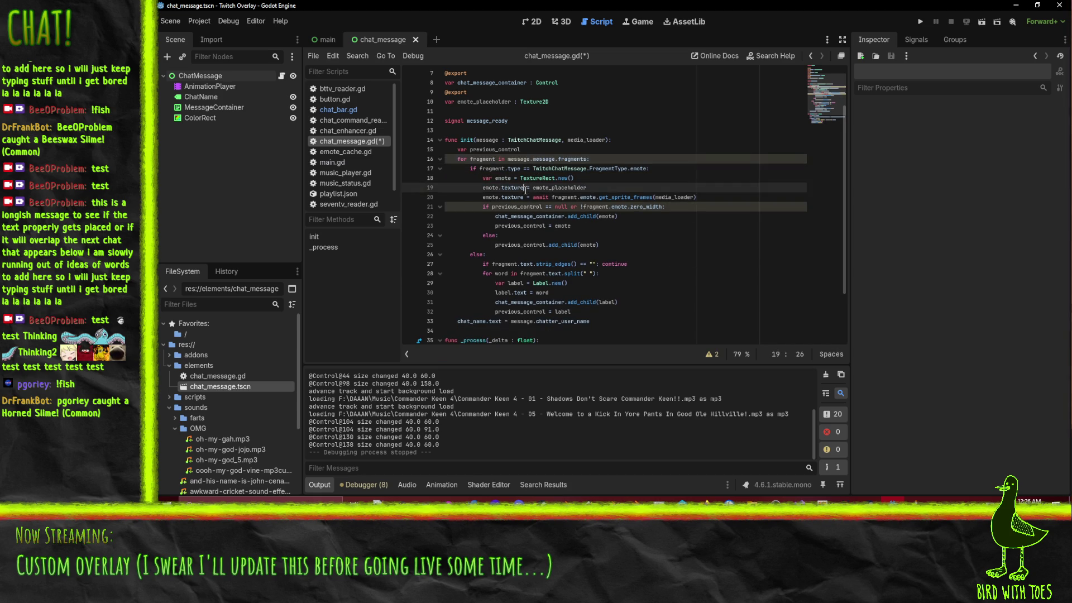
click(553, 188)
double_click(558, 188)
double_click(590, 197)
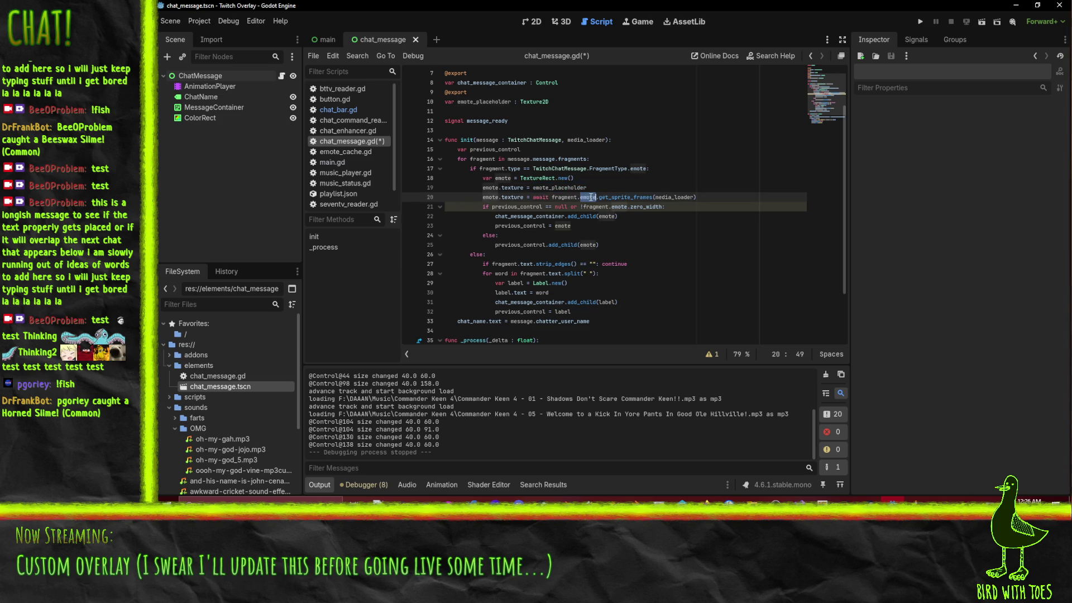
key(End)
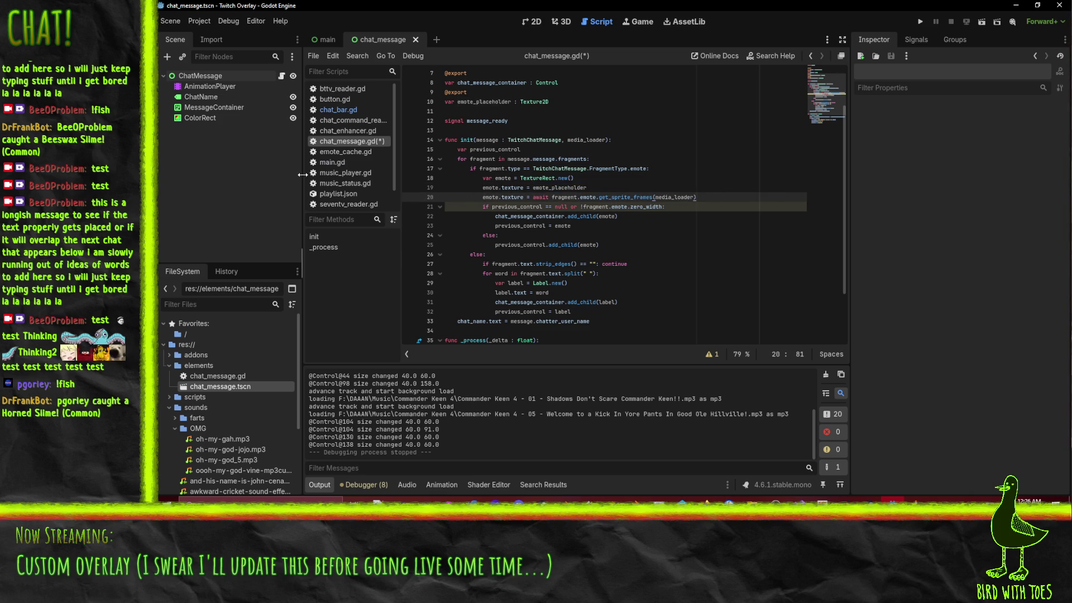
scroll(512, 246, up, 2)
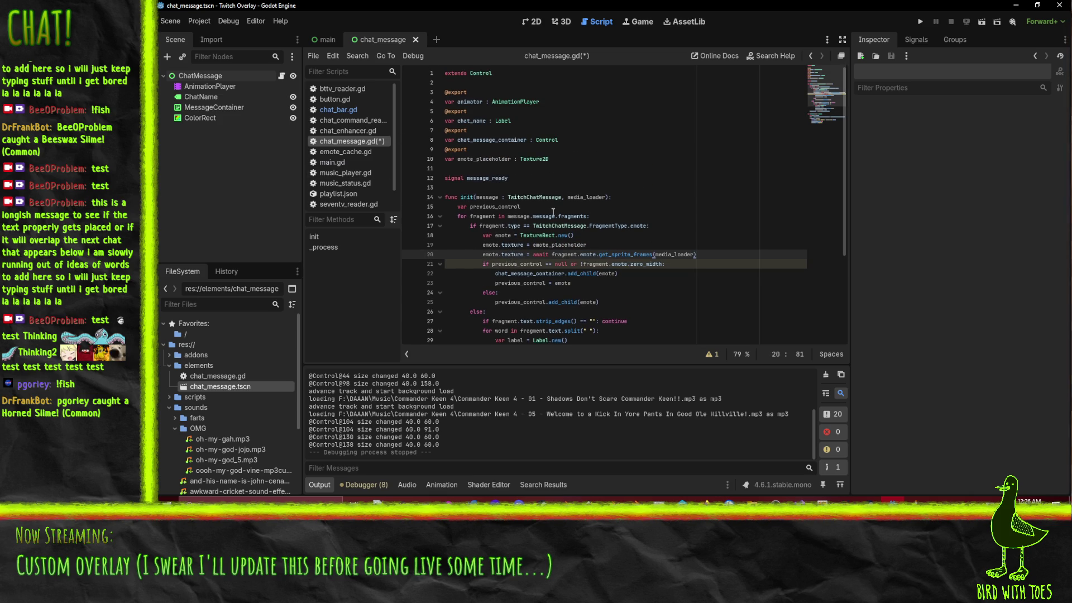
click(659, 168)
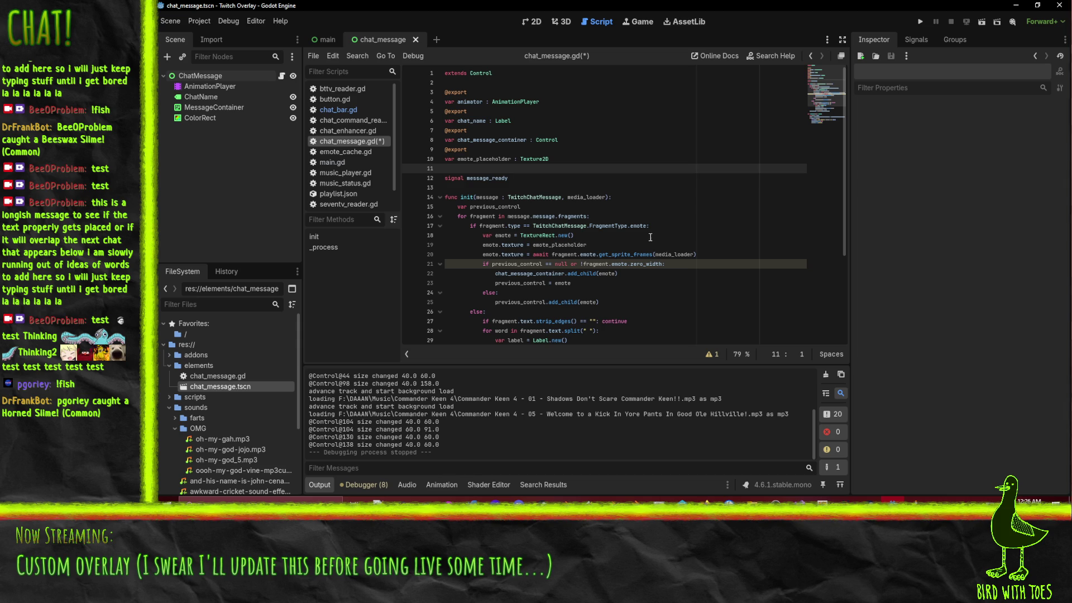
click(468, 161)
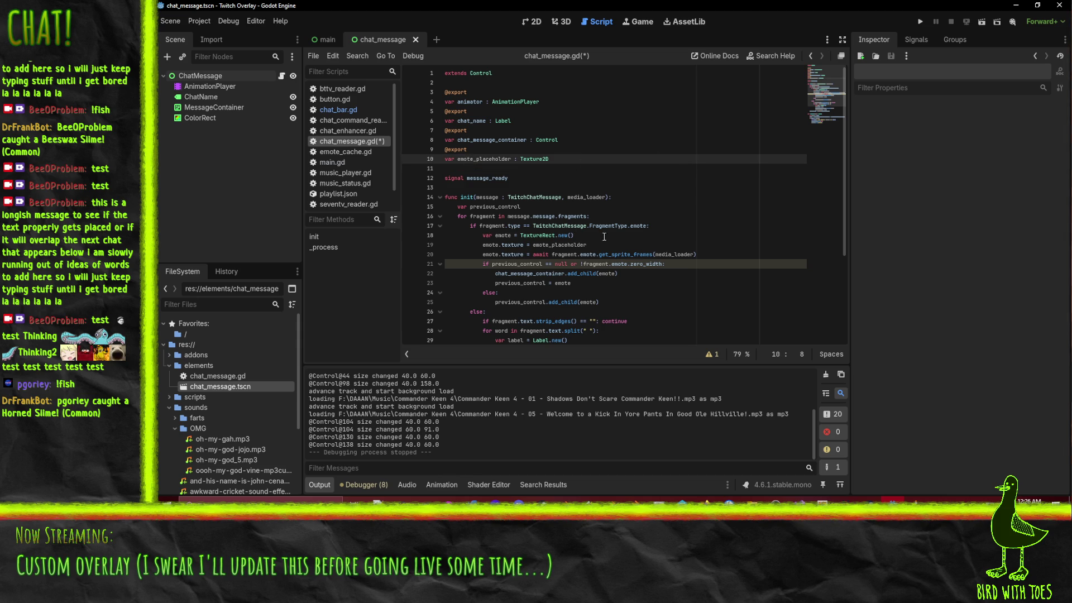
key(ctrl+s)
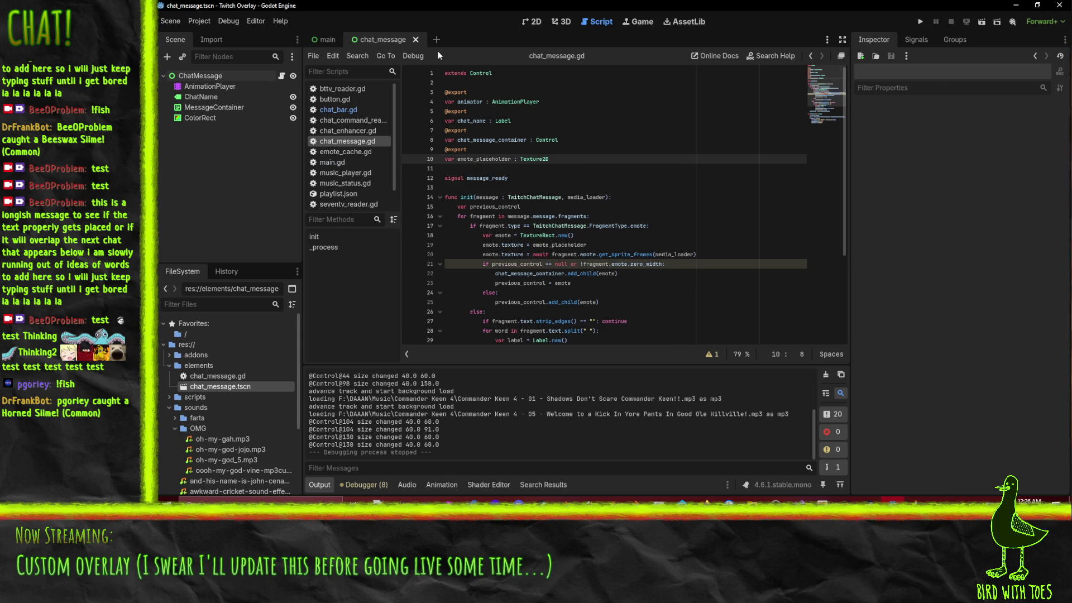
Select ChatMessage in the 2D view, browse Quick Load for an Emote Placeholder texture without choosing, then bring up File Explorer
click(535, 21)
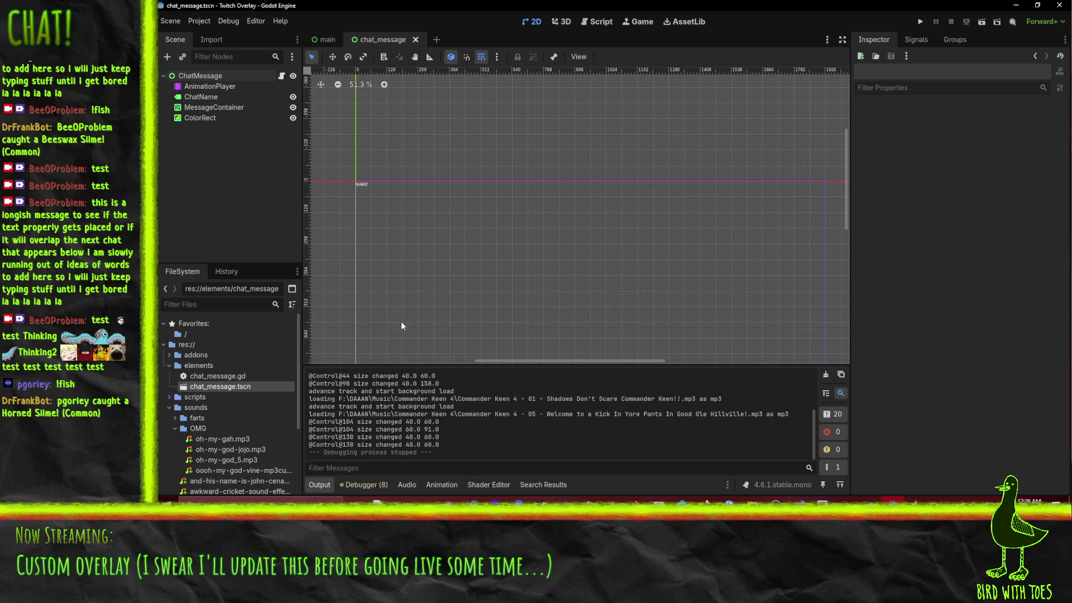
click(201, 76)
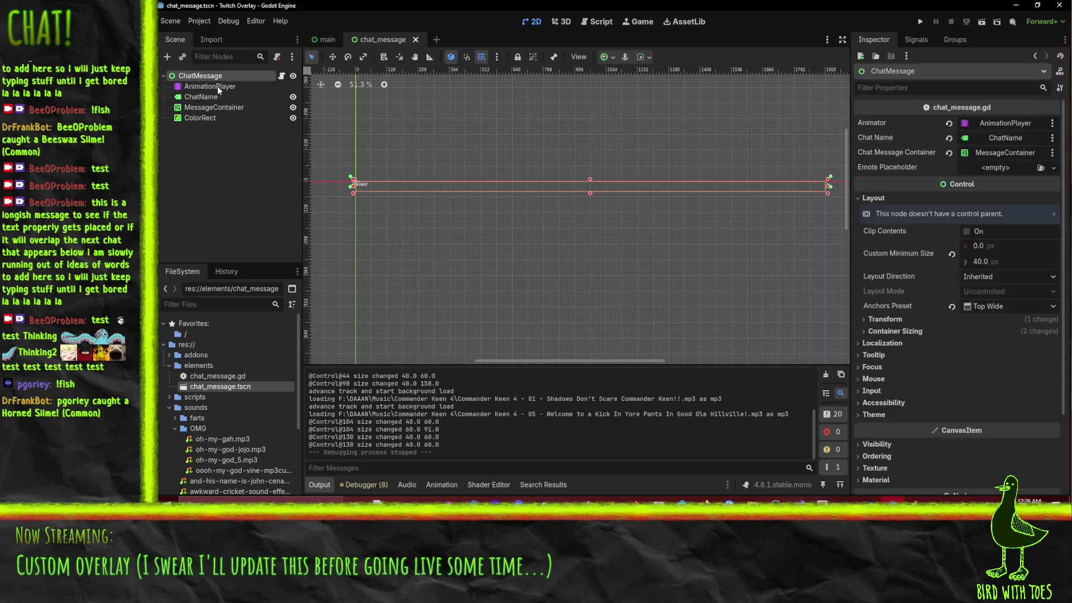
click(1041, 167)
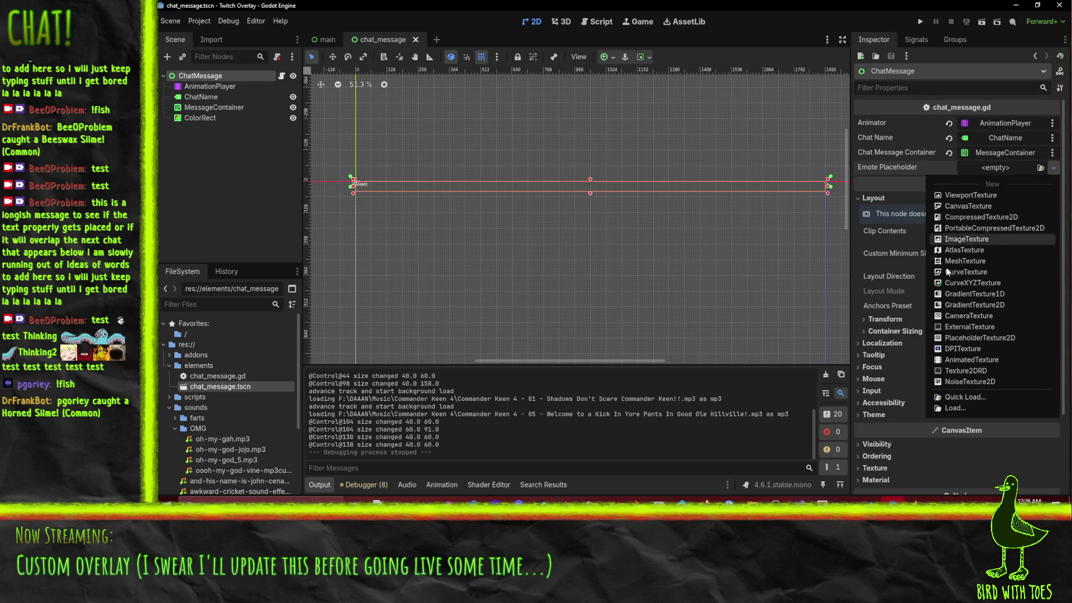
click(1000, 398)
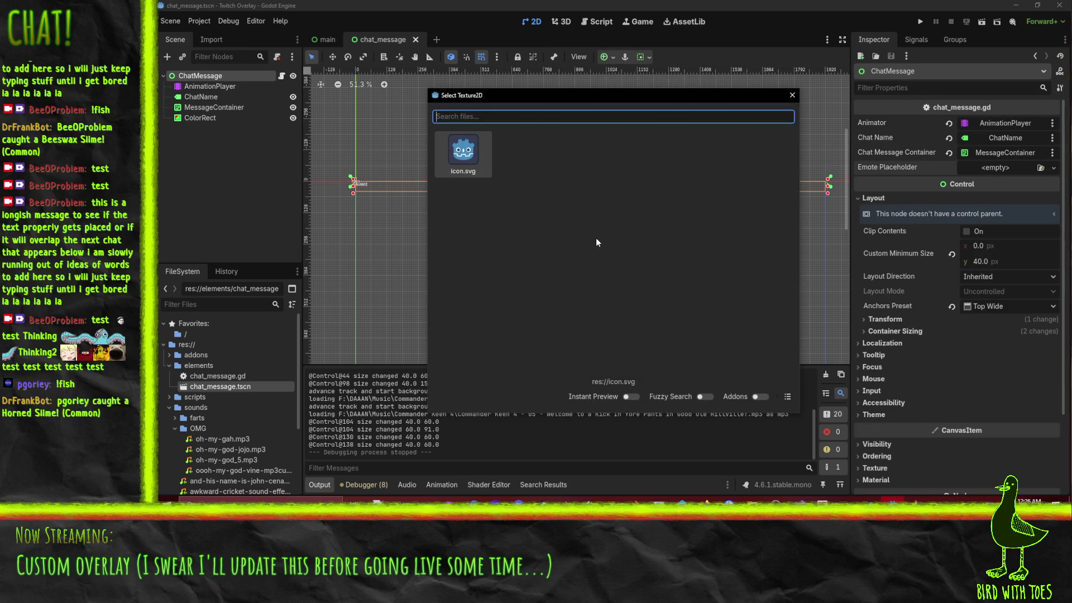
text(pla)
key(BackSpace)
key(BackSpace)
key(Escape)
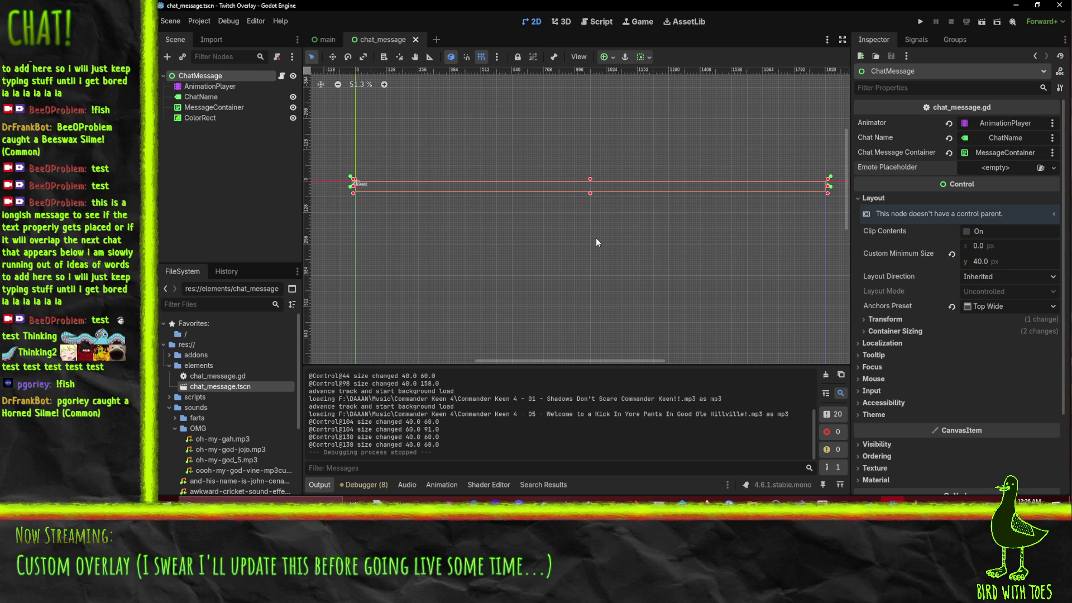
click(789, 520)
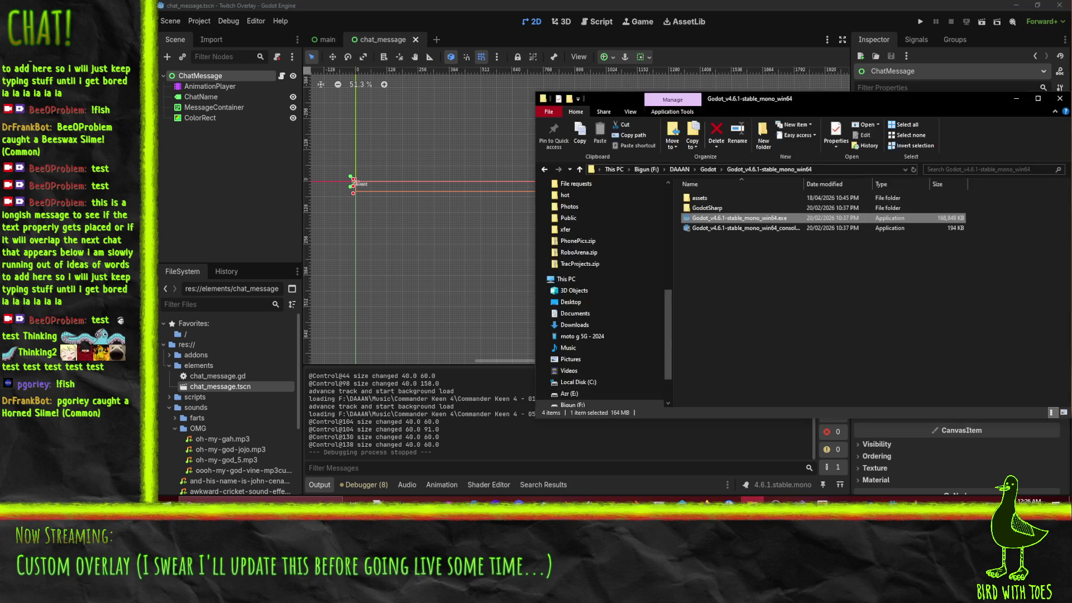
drag(742, 106, 1071, 111)
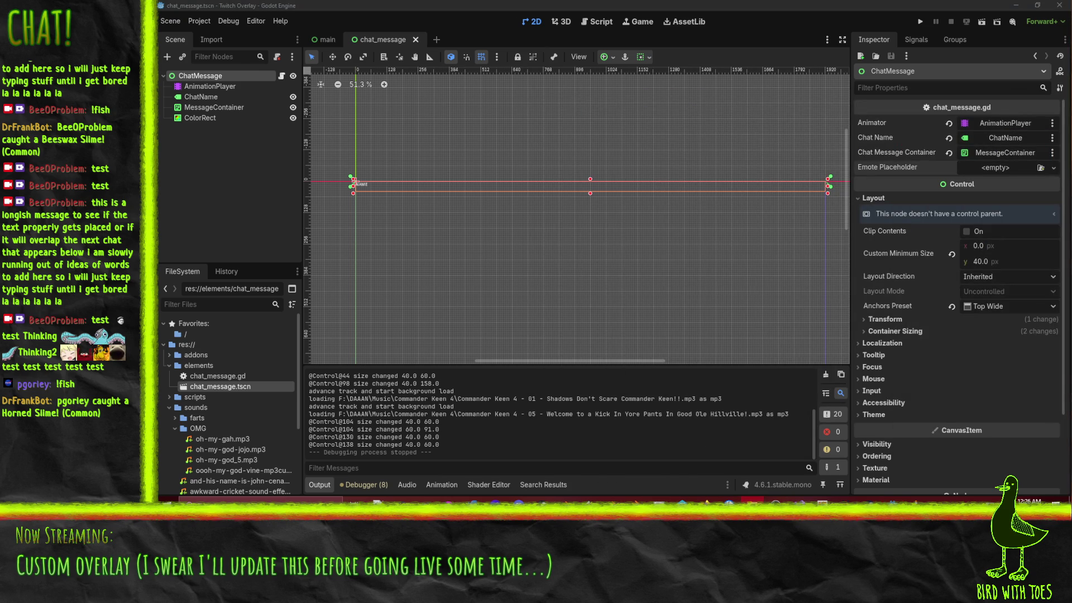